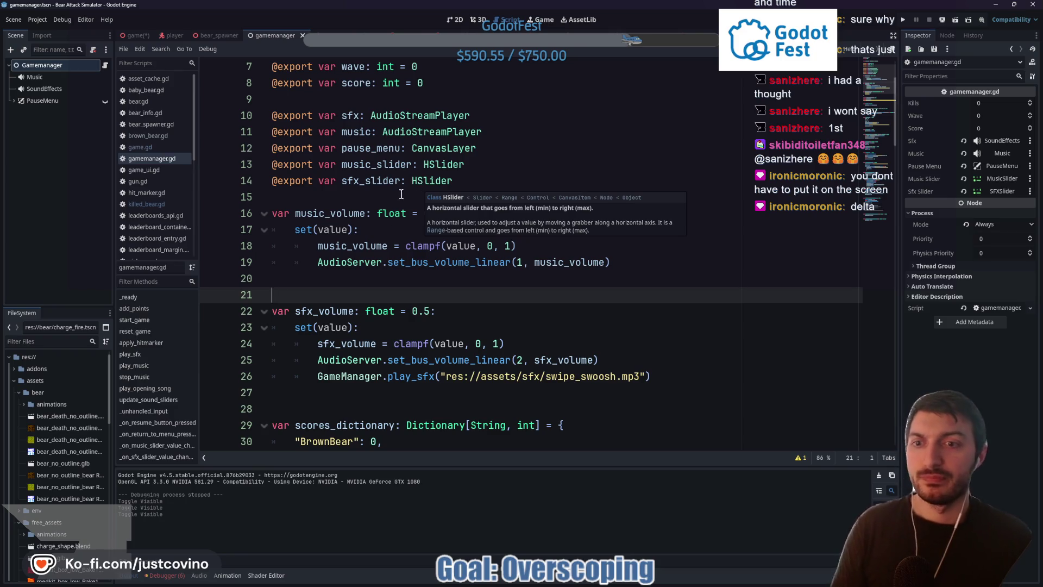
# Delete the stray blank line between the volume setters in gamemanager.gd
pyautogui.scroll(-3, 400, 186)
pyautogui.scroll(-4, 350, 253)
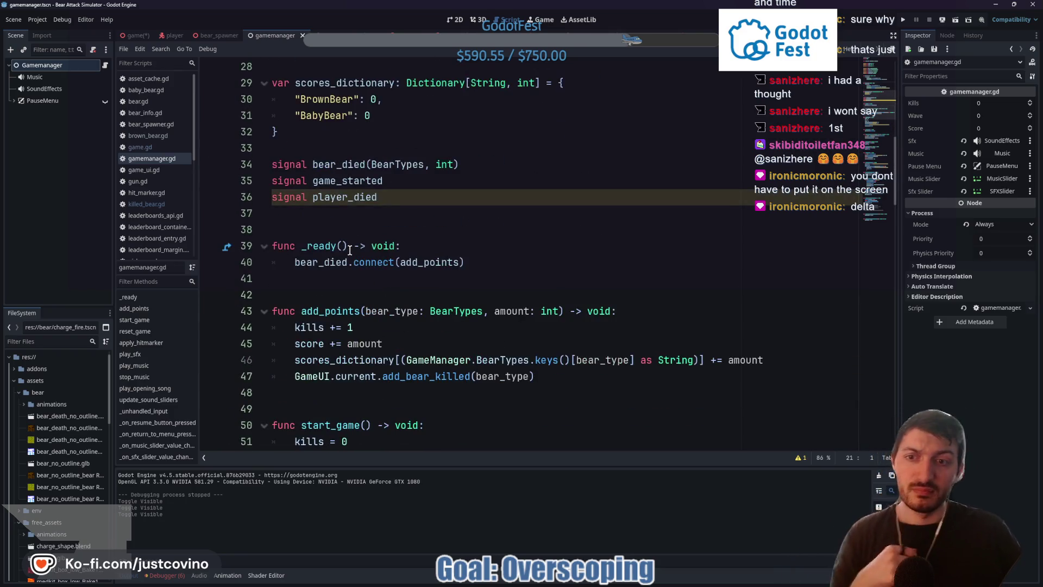
pyautogui.scroll(4, 349, 253)
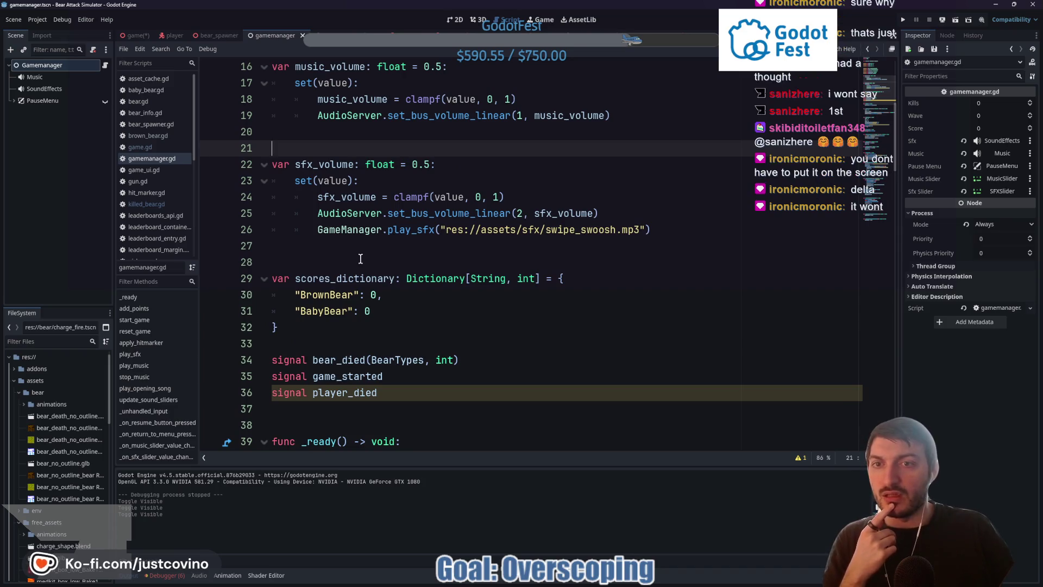
pyautogui.press('BackSpace')
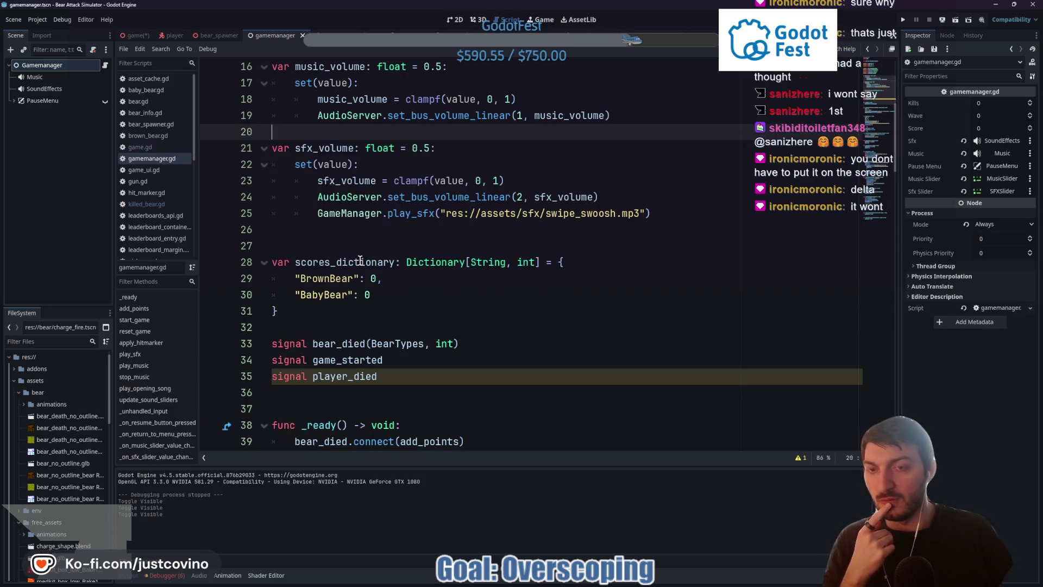
# Add blank lines after the _ready function for new code
pyautogui.scroll(-7, 360, 260)
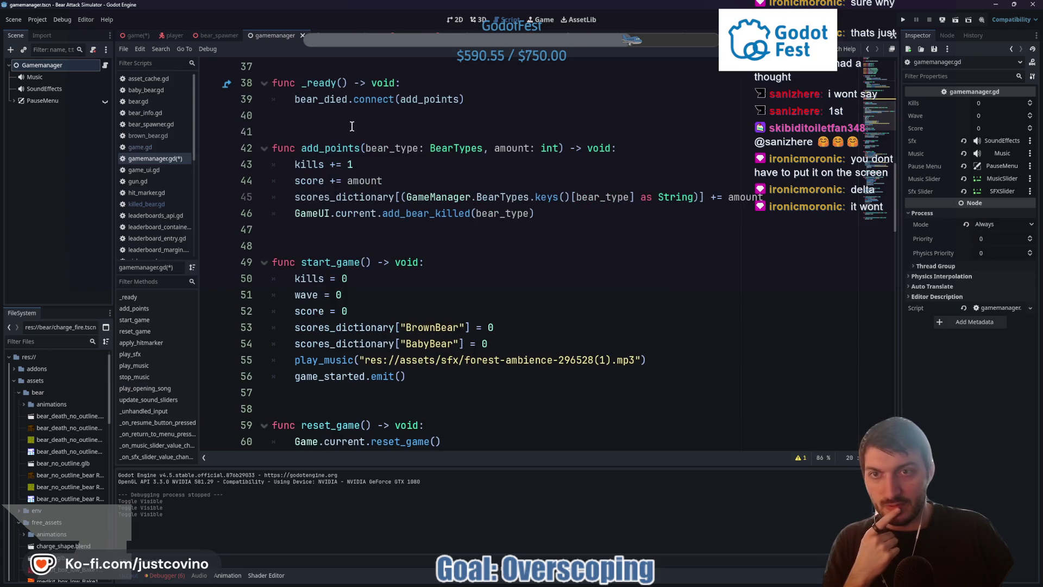
pyautogui.click(348, 120)
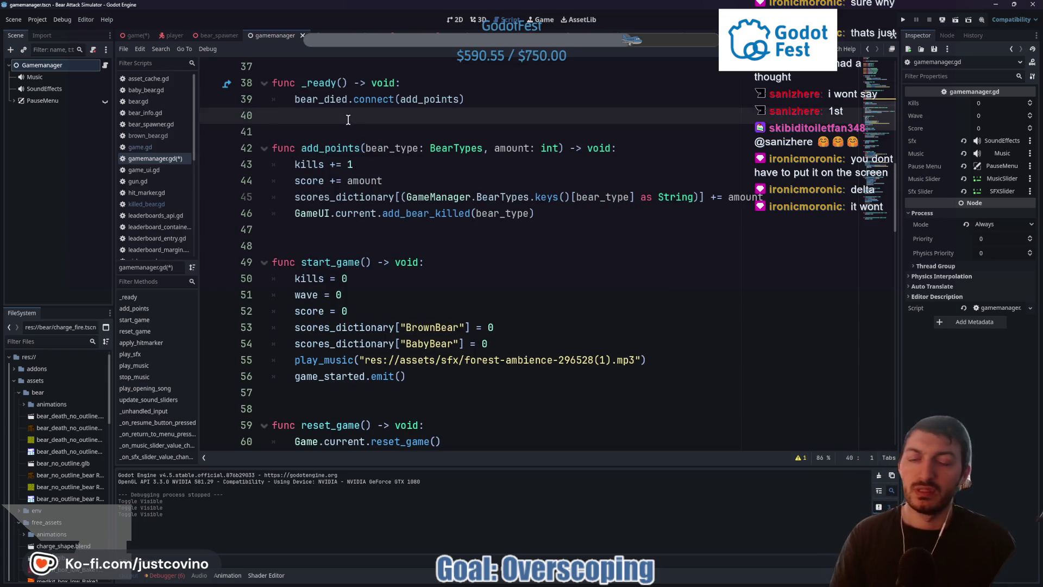
pyautogui.press('Return')
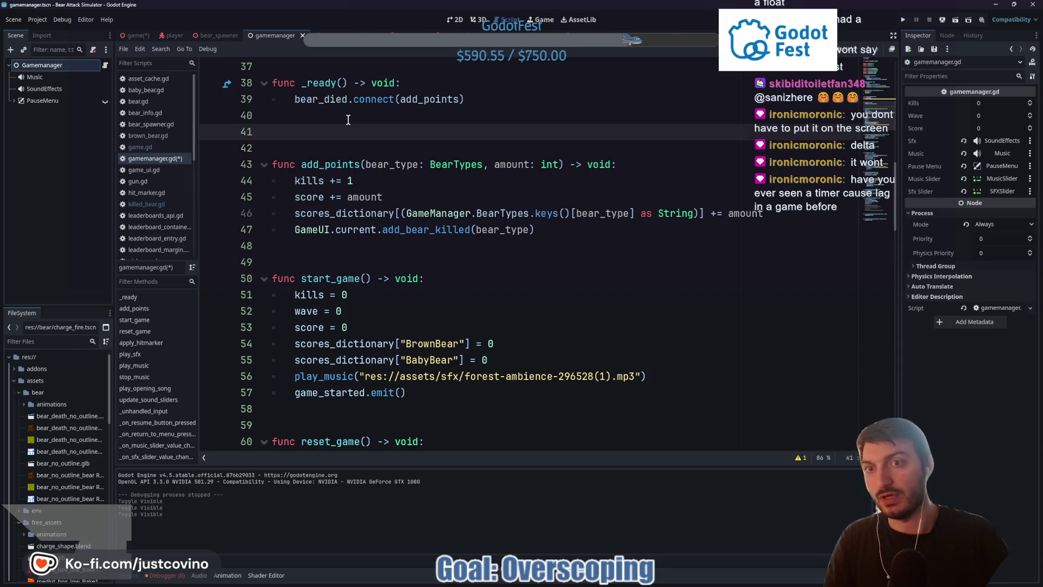
pyautogui.press('Return')
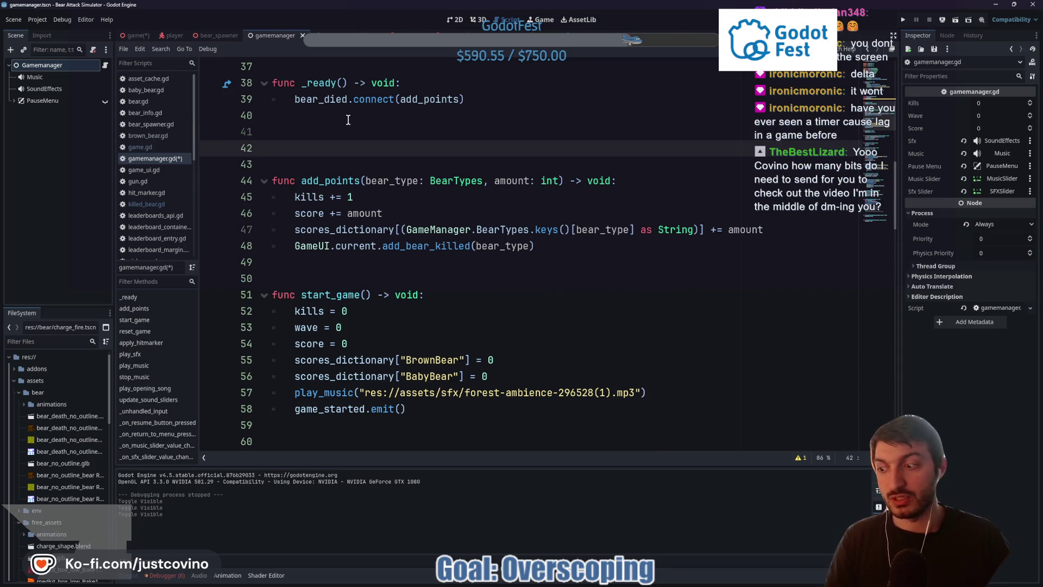
pyautogui.press('Up')
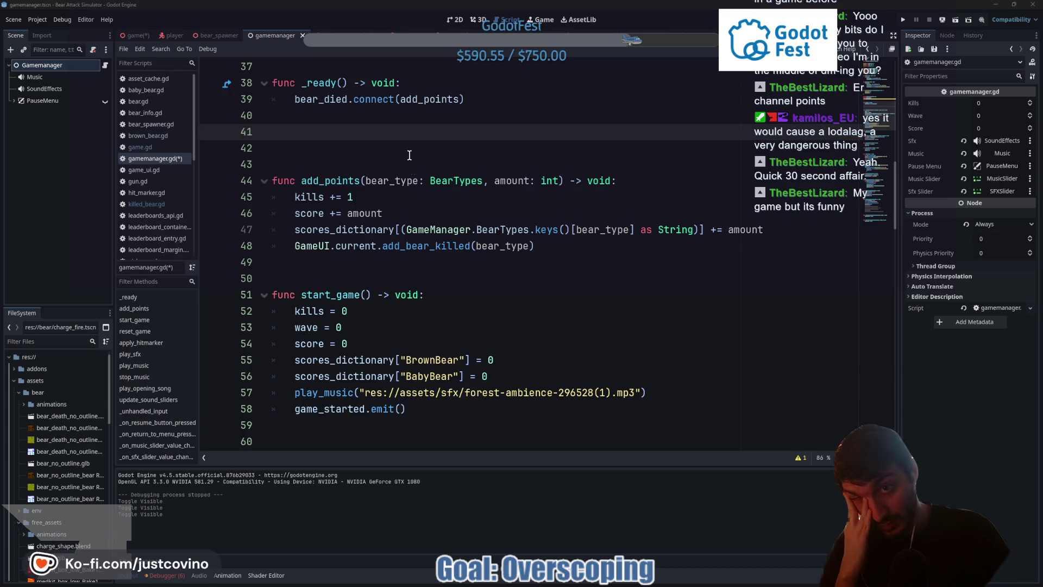
pyautogui.click(591, 584)
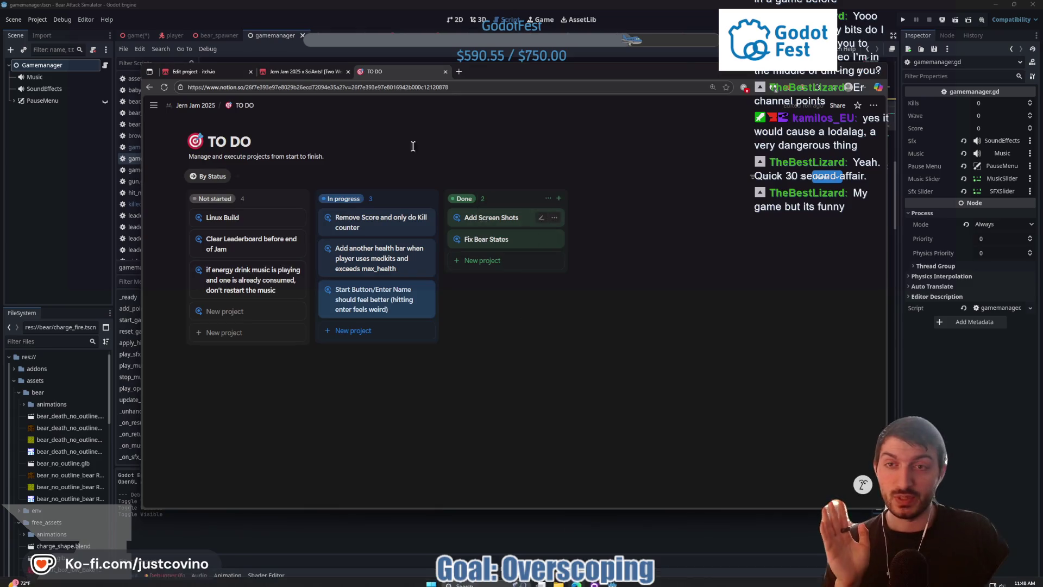
pyautogui.click(312, 75)
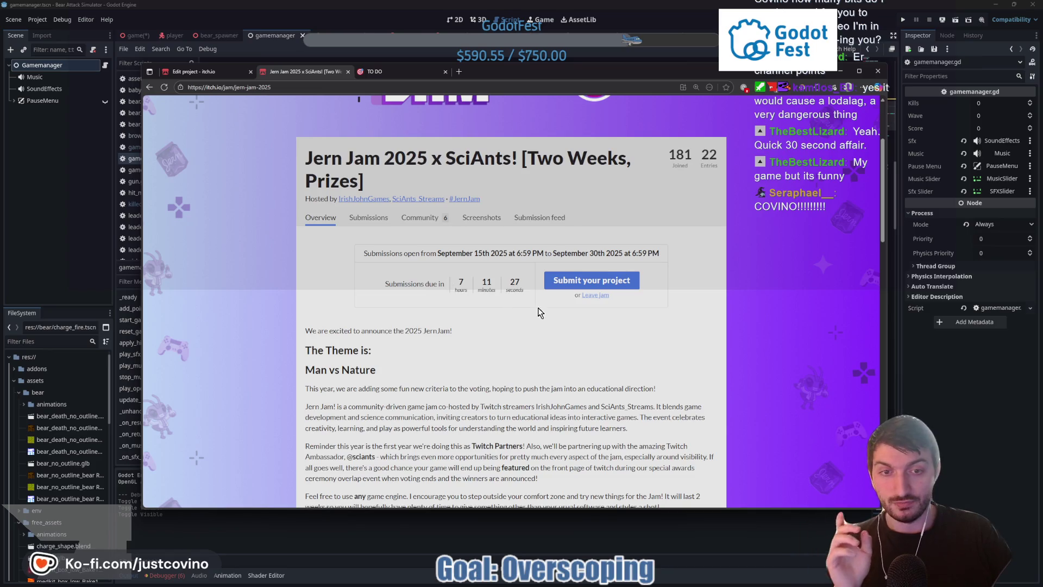
pyautogui.hotkey('alt', 'Tab')
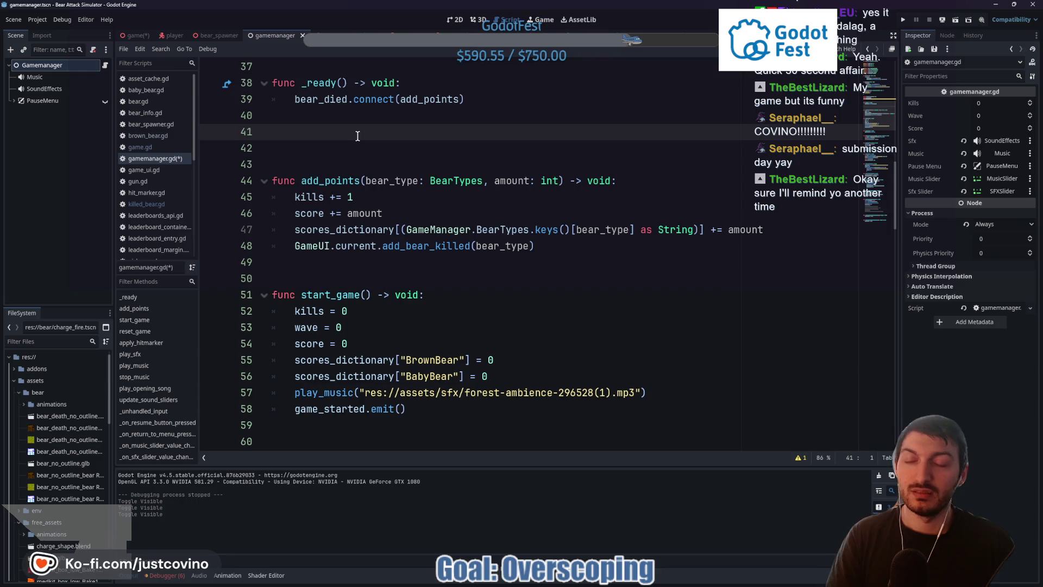
# Add a _physics_process function to GameManager and remove an extra blank line below the sfx setter
pyautogui.write('func _phy')
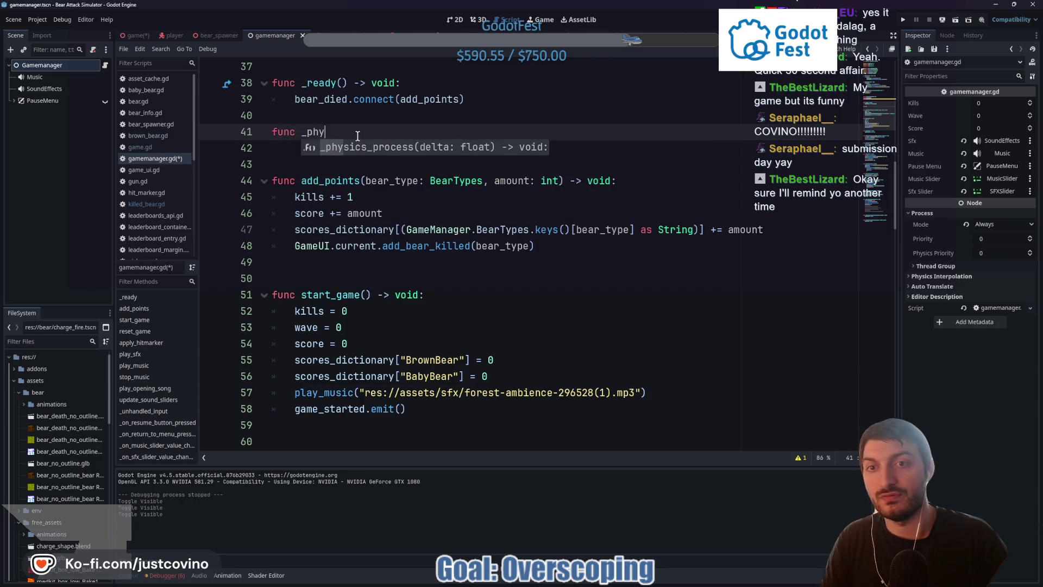
pyautogui.press('Return')
pyautogui.press('Return')
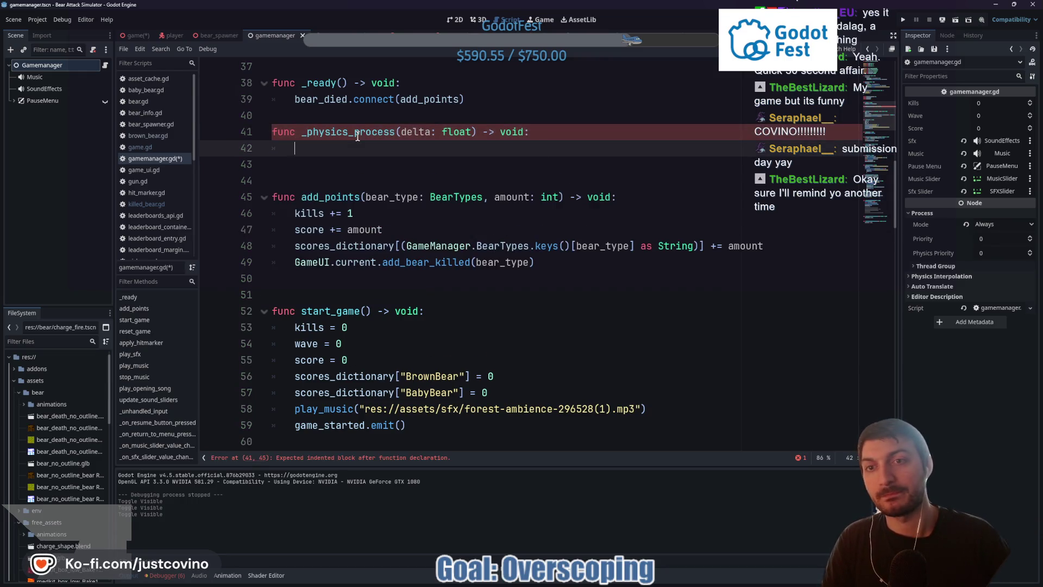
pyautogui.write('tim')
pyautogui.press('BackSpace')
pyautogui.press('BackSpace')
pyautogui.press('BackSpace')
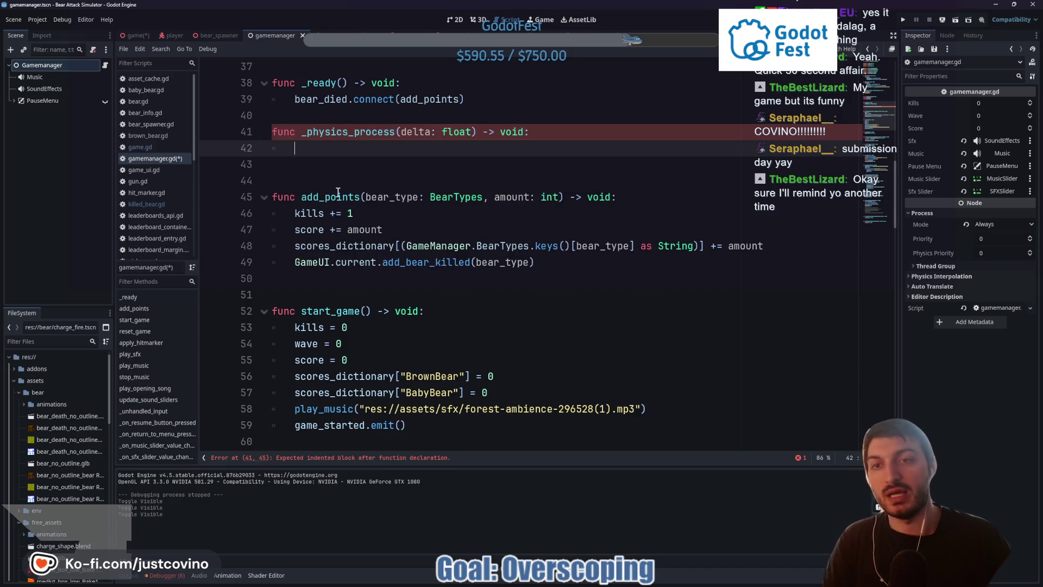
pyautogui.scroll(5, 320, 185)
pyautogui.click(301, 147)
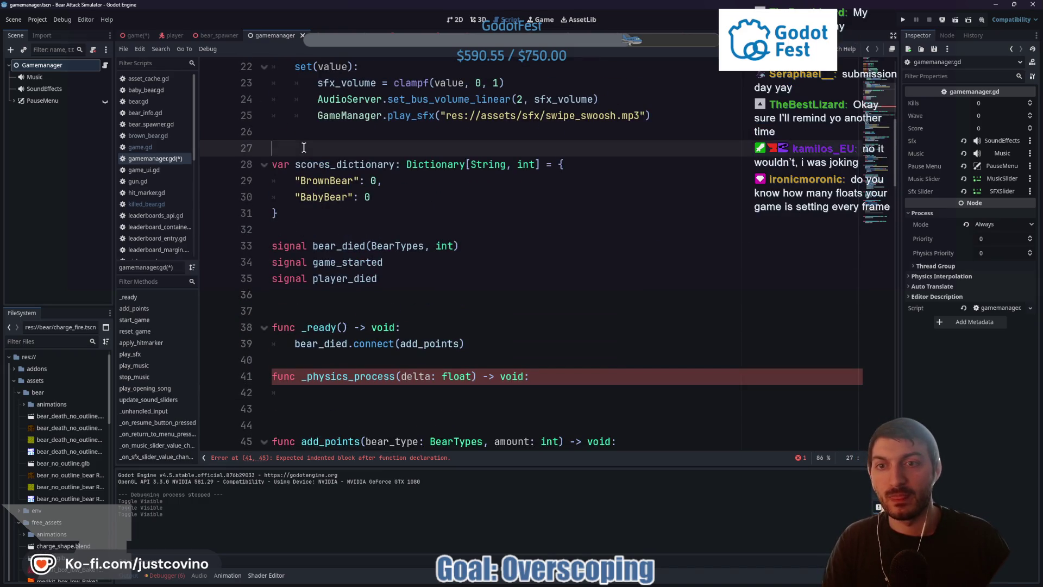
pyautogui.press('BackSpace')
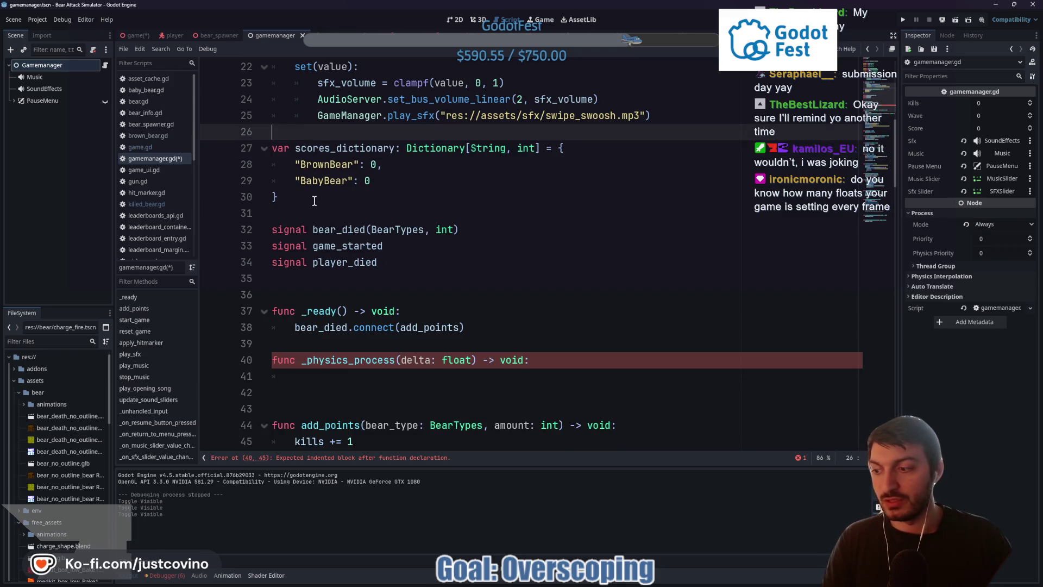
# Declare var time: float = 0.0 after the scores dictionary and add time += 0.01 * delta to _physics_process
pyautogui.click(296, 213)
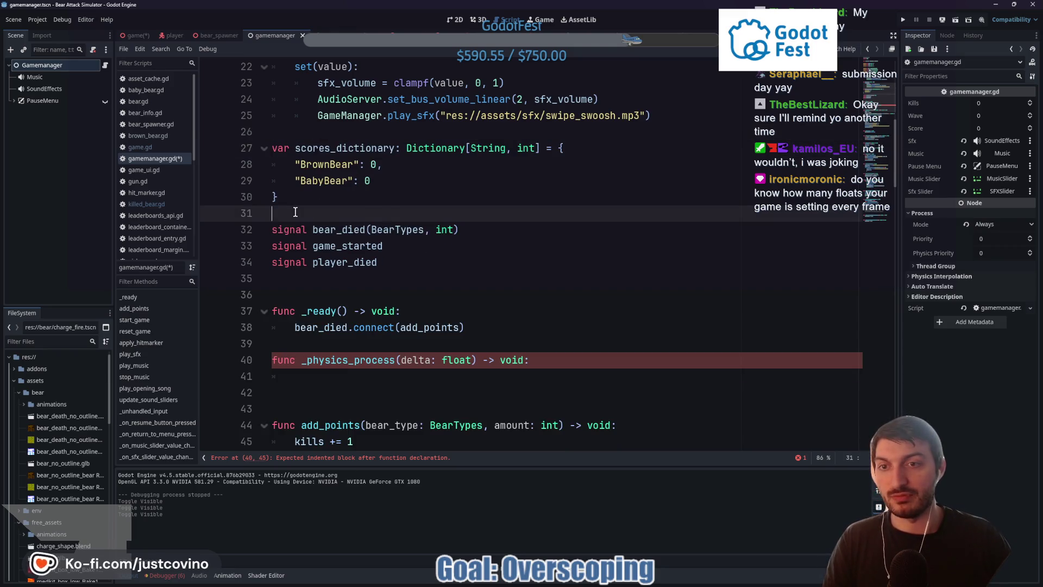
pyautogui.press('Return')
pyautogui.press('Return')
pyautogui.press('Up')
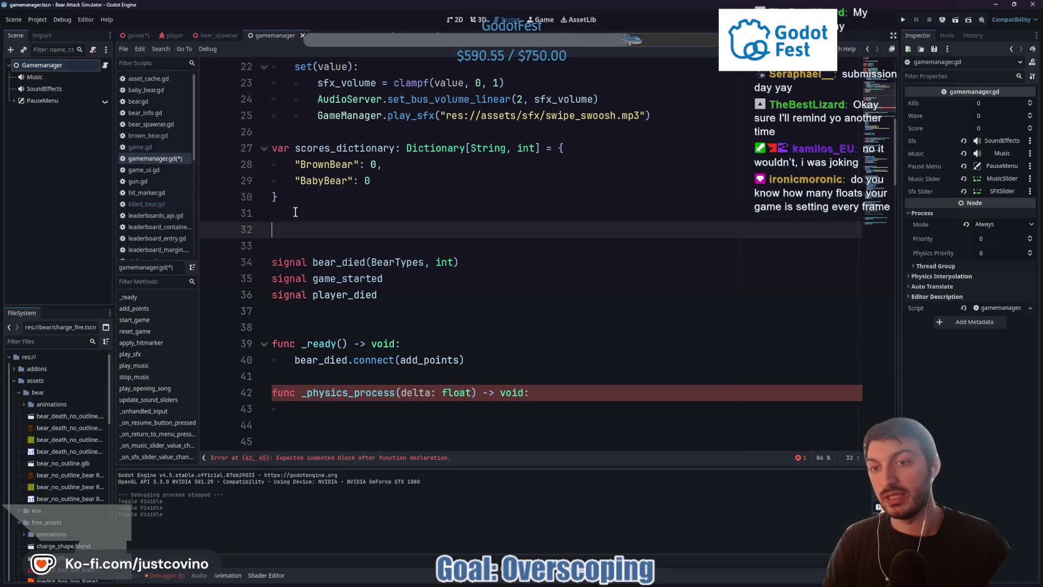
pyautogui.write('time: float = ')
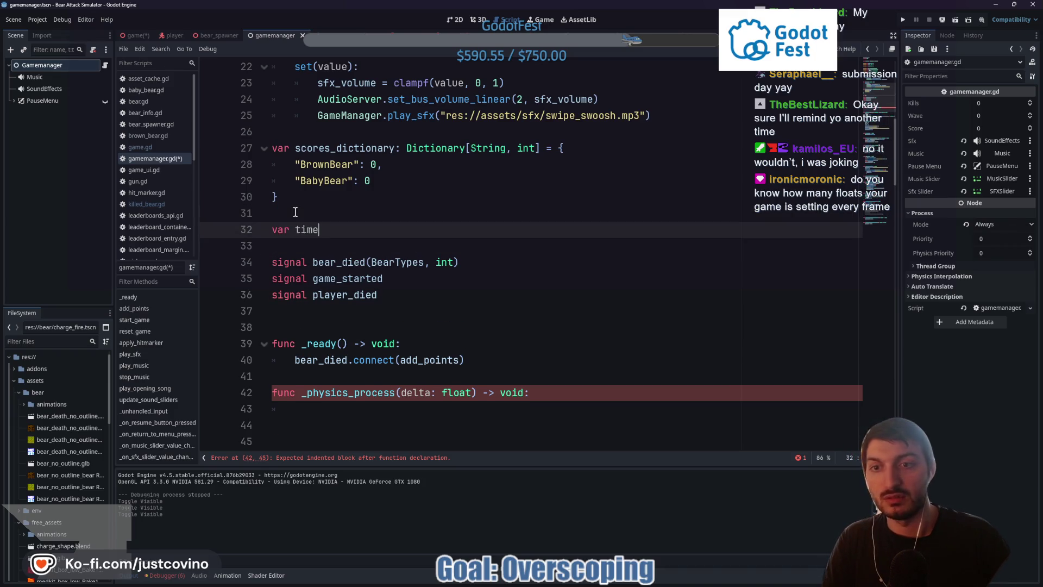
pyautogui.write('0.0')
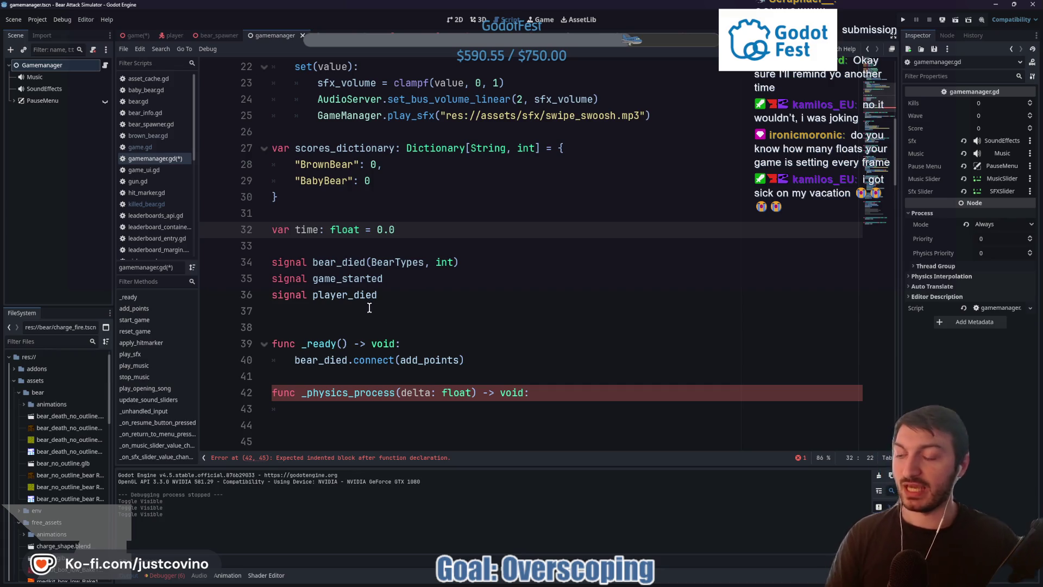
pyautogui.click(331, 411)
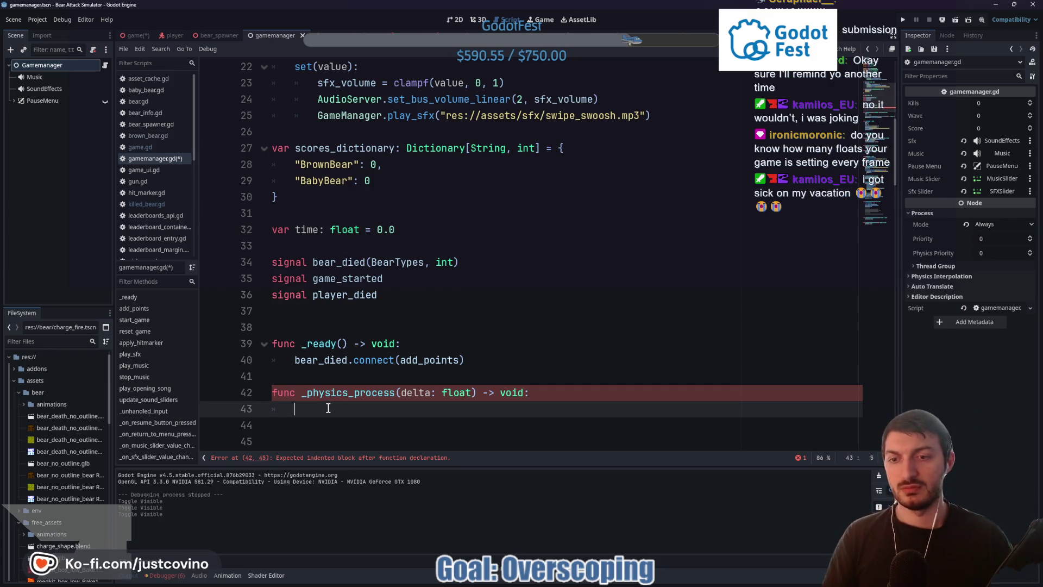
pyautogui.write('time += ')
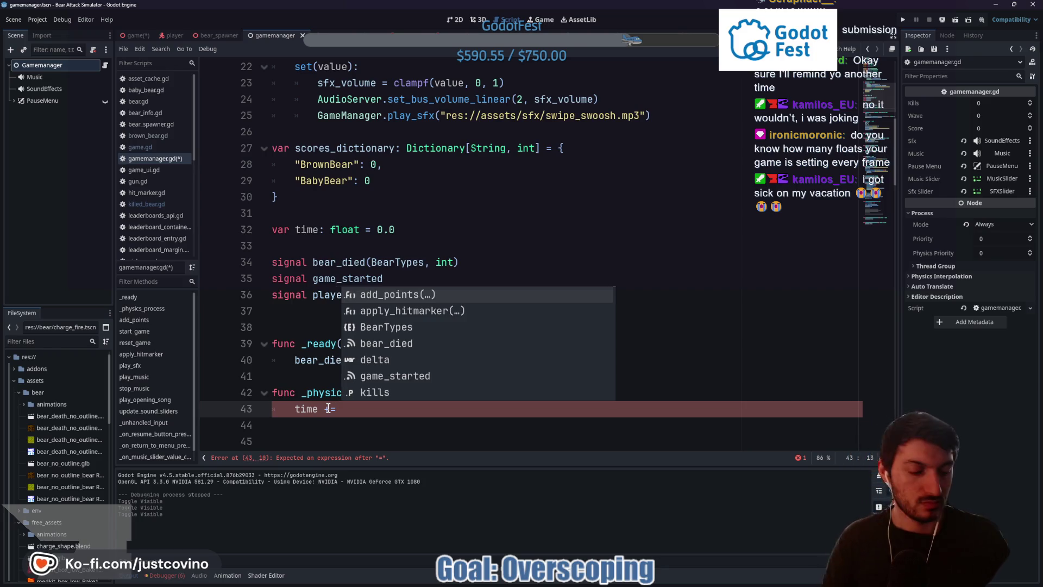
pyautogui.write(' 0.')
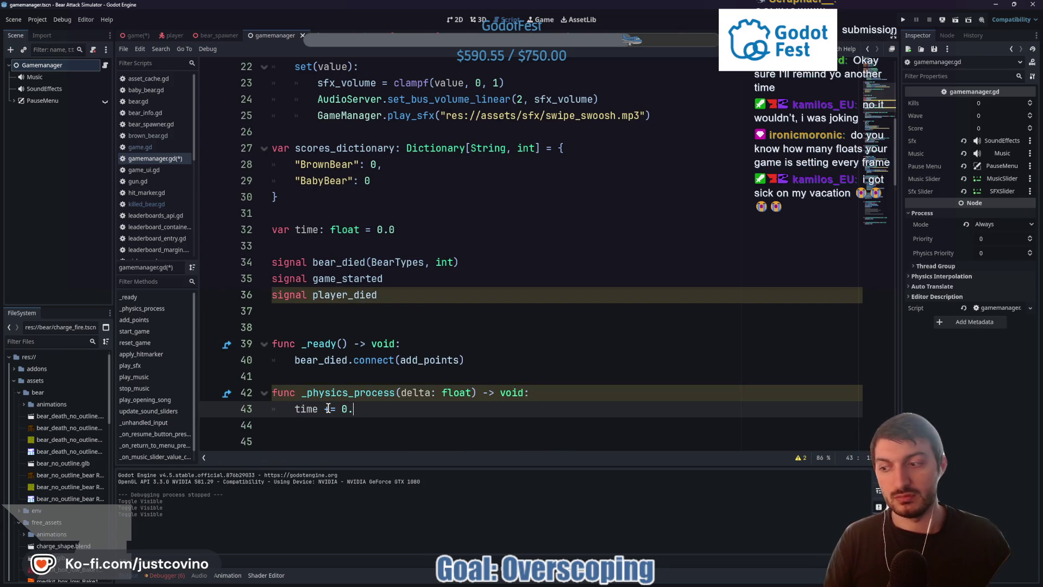
pyautogui.write('01')
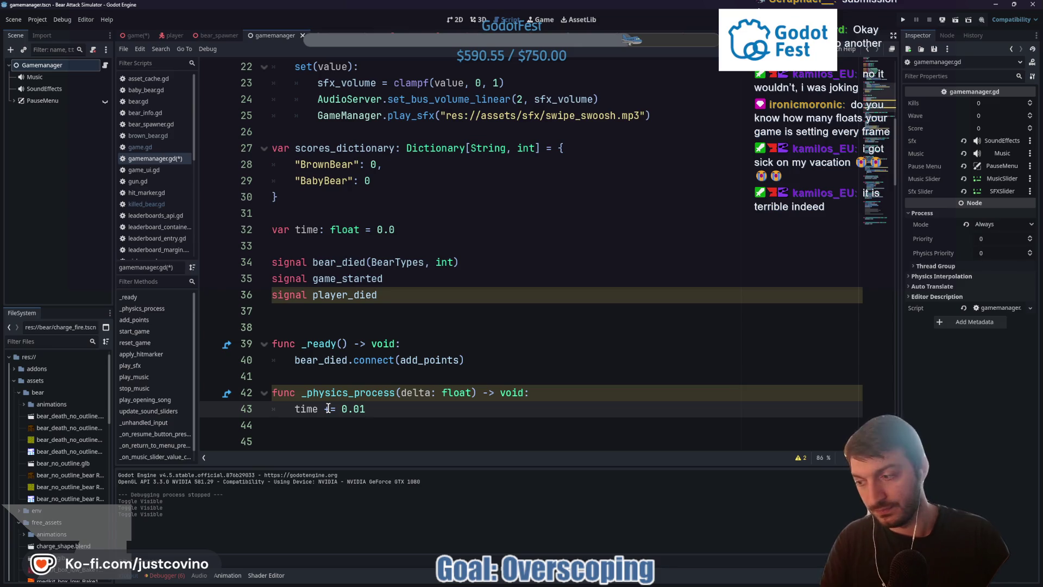
pyautogui.write(' delta')
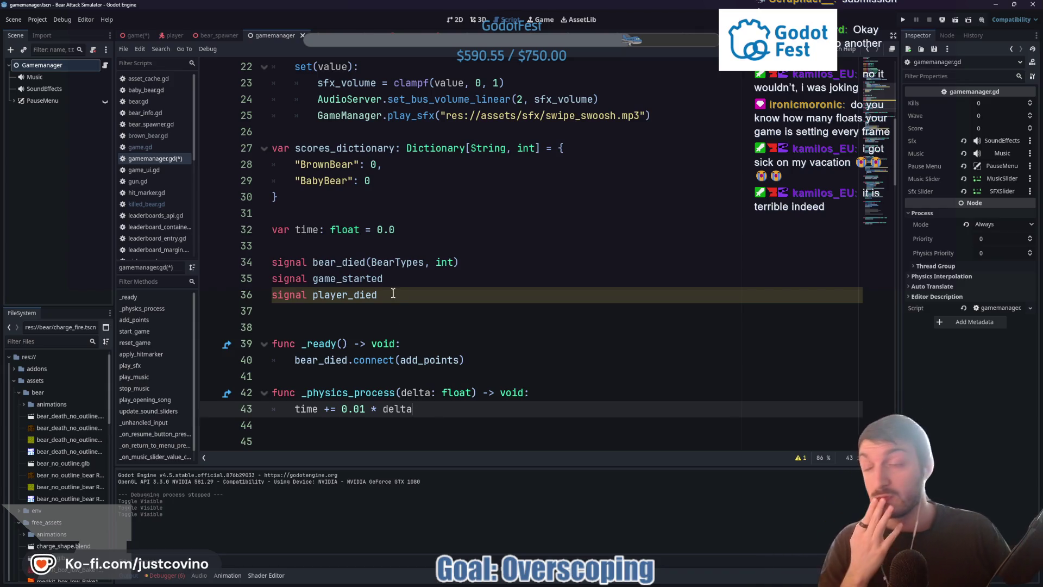
pyautogui.click(146, 36)
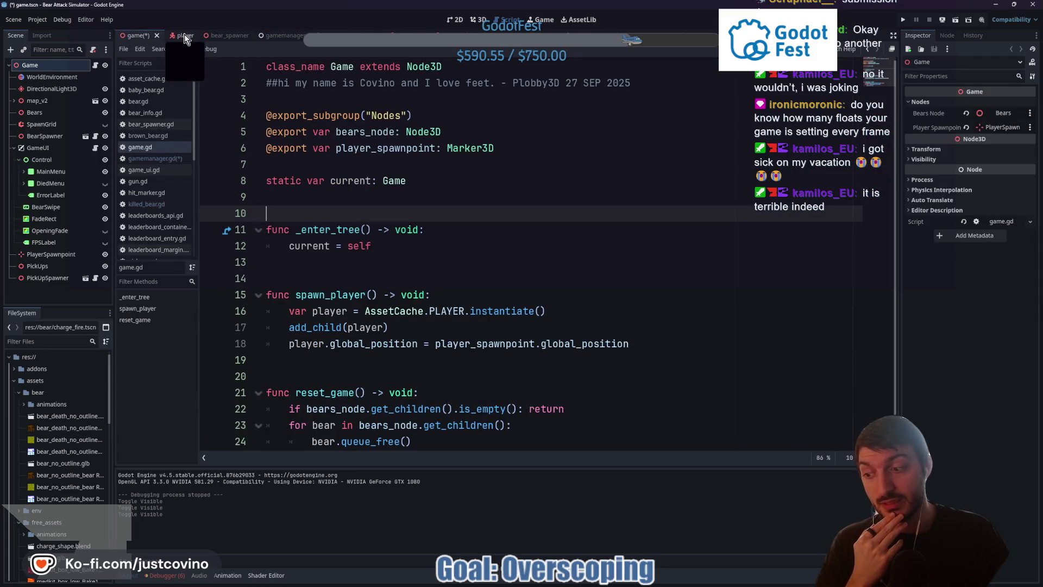
pyautogui.click(185, 36)
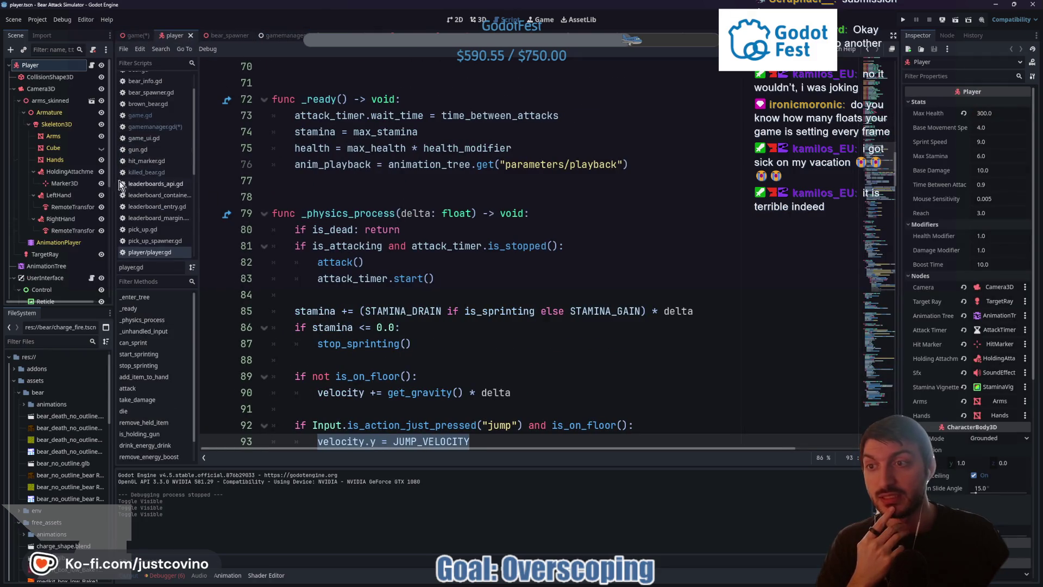
pyautogui.scroll(-2, 81, 206)
pyautogui.click(92, 218)
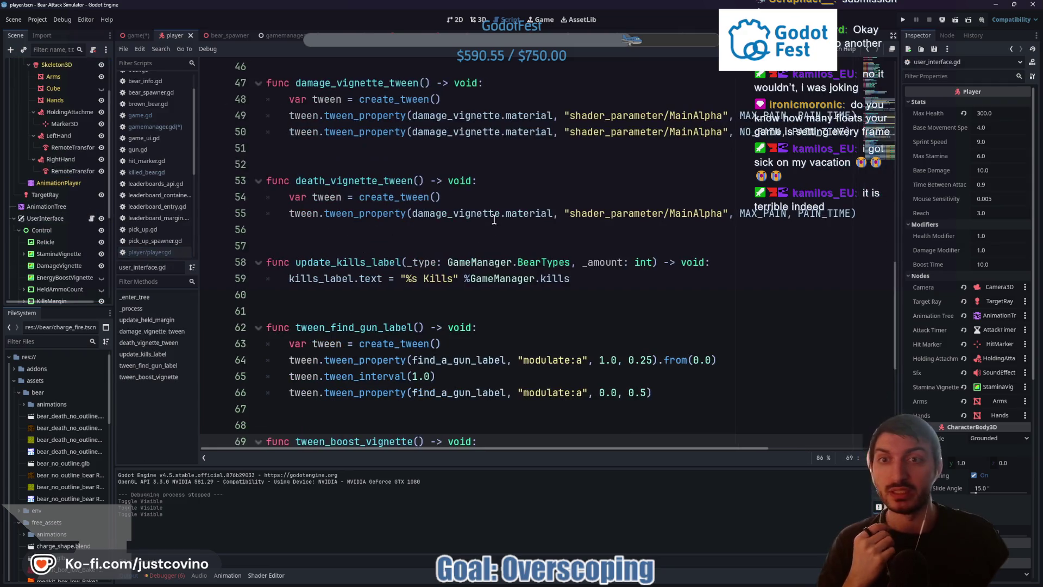
pyautogui.scroll(5, 429, 174)
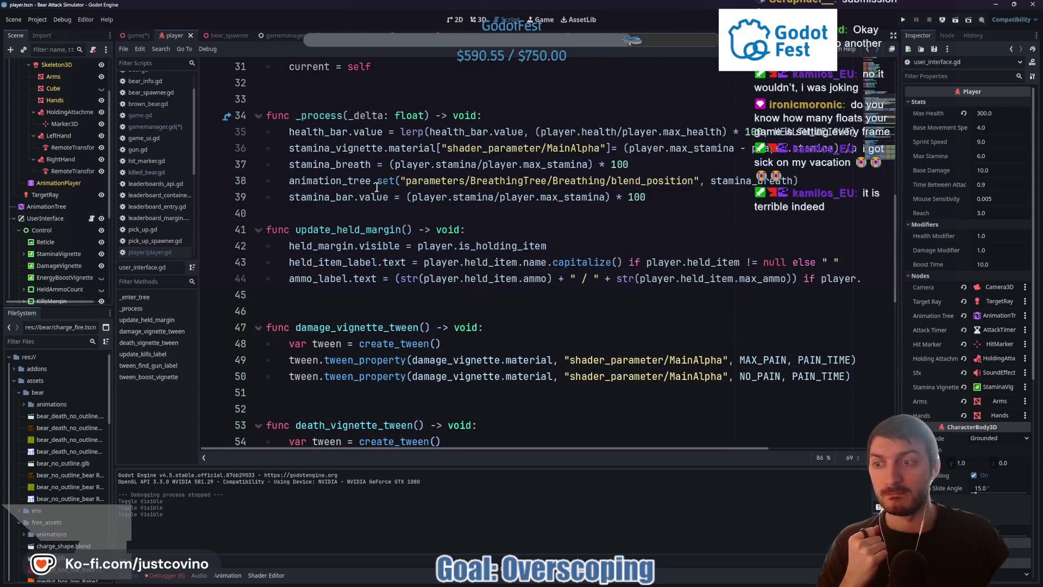
pyautogui.scroll(-5, 63, 206)
pyautogui.scroll(5, 60, 205)
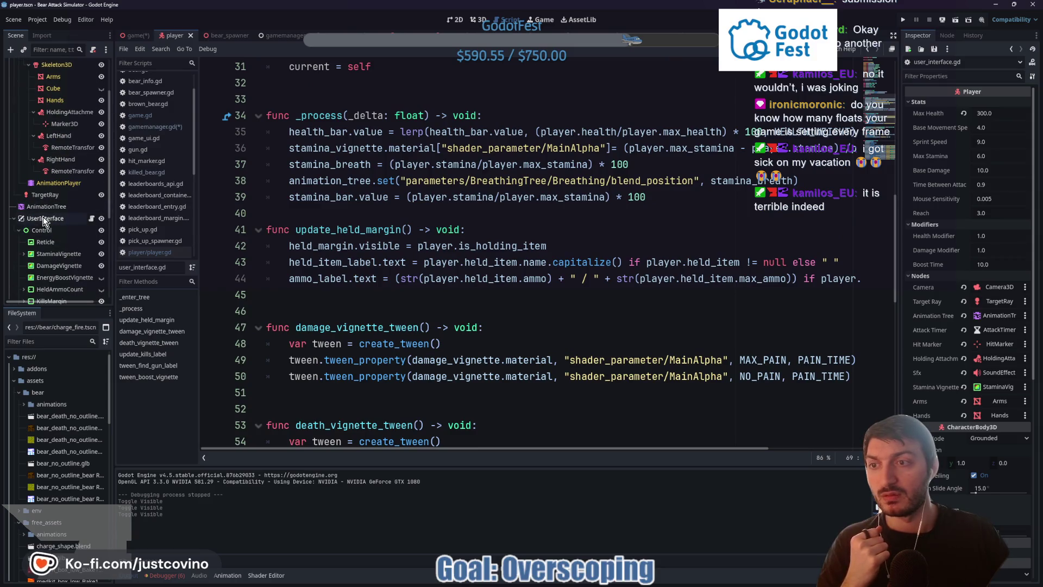
pyautogui.click(44, 218)
pyautogui.click(455, 22)
pyautogui.scroll(-5, 187, 210)
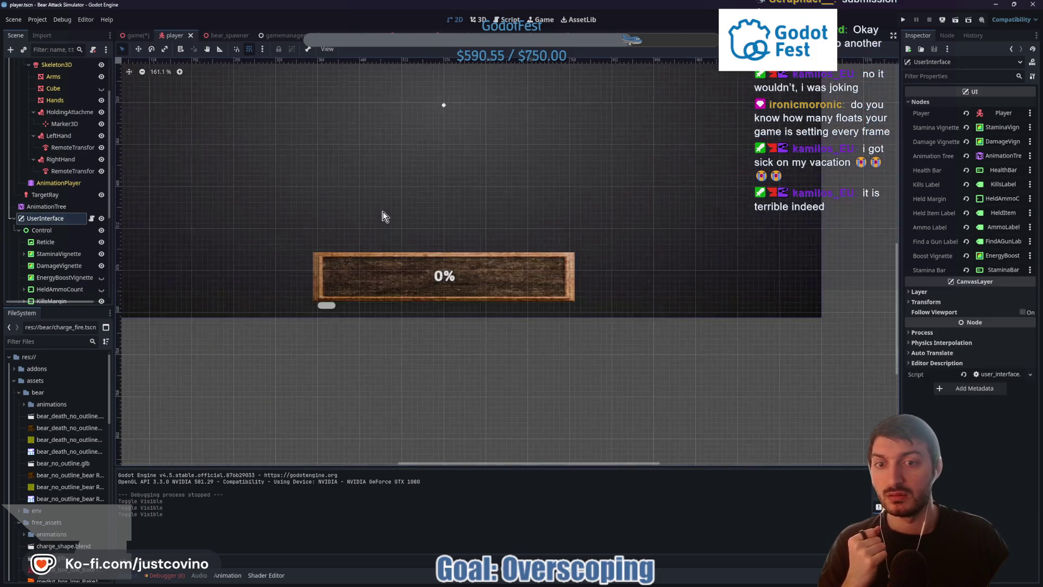
pyautogui.moveTo(407, 145); pyautogui.dragTo(404, 234)
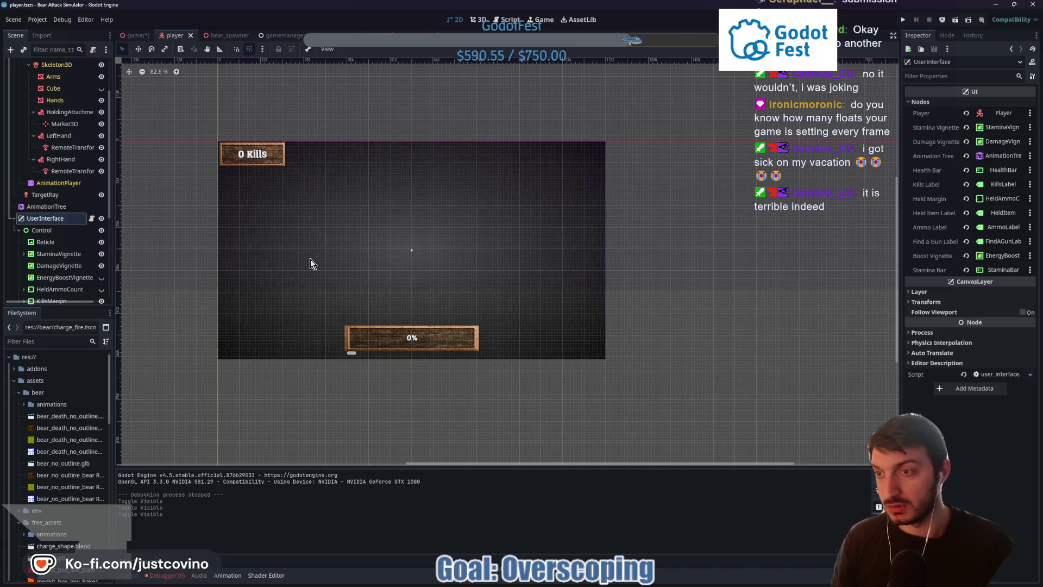
# Add a Label node under Control and anchor it with the Center Top preset
pyautogui.hotkey('ctrl', 'a')
pyautogui.write('label')
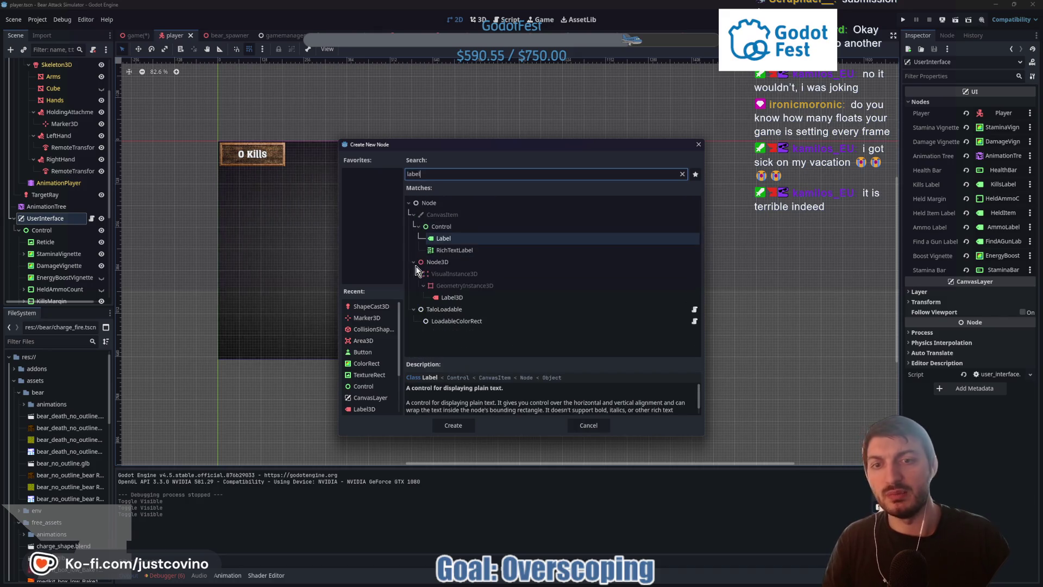
pyautogui.press('Return')
pyautogui.click(355, 49)
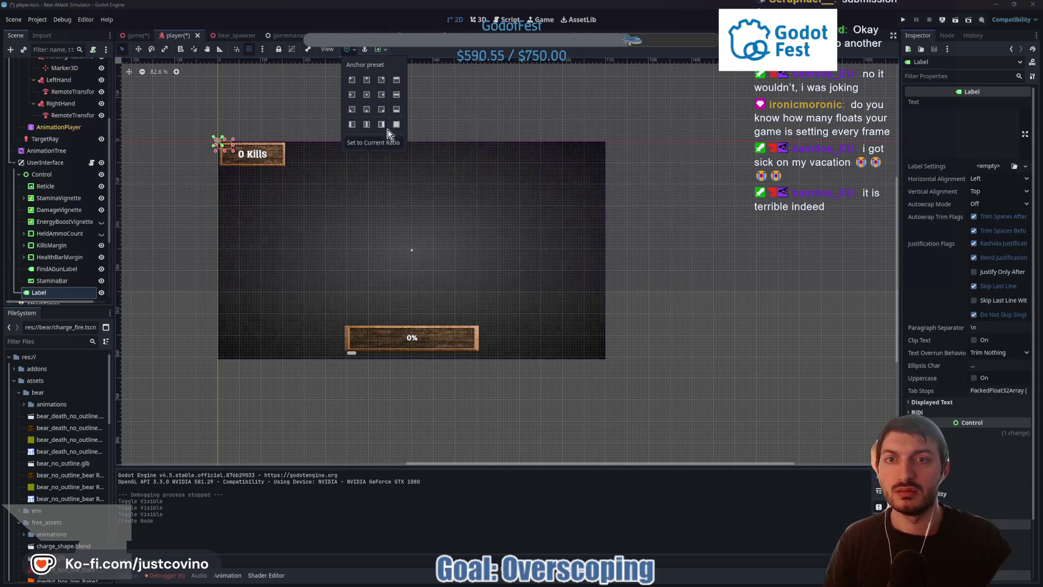
pyautogui.click(367, 81)
pyautogui.click(383, 143)
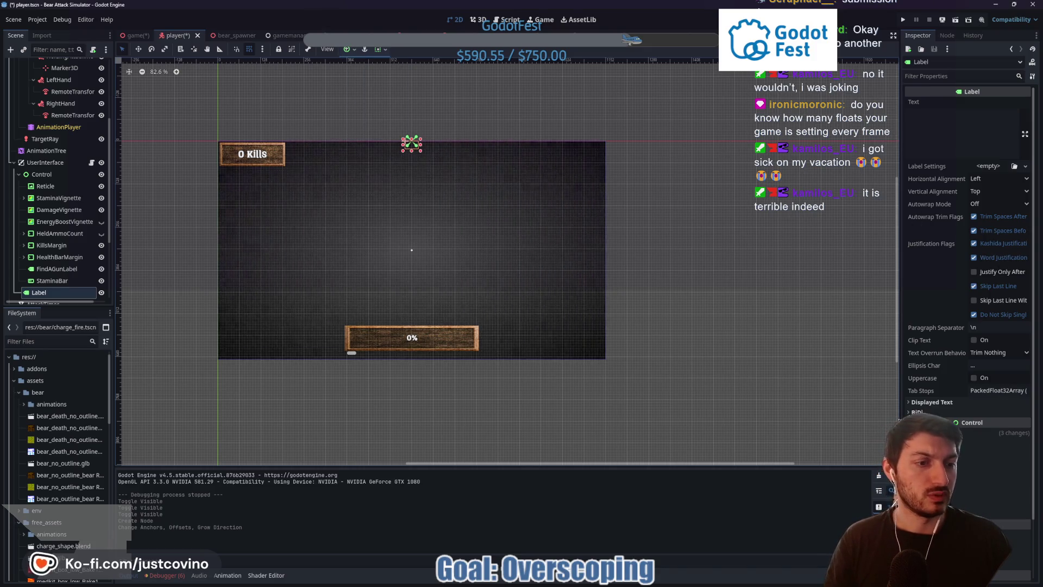
# Set the label's Custom Minimum Size to 200 × 50
pyautogui.click(972, 422)
pyautogui.click(989, 482)
pyautogui.write('100')
pyautogui.click(1000, 499)
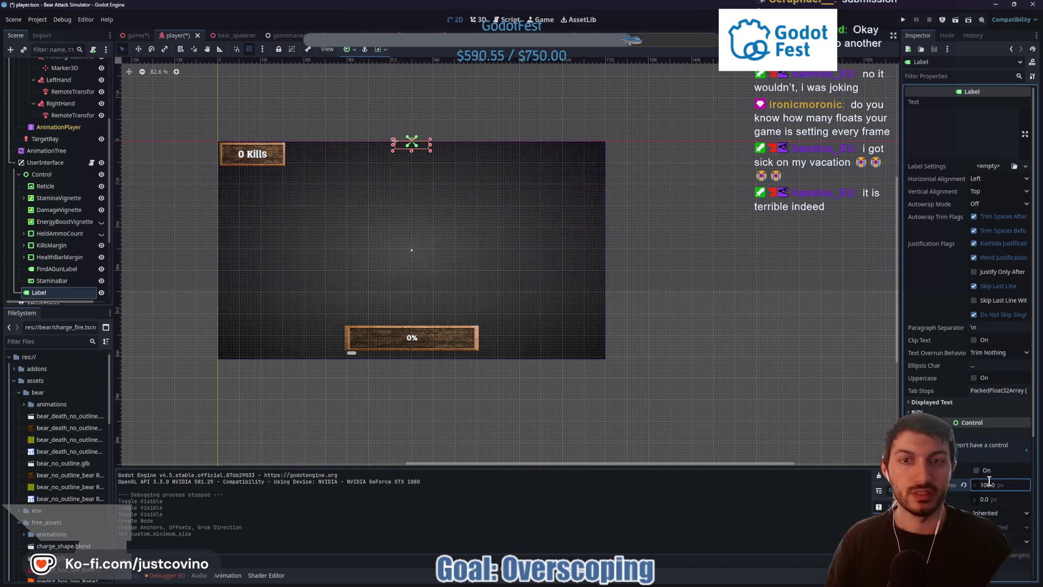
pyautogui.write('50')
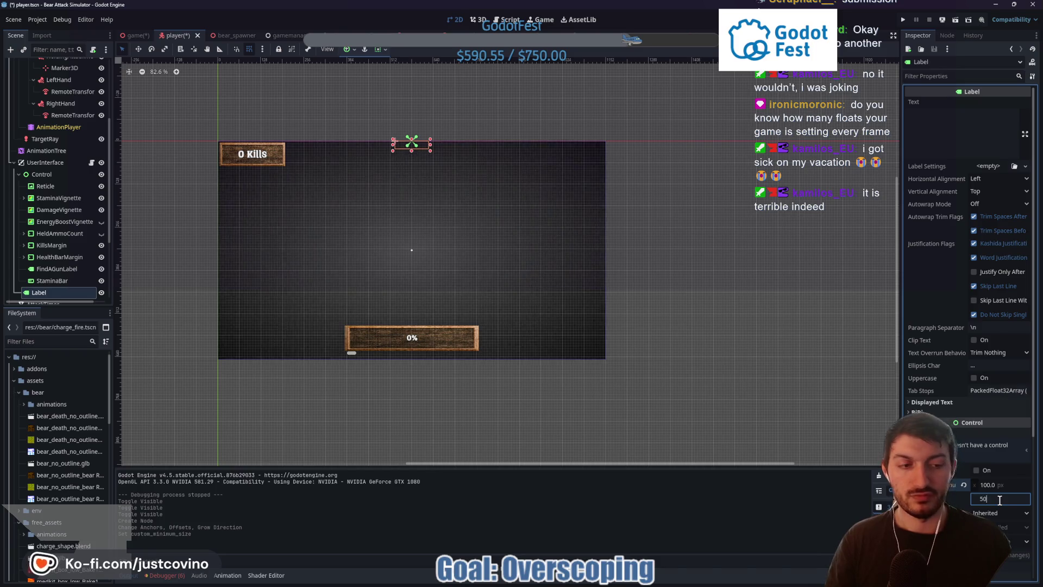
pyautogui.press('Return')
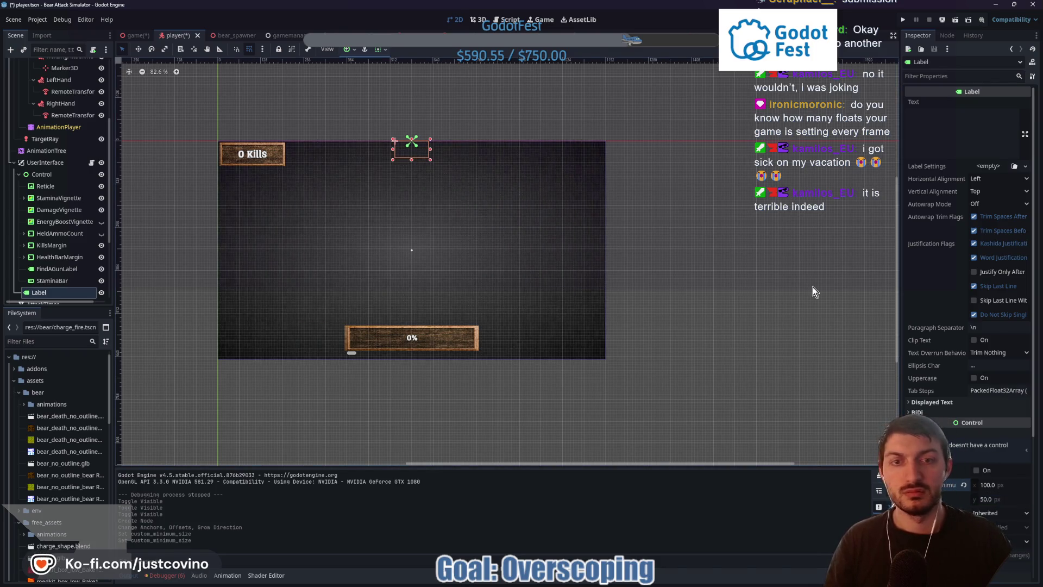
pyautogui.click(994, 484)
pyautogui.write('200')
pyautogui.press('Return')
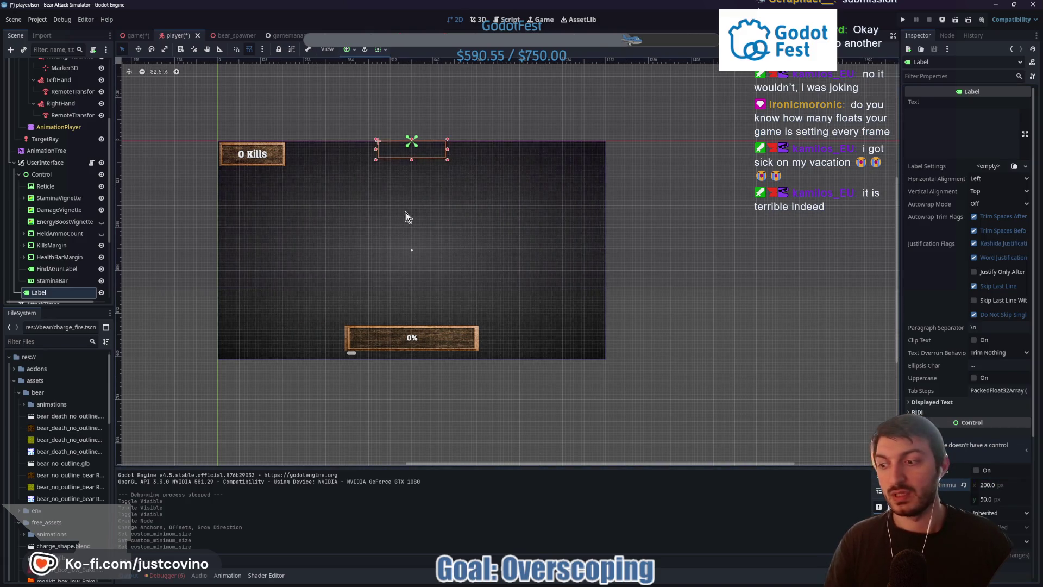
# Nudge the label slightly down from the top edge and reselect it in the scene tree
pyautogui.scroll(5, 389, 201)
pyautogui.press('w')
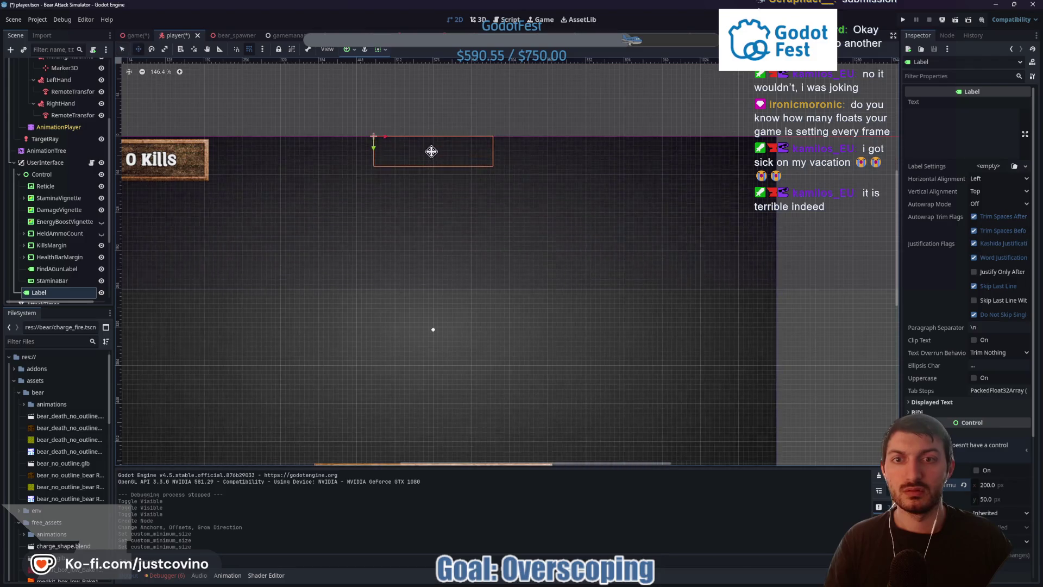
pyautogui.moveTo(428, 156); pyautogui.dragTo(426, 168)
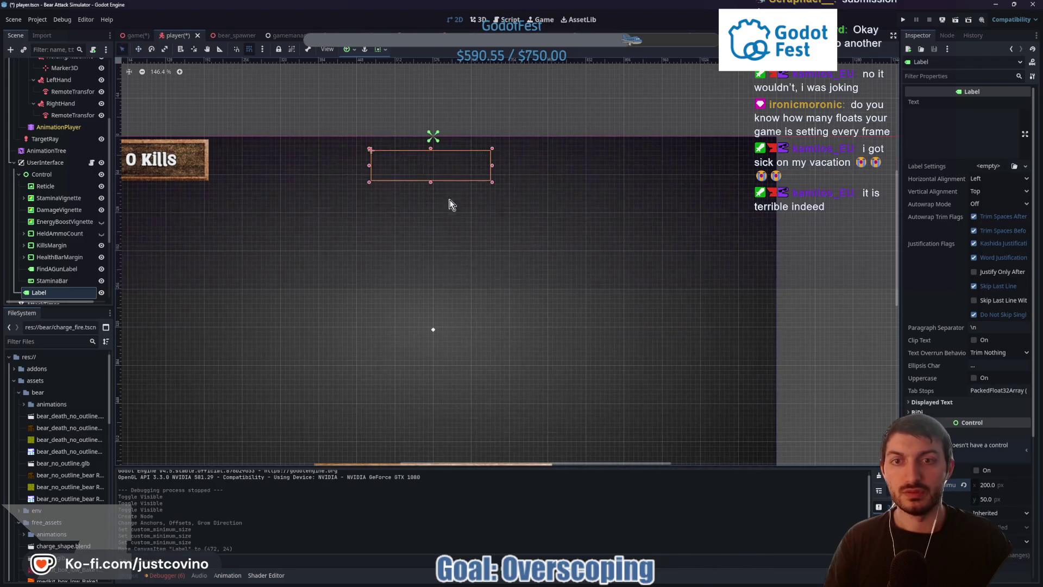
pyautogui.scroll(-5, 439, 228)
pyautogui.click(314, 187)
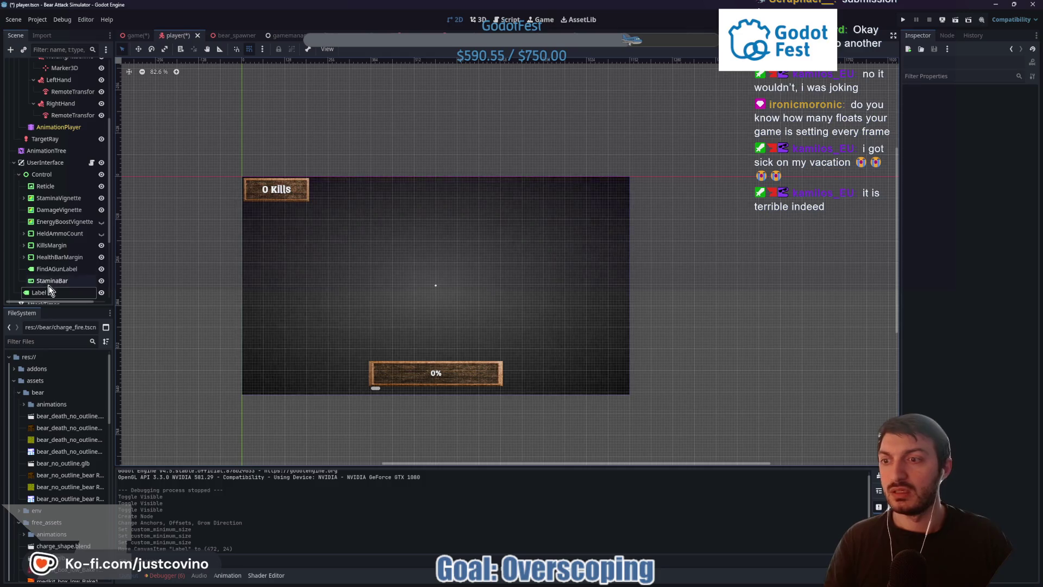
pyautogui.click(48, 291)
pyautogui.click(960, 131)
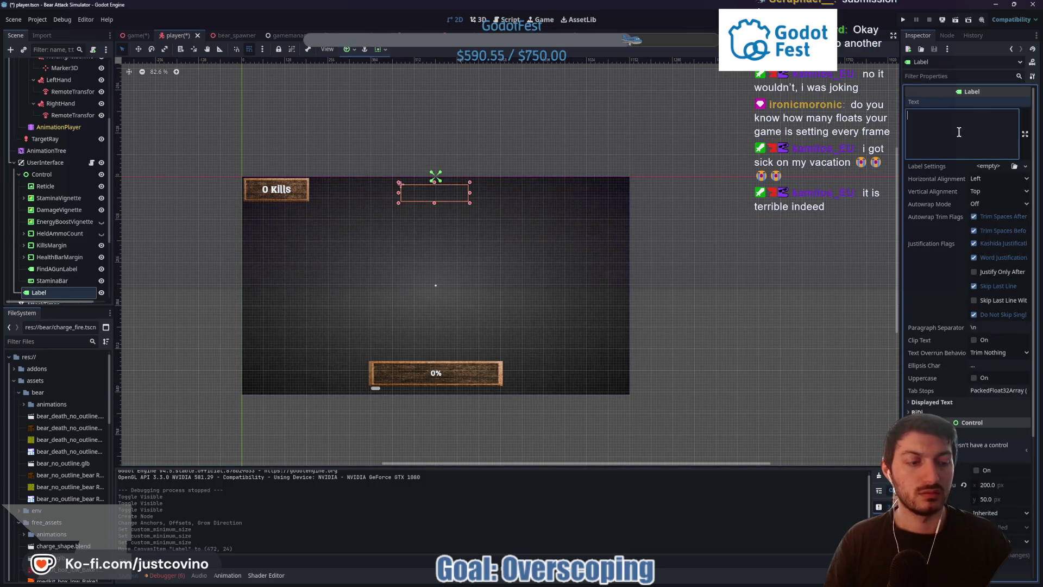
# Set the label text to 10.0, centre it horizontally and vertically, and create new LabelSettings
pyautogui.write('10.0')
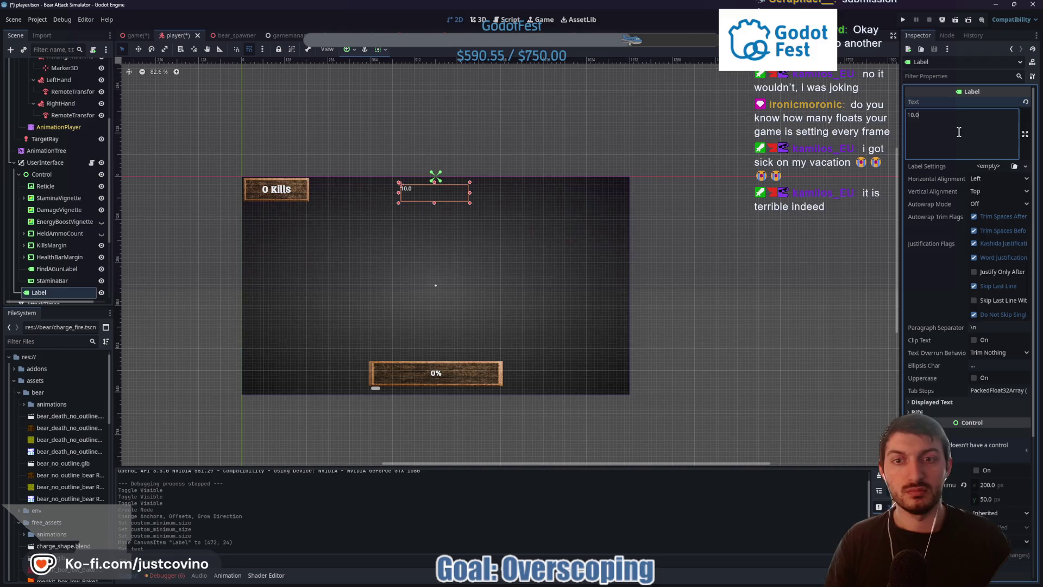
pyautogui.click(998, 178)
pyautogui.click(988, 203)
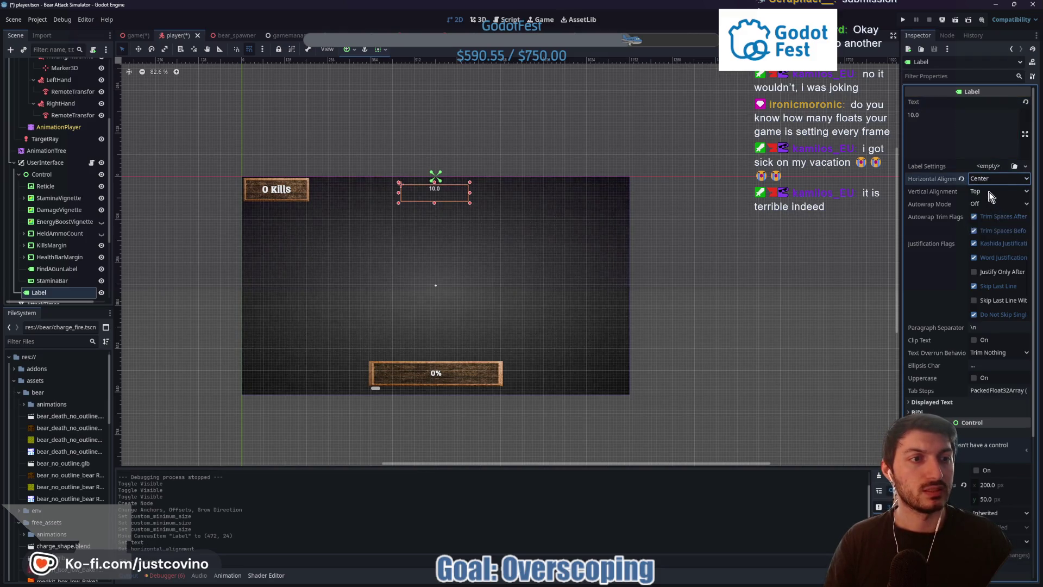
pyautogui.click(999, 191)
pyautogui.click(994, 215)
pyautogui.click(989, 166)
pyautogui.click(1002, 189)
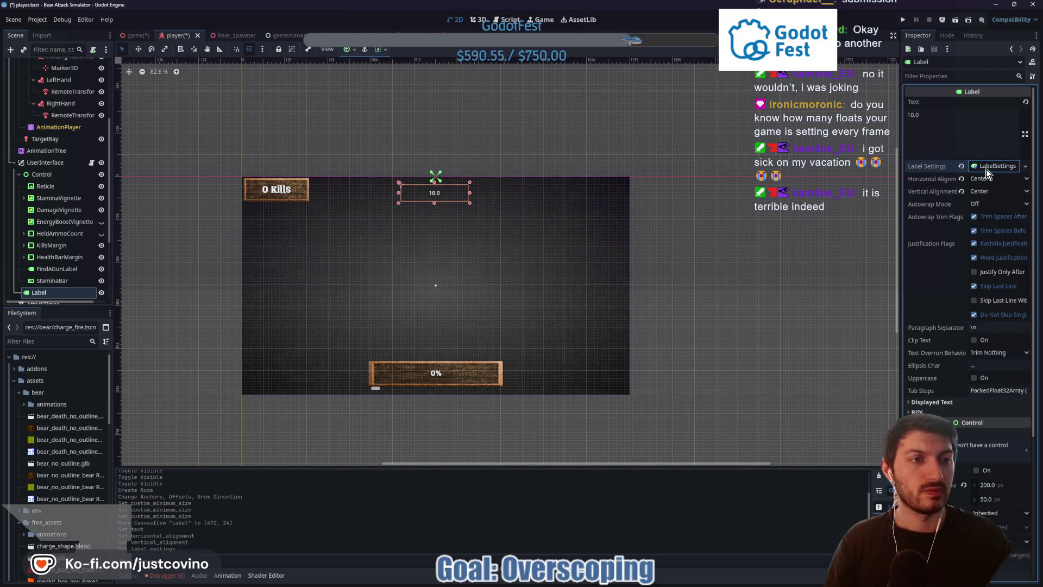
# Give the label settings the Sparky Stones font, size 32, and an 8 px black outline
pyautogui.click(987, 215)
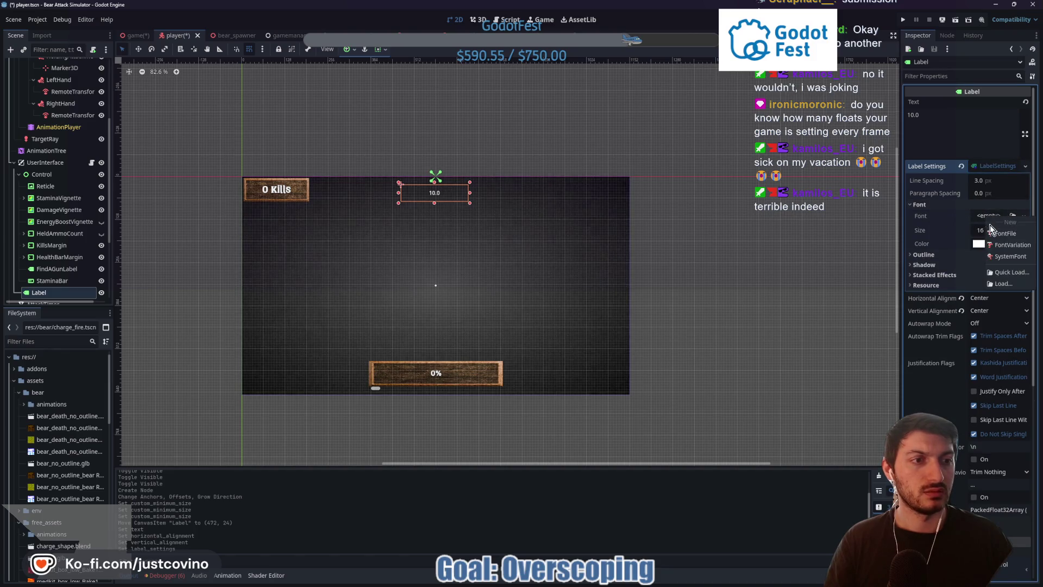
pyautogui.click(1005, 273)
pyautogui.press('Return')
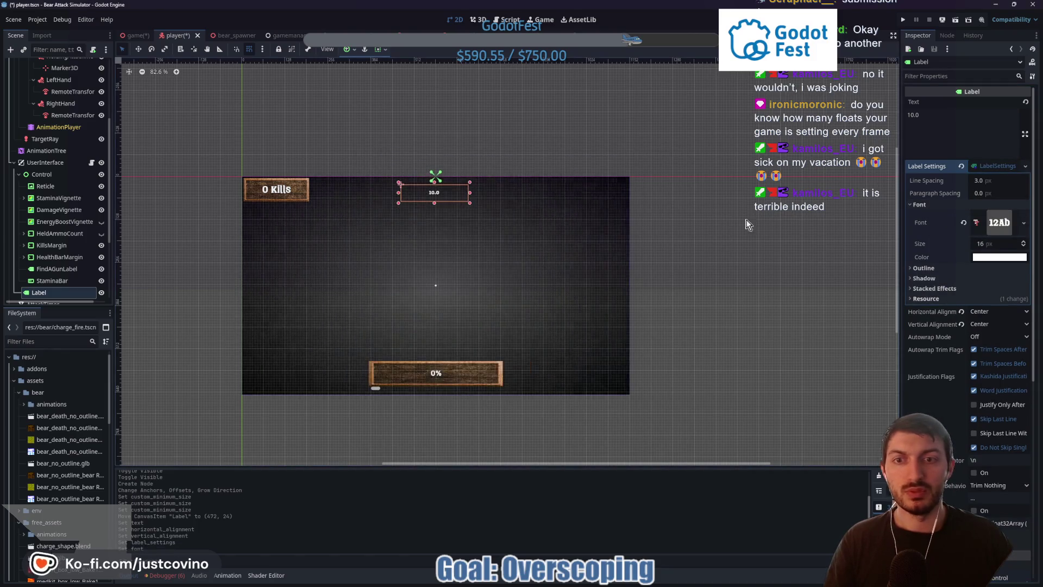
pyautogui.click(989, 243)
pyautogui.write('32')
pyautogui.press('Return')
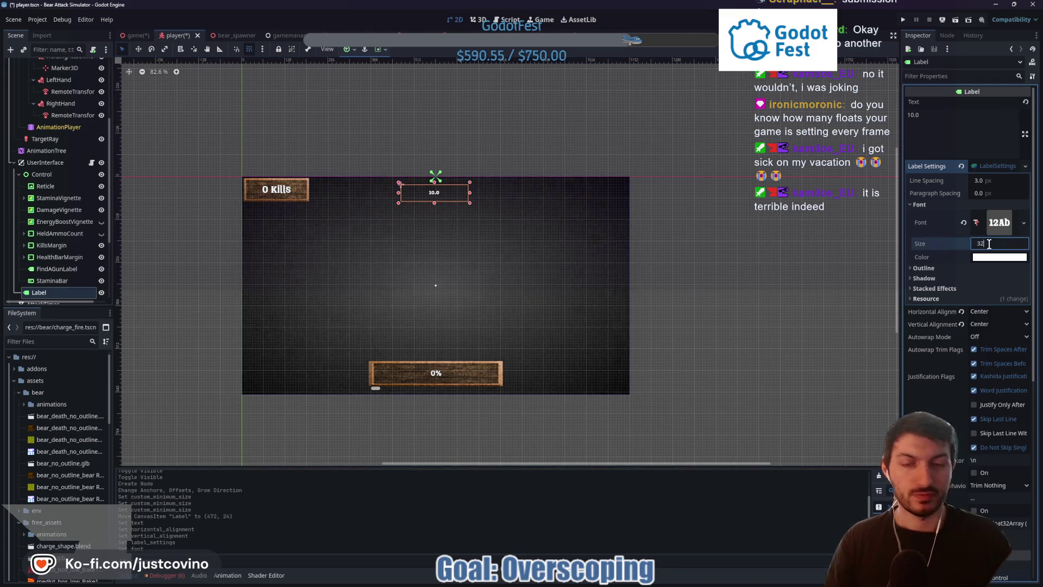
pyautogui.click(923, 268)
pyautogui.click(989, 280)
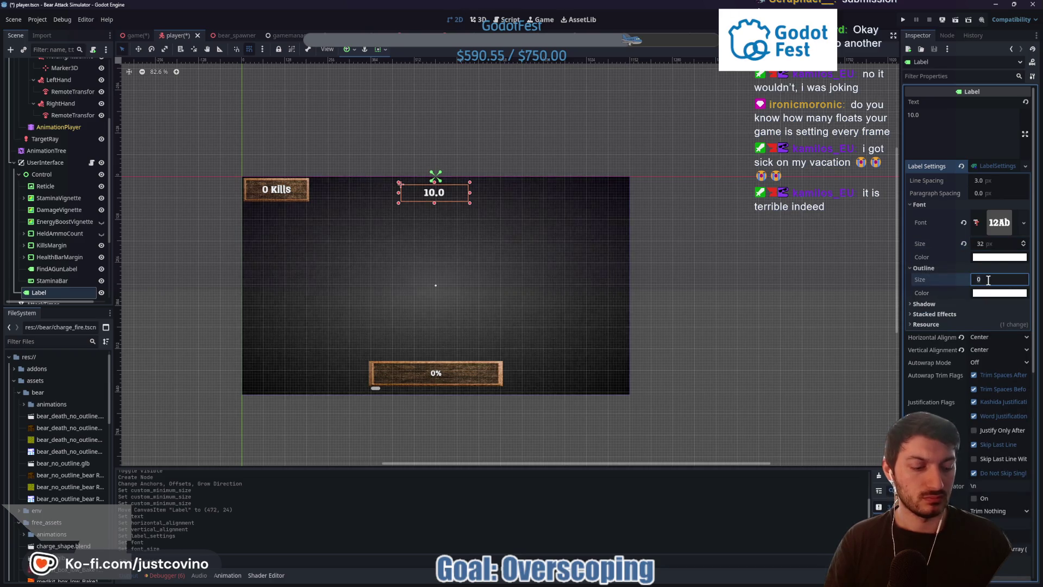
pyautogui.click(1000, 293)
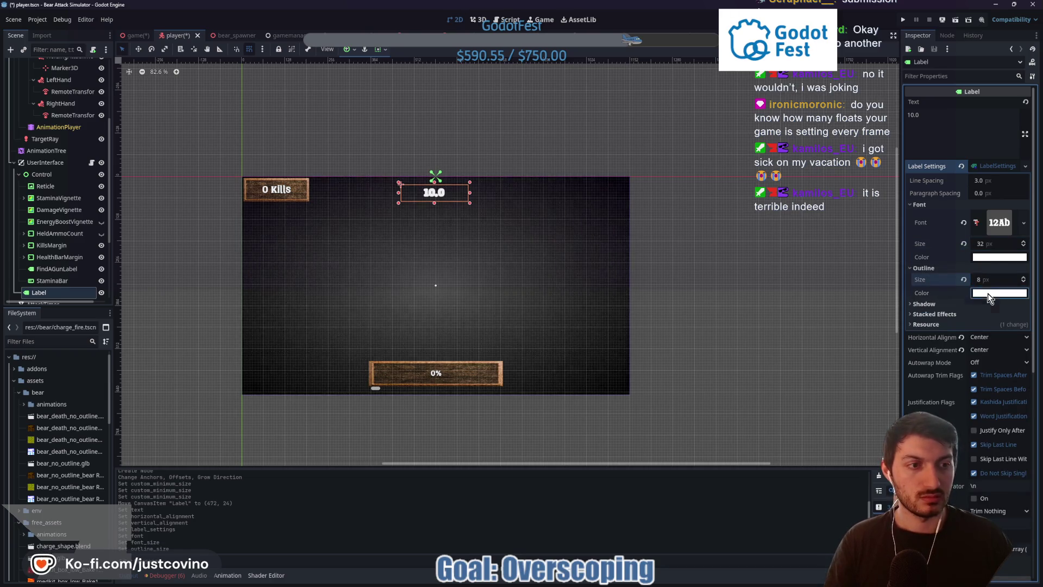
pyautogui.click(920, 407)
pyautogui.click(538, 304)
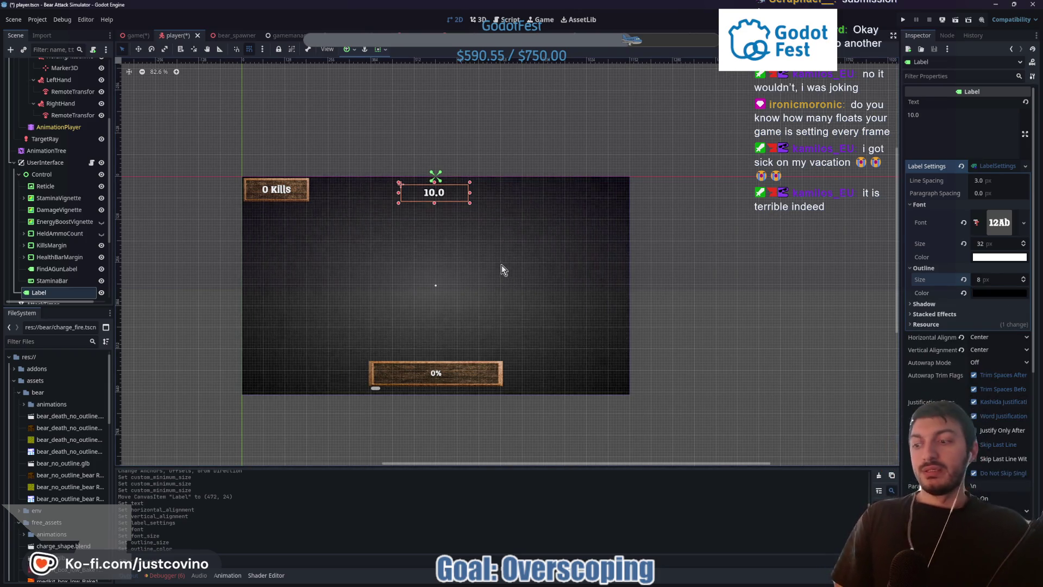
pyautogui.click(909, 112)
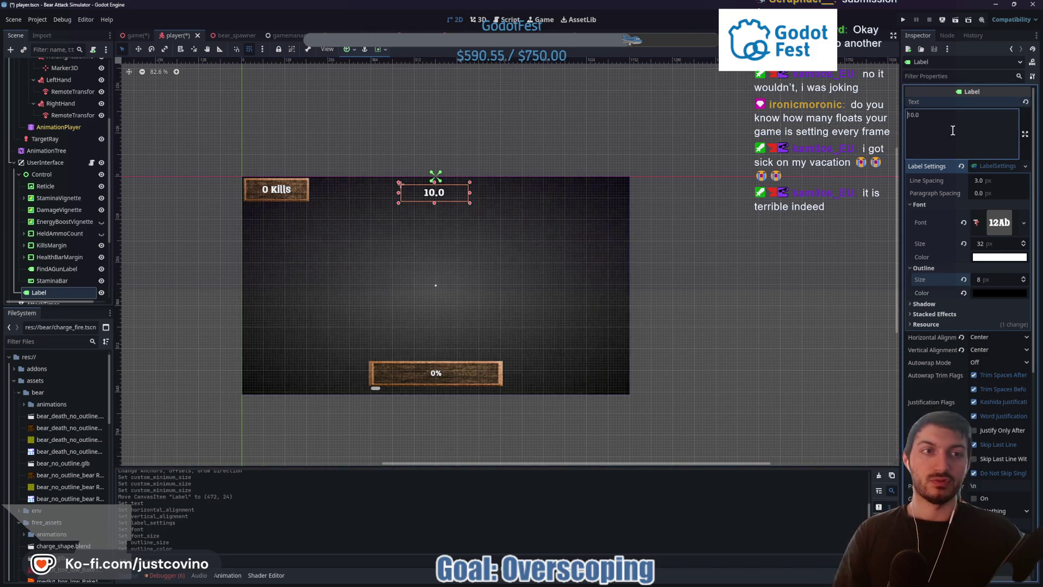
# Put 'Surival Time:' on a line above the number and set the minimum height to 100
pyautogui.write('Suri')
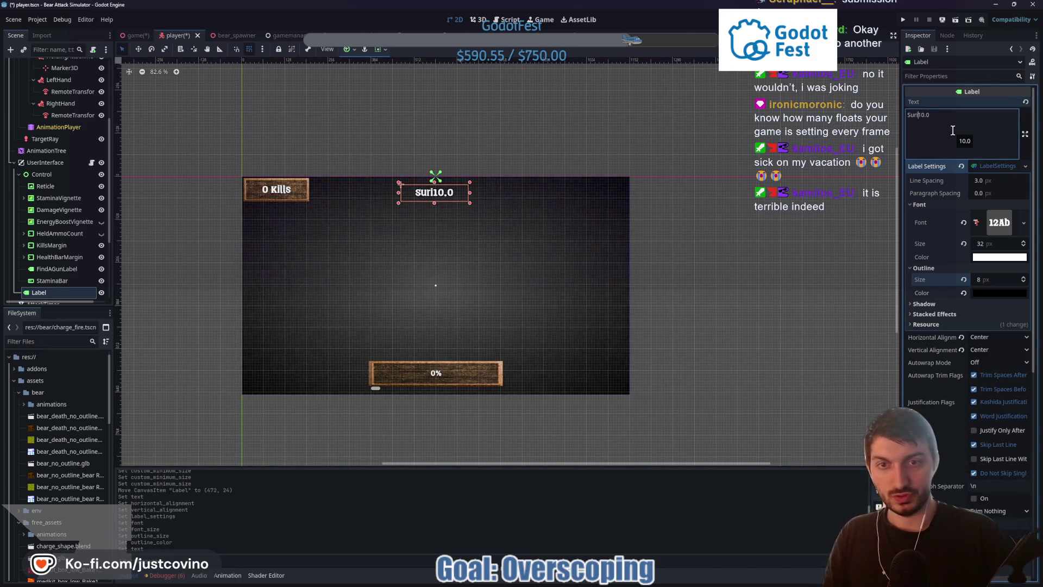
pyautogui.write('val Time')
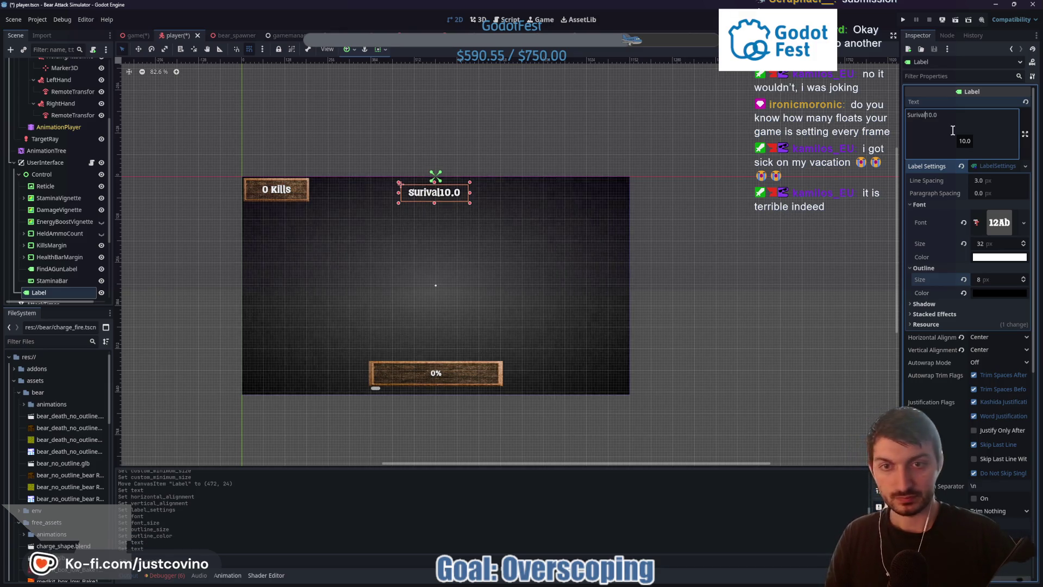
pyautogui.write(':')
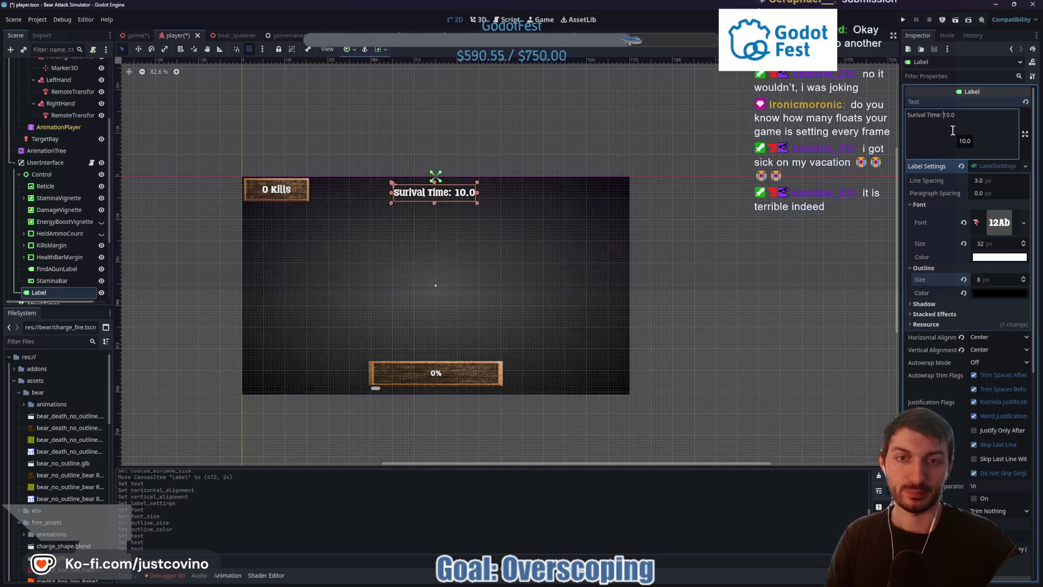
pyautogui.press('Return')
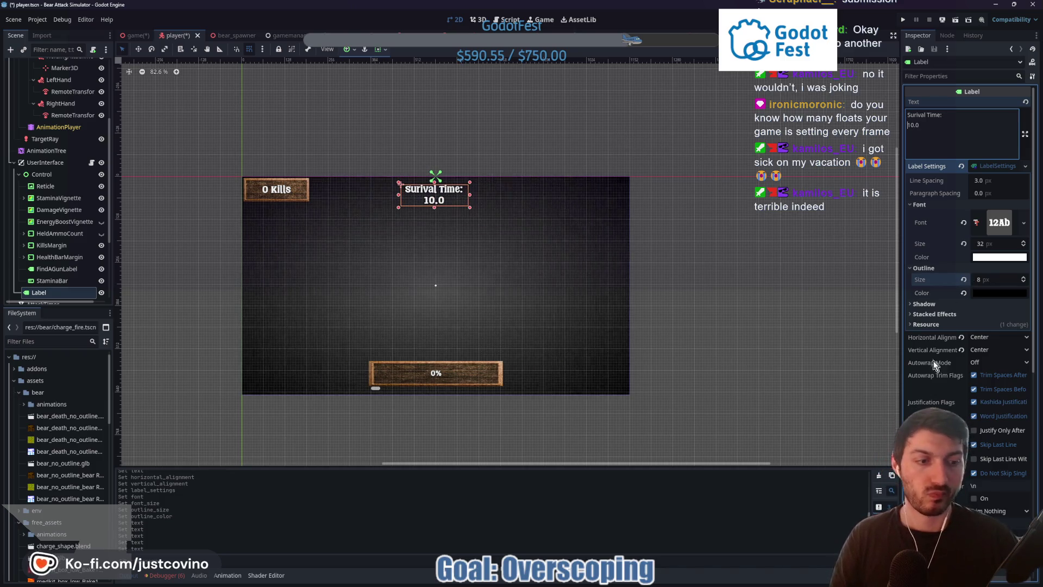
pyautogui.scroll(-5, 977, 388)
pyautogui.click(986, 411)
pyautogui.write('100')
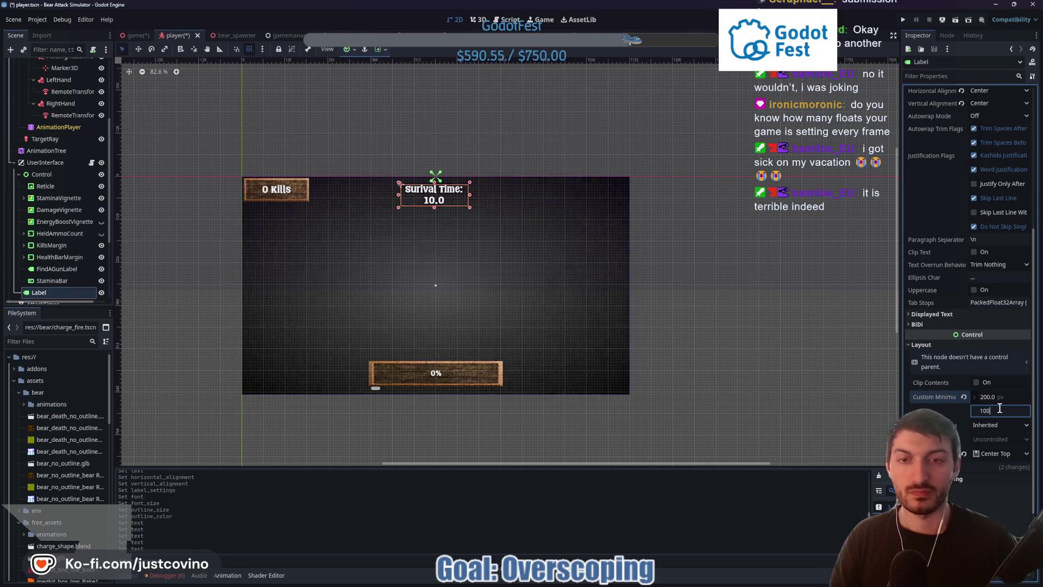
pyautogui.press('Return')
# Re-anchor the label at the top centre and change its number to 10.00
pyautogui.moveTo(435, 206); pyautogui.dragTo(434, 195)
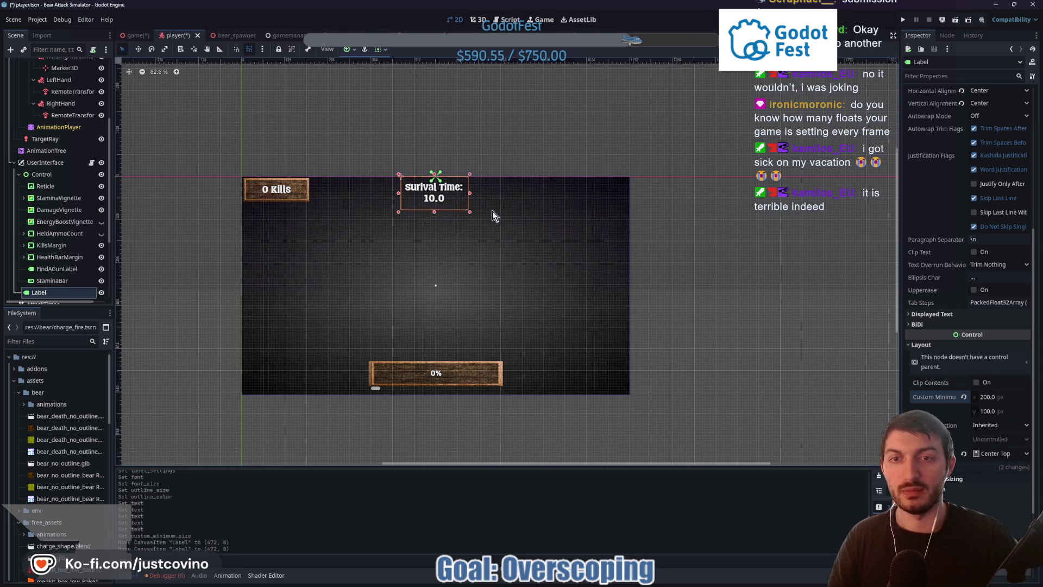
pyautogui.click(349, 50)
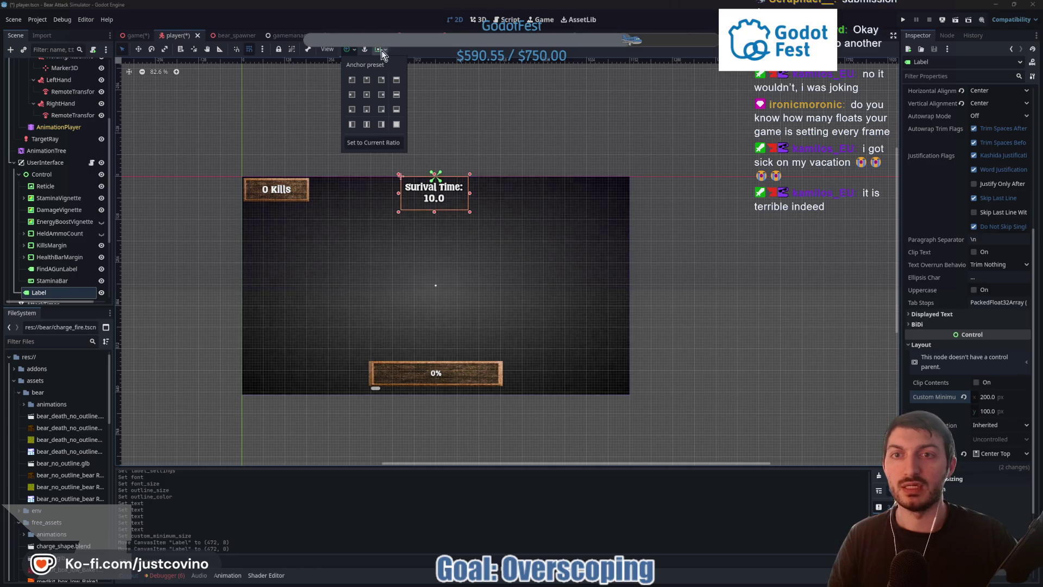
pyautogui.click(366, 80)
pyautogui.click(513, 123)
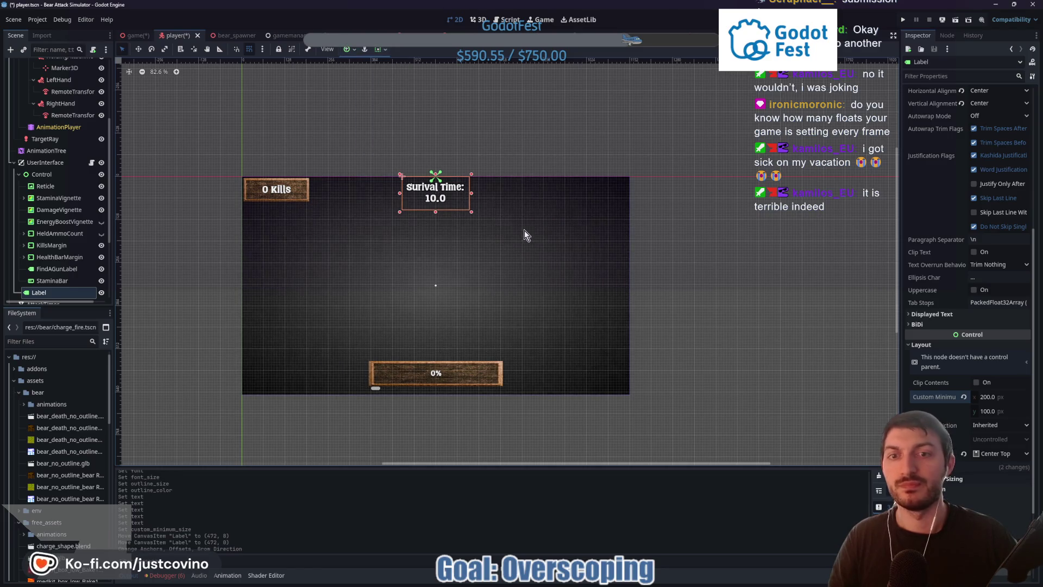
pyautogui.scroll(5, 957, 190)
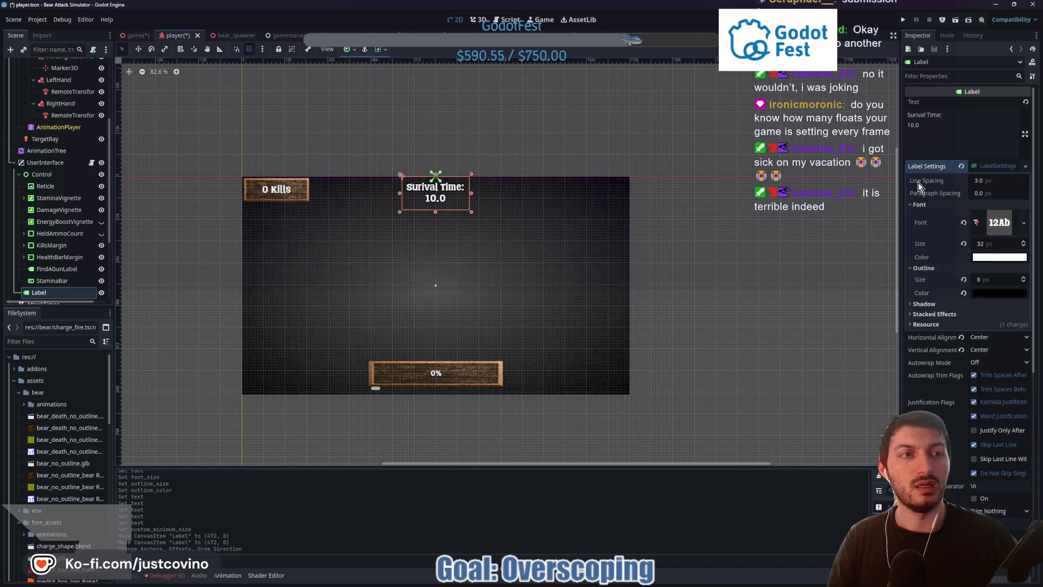
pyautogui.click(941, 126)
pyautogui.write('0')
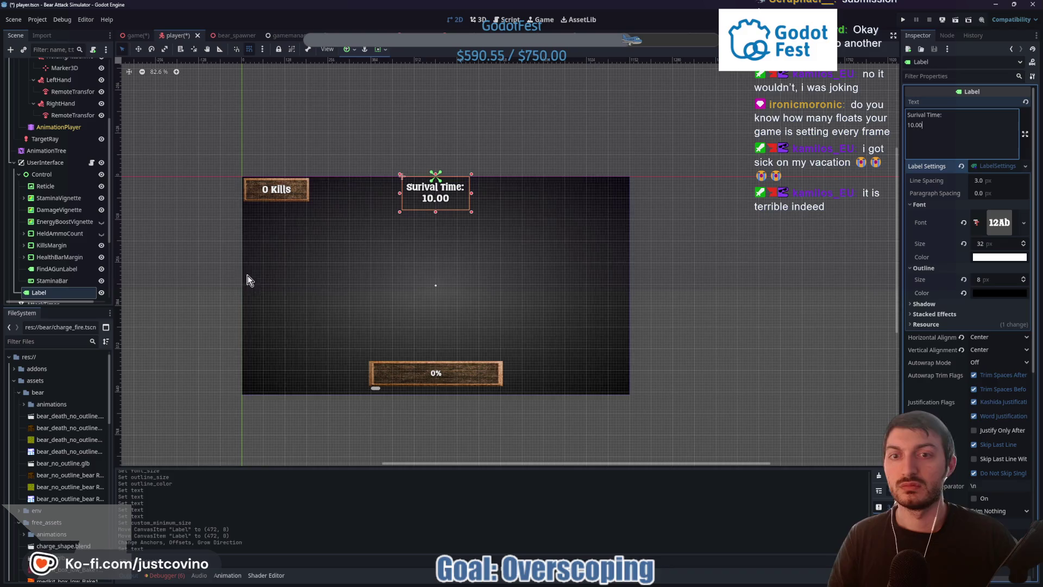
pyautogui.doubleClick(64, 292)
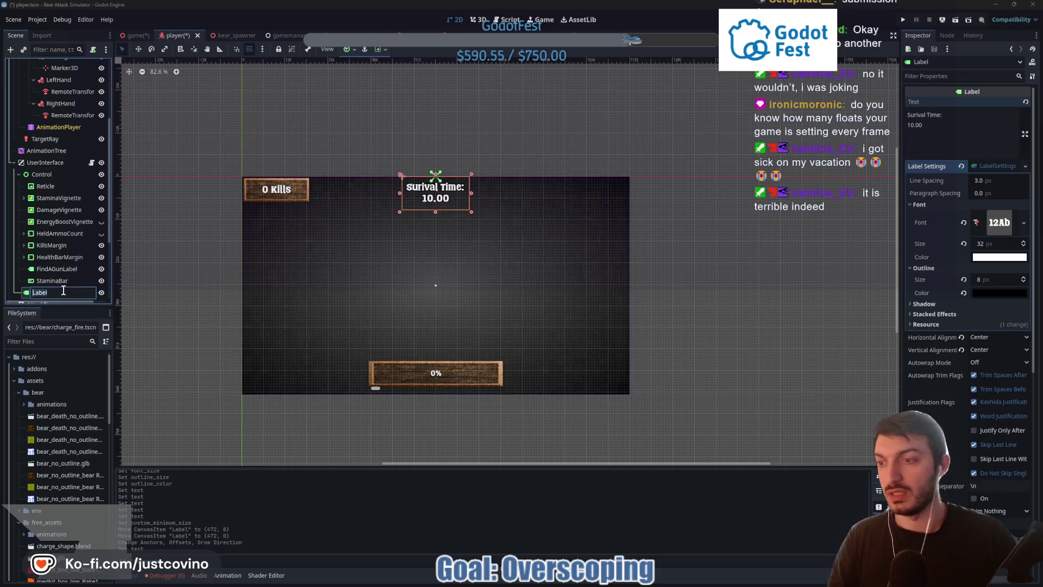
pyautogui.write('SurvivalTime')
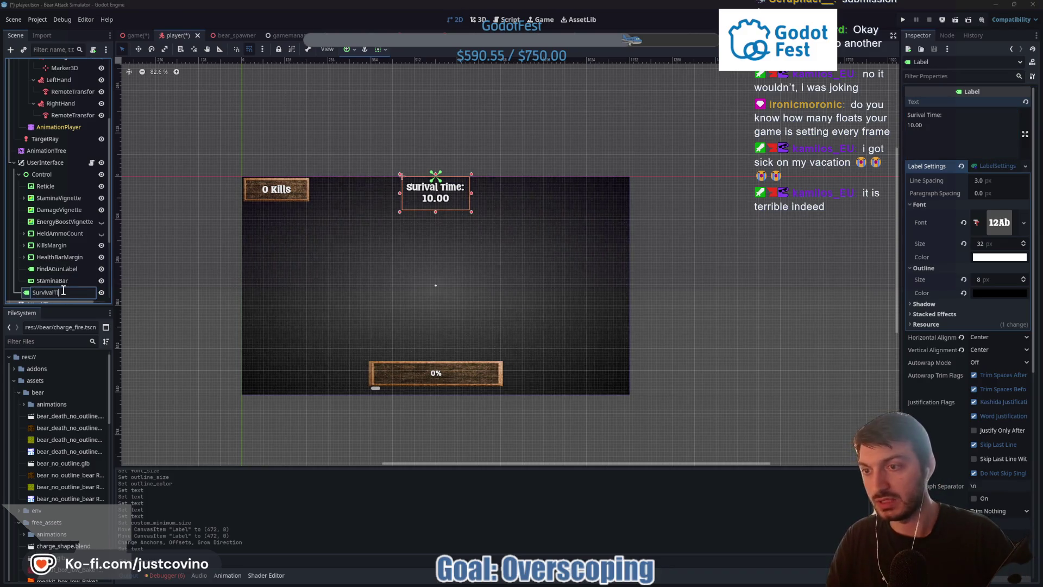
pyautogui.write('Label')
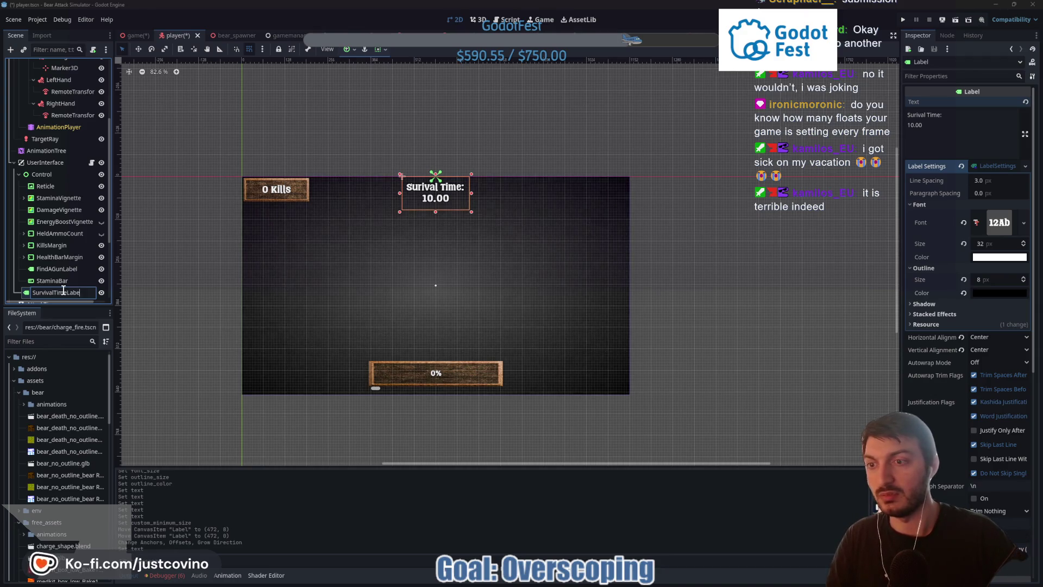
pyautogui.press('Return')
pyautogui.click(91, 162)
pyautogui.scroll(12, 434, 244)
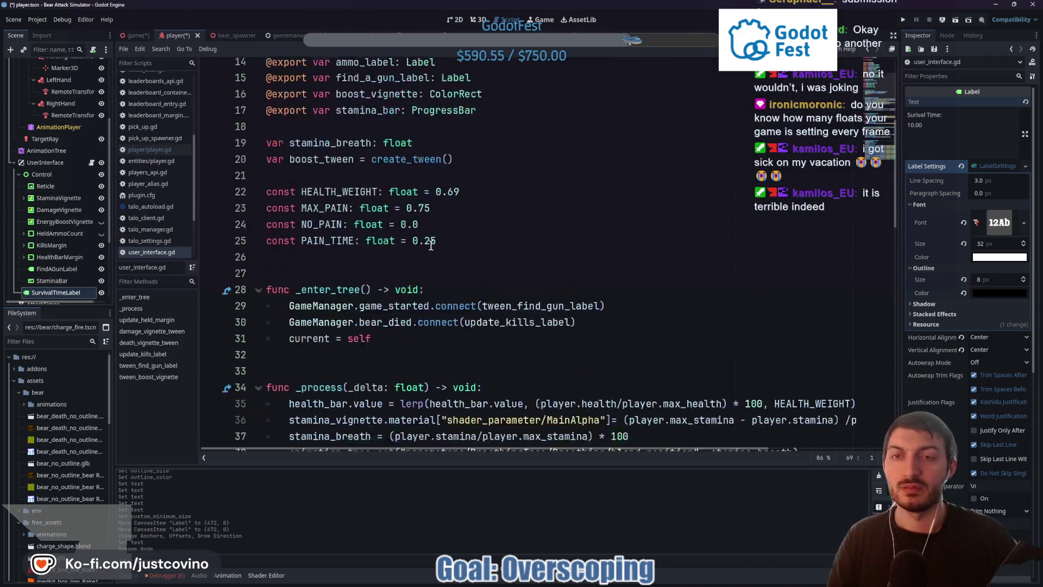
pyautogui.scroll(-6, 497, 244)
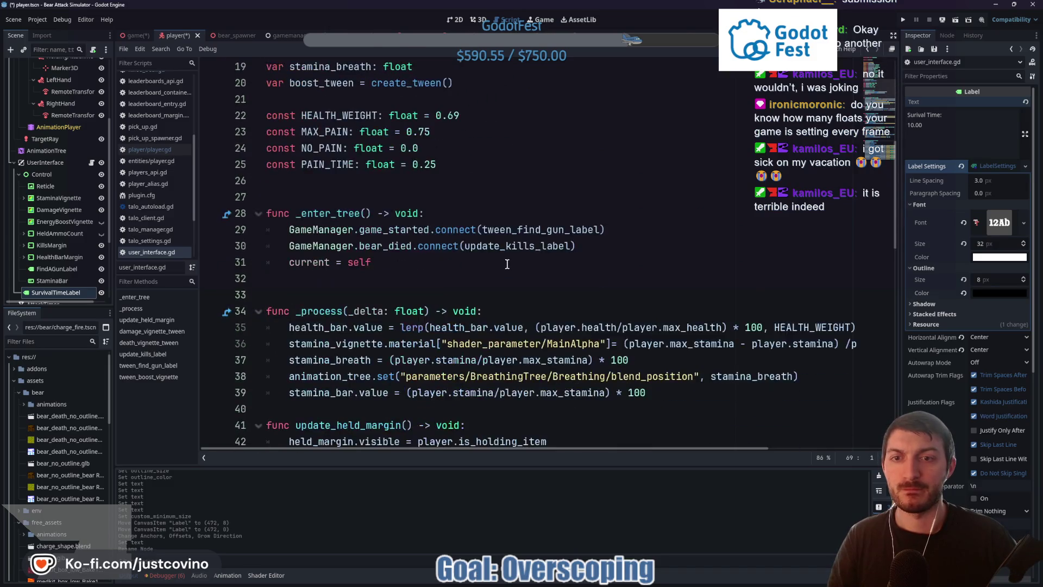
pyautogui.scroll(3, 475, 225)
pyautogui.click(505, 180)
pyautogui.press('Return')
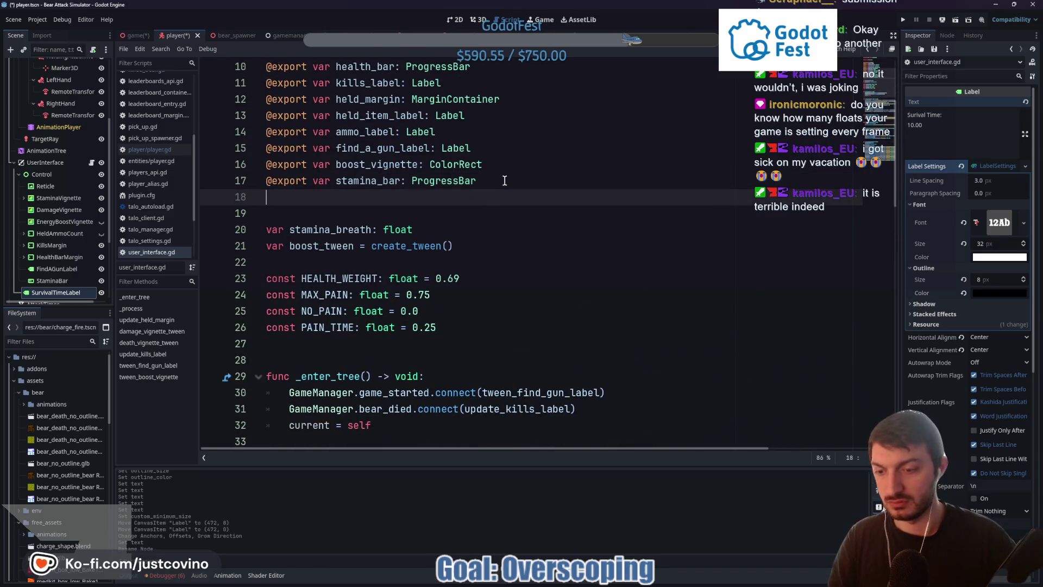
pyautogui.write('@export varsur')
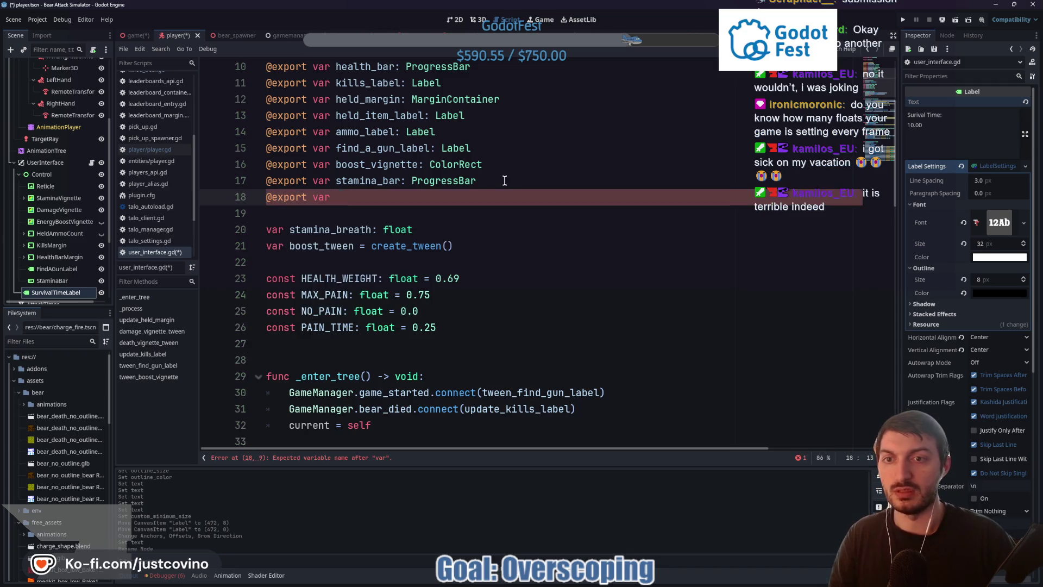
pyautogui.write('me:_label: Label')
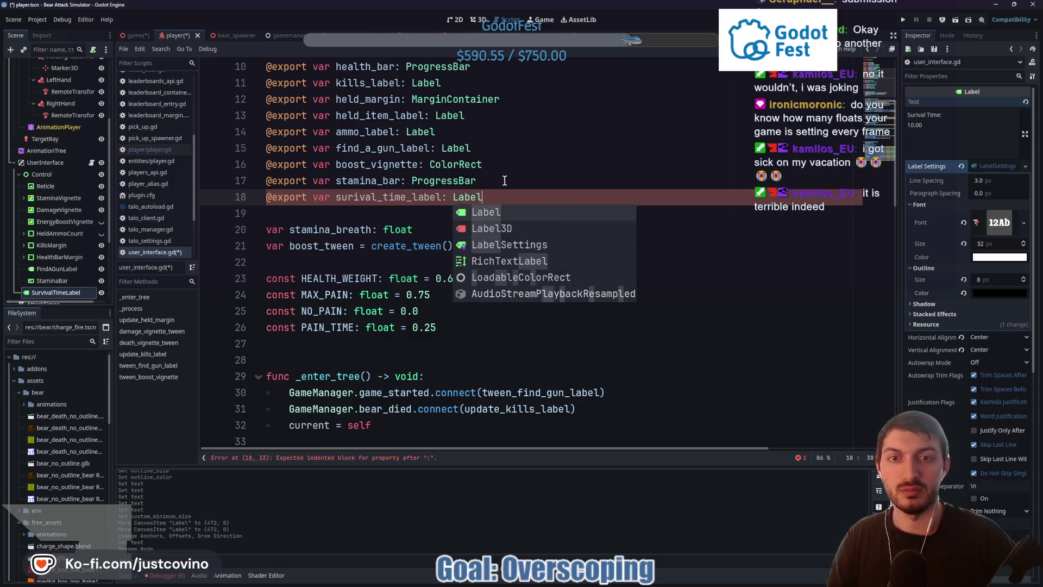
pyautogui.press('Return')
pyautogui.hotkey('ctrl', 's')
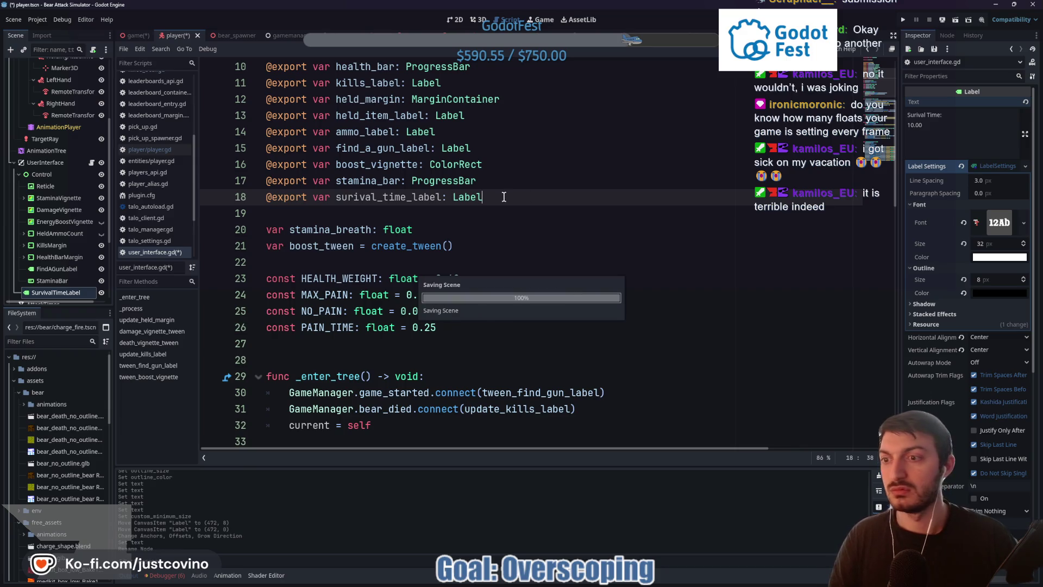
# Assign the SurvivalTimeLabel node to the UserInterface's Surival Time Label export
pyautogui.click(47, 162)
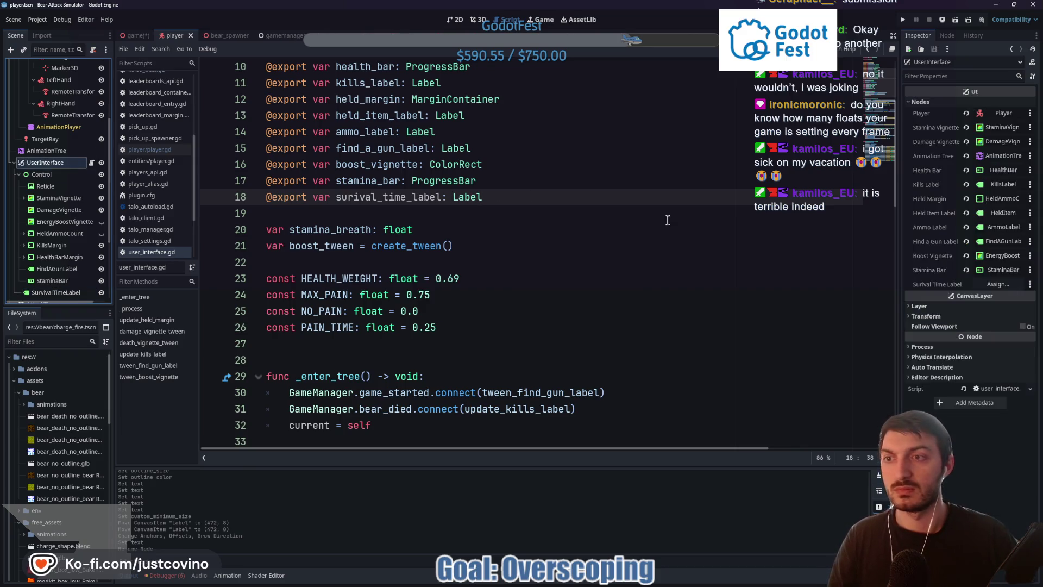
pyautogui.click(998, 285)
pyautogui.click(505, 319)
pyautogui.click(491, 426)
pyautogui.scroll(-6, 427, 314)
pyautogui.scroll(-2, 354, 275)
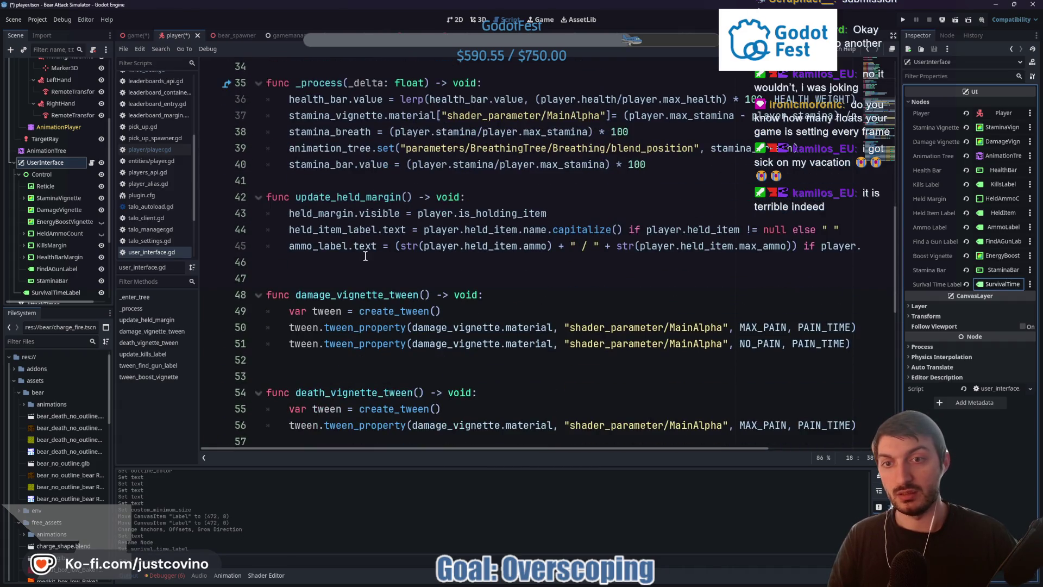
pyautogui.scroll(5, 385, 283)
pyautogui.click(320, 302)
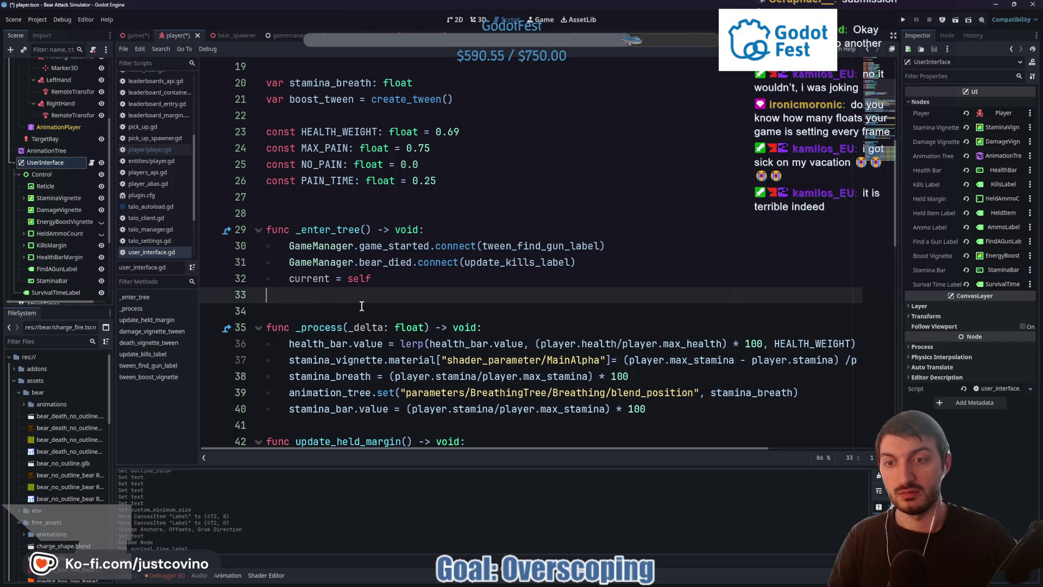
# Add a _physics_process setting surival_time_label.text to "Surival Time: \n %.2f" % GameManager.time and save
pyautogui.press('Return')
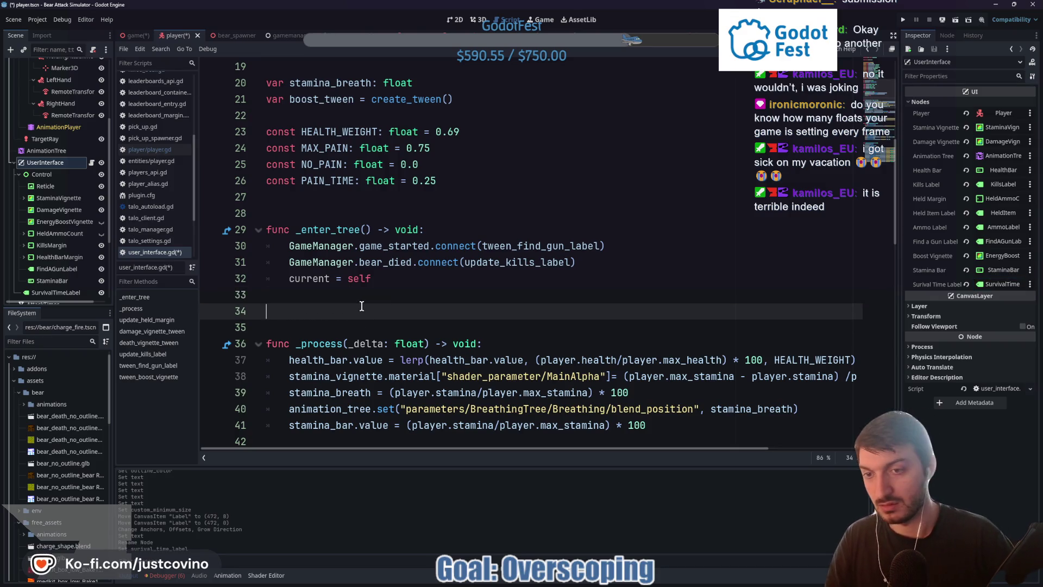
pyautogui.press('BackSpace')
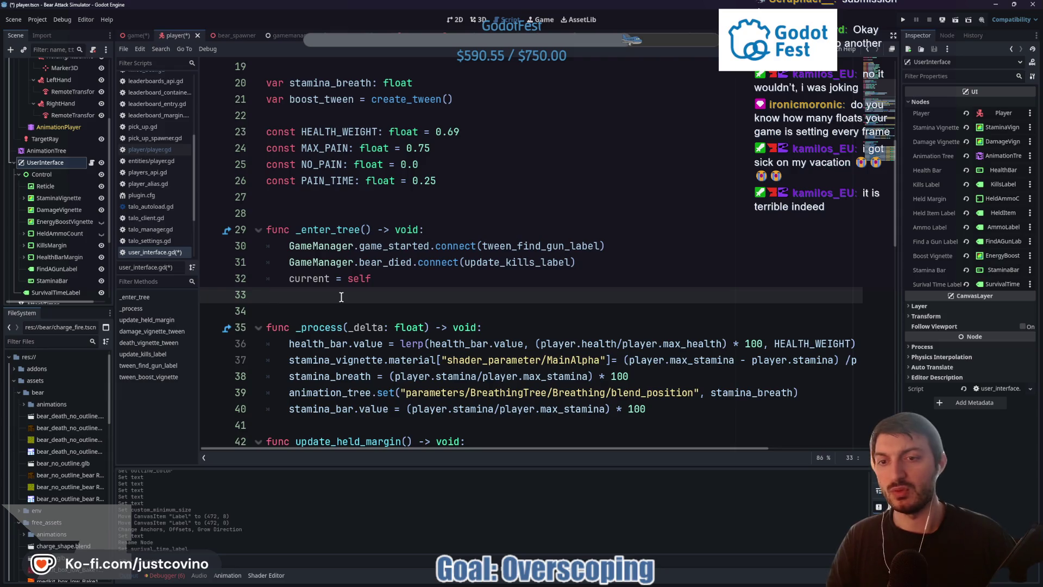
pyautogui.press('Return')
pyautogui.write('func _p')
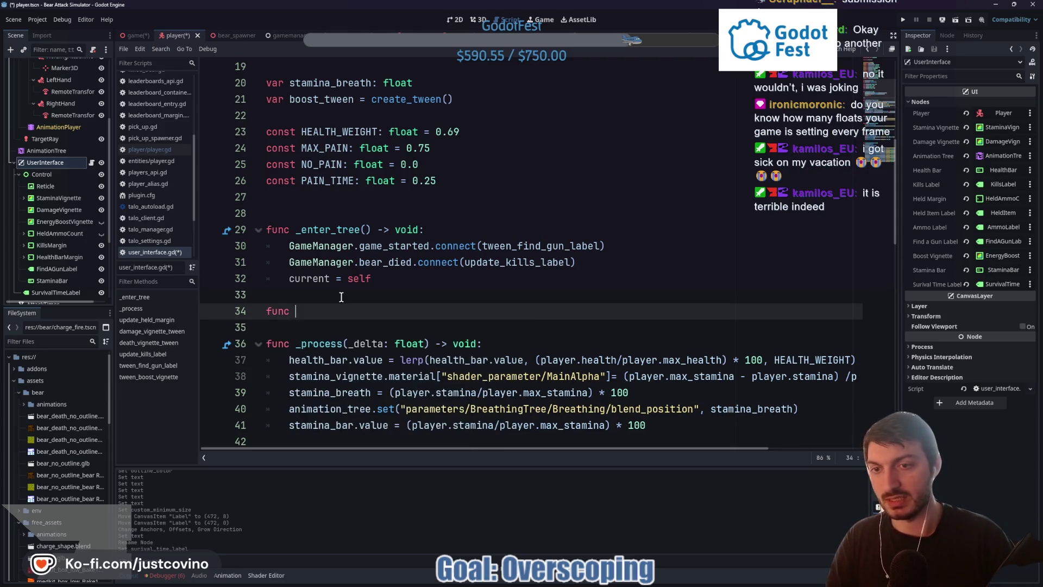
pyautogui.press('Return')
pyautogui.press('Return')
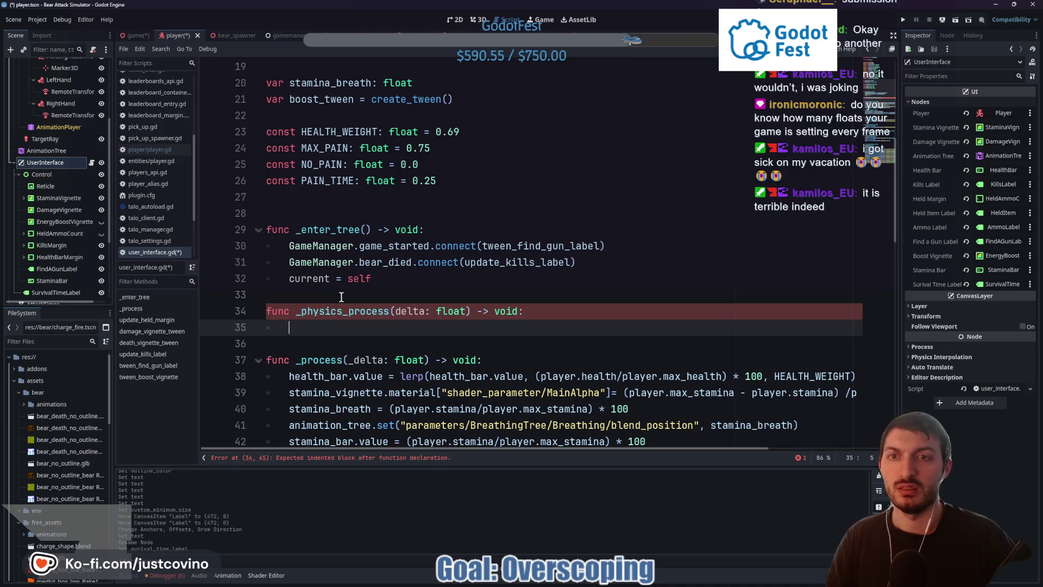
pyautogui.write('uri')
pyautogui.press('Return')
pyautogui.write('.te')
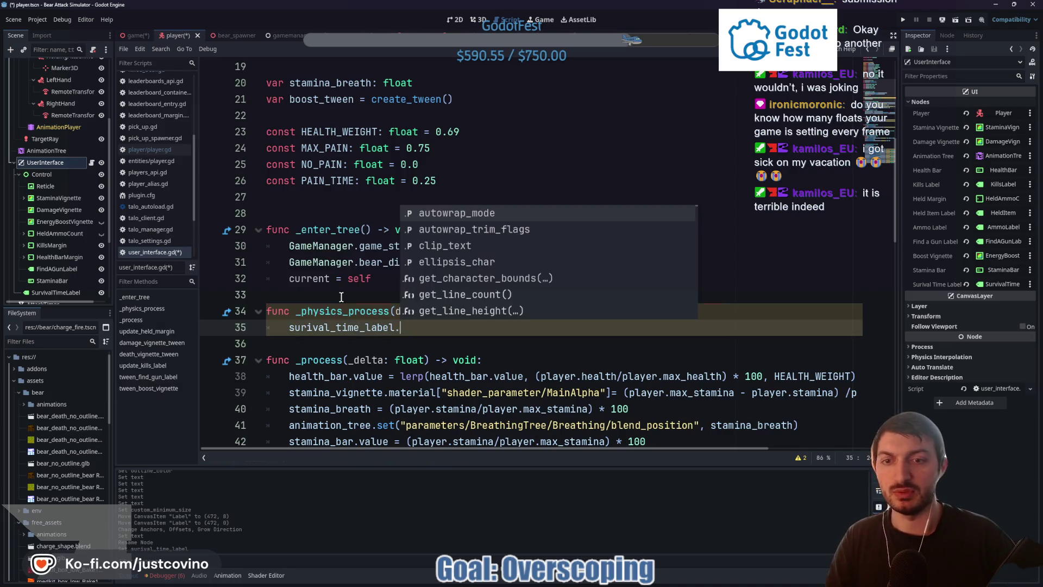
pyautogui.press('Return')
pyautogui.write('= ')
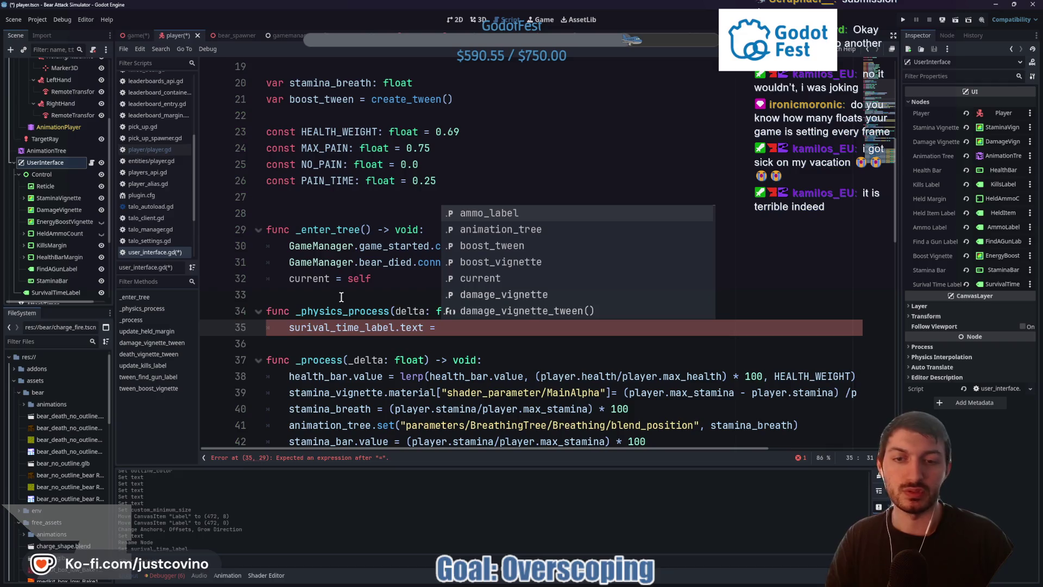
pyautogui.write('"Surival Time: \\n %')
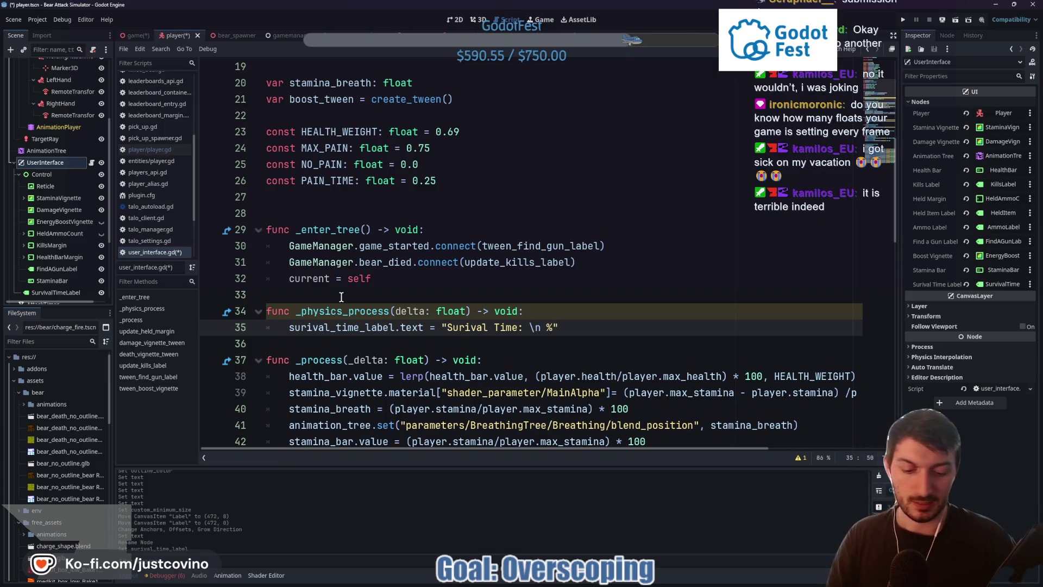
pyautogui.write('2f" %')
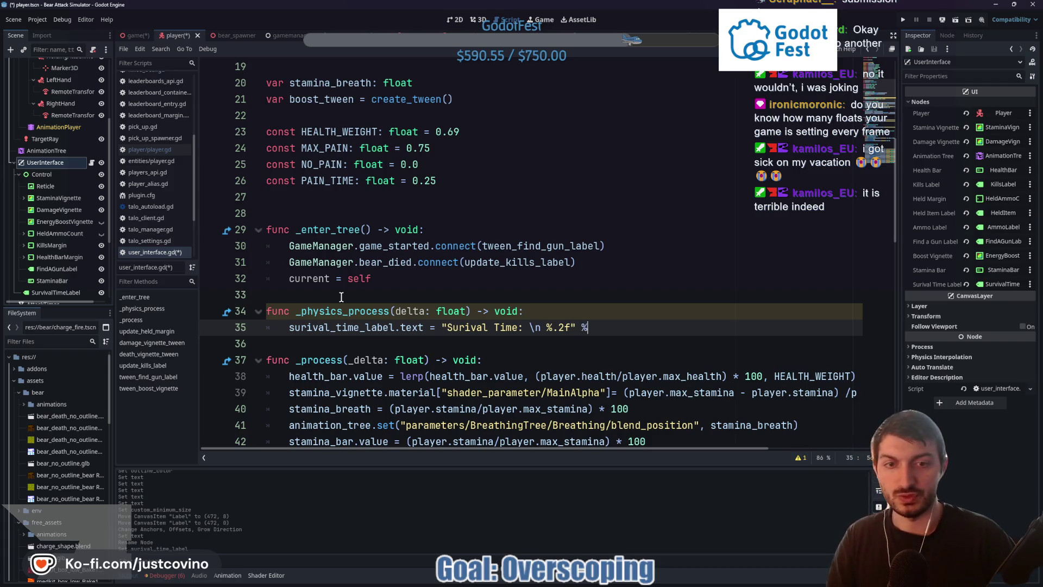
pyautogui.write('GameManager.time')
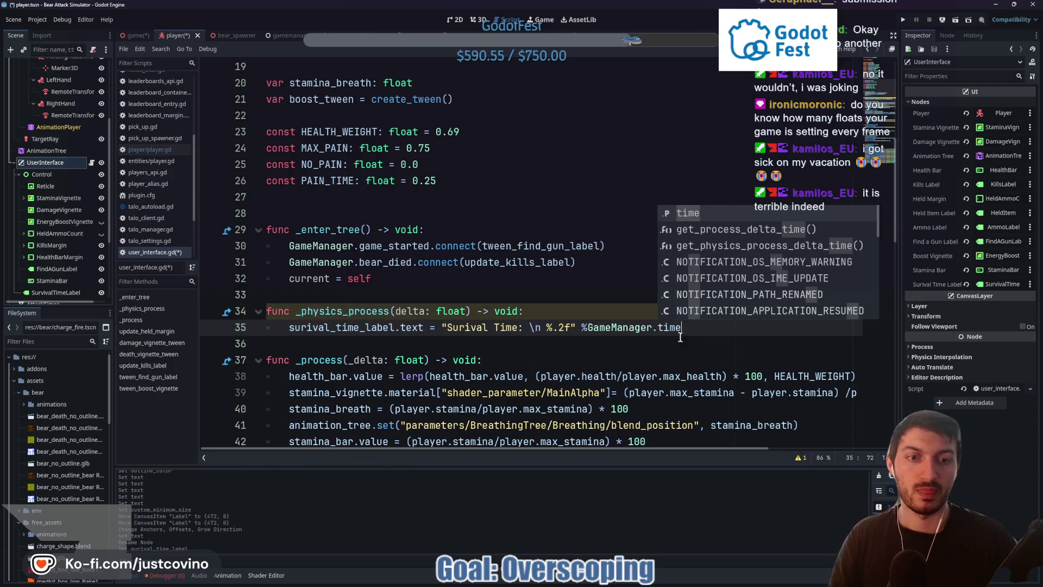
pyautogui.press('Escape')
pyautogui.hotkey('ctrl', 's')
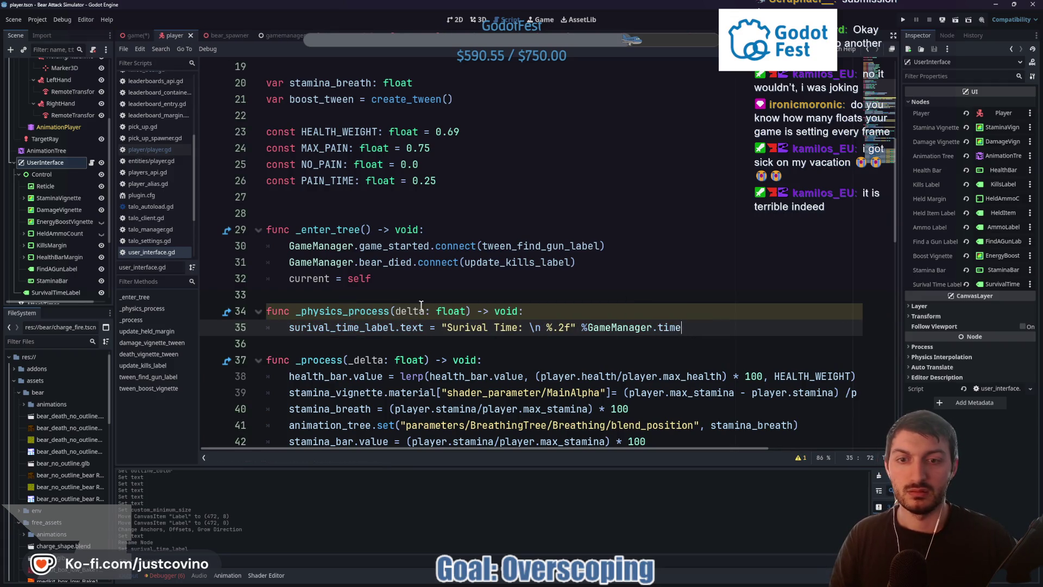
# Rename the parameter to _delta, save, and run the game scene with F5
pyautogui.click(395, 309)
pyautogui.write('_')
pyautogui.click(618, 328)
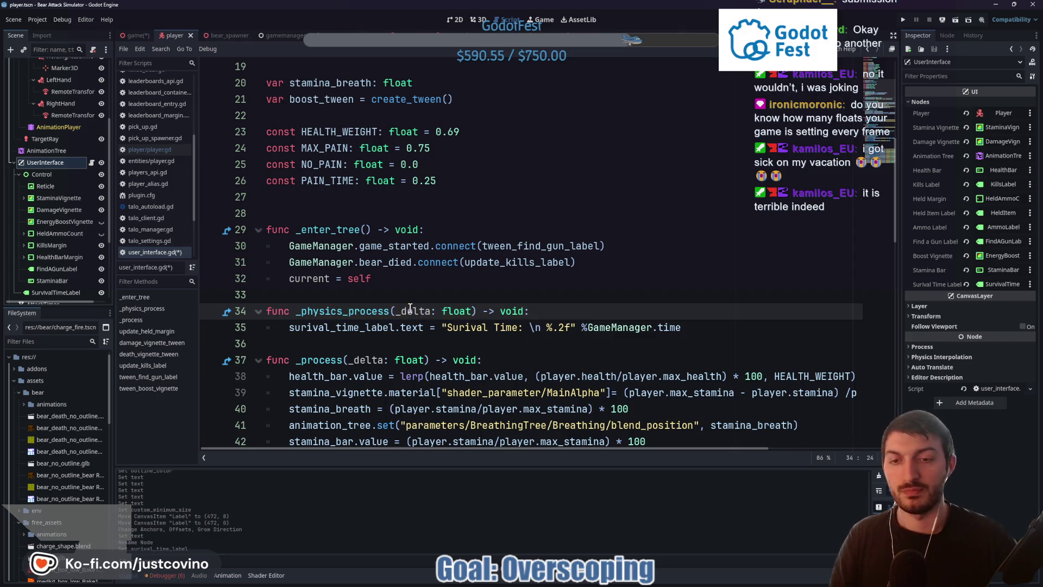
pyautogui.hotkey('ctrl', 's')
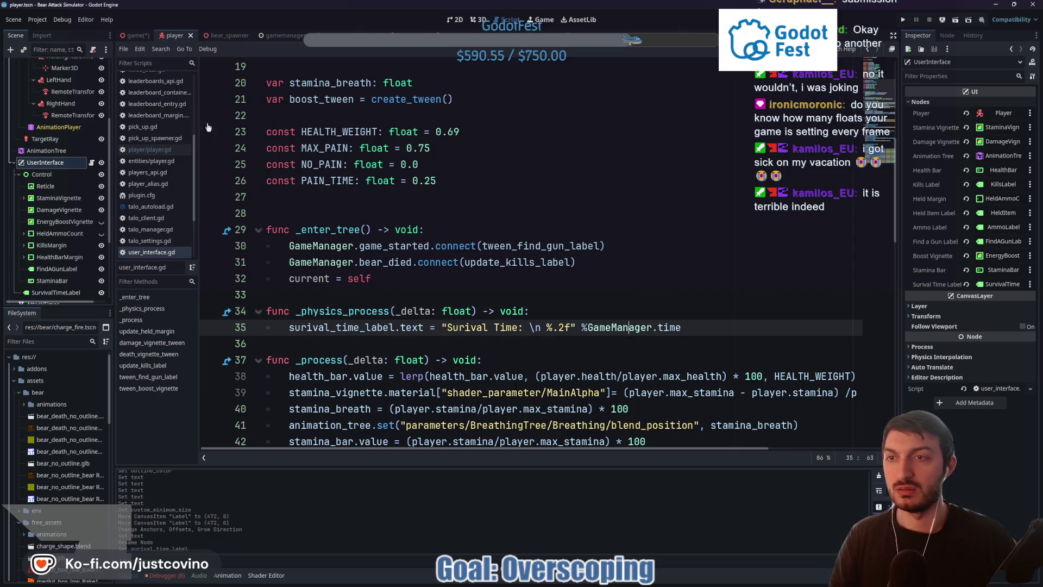
pyautogui.click(132, 35)
pyautogui.press('F5')
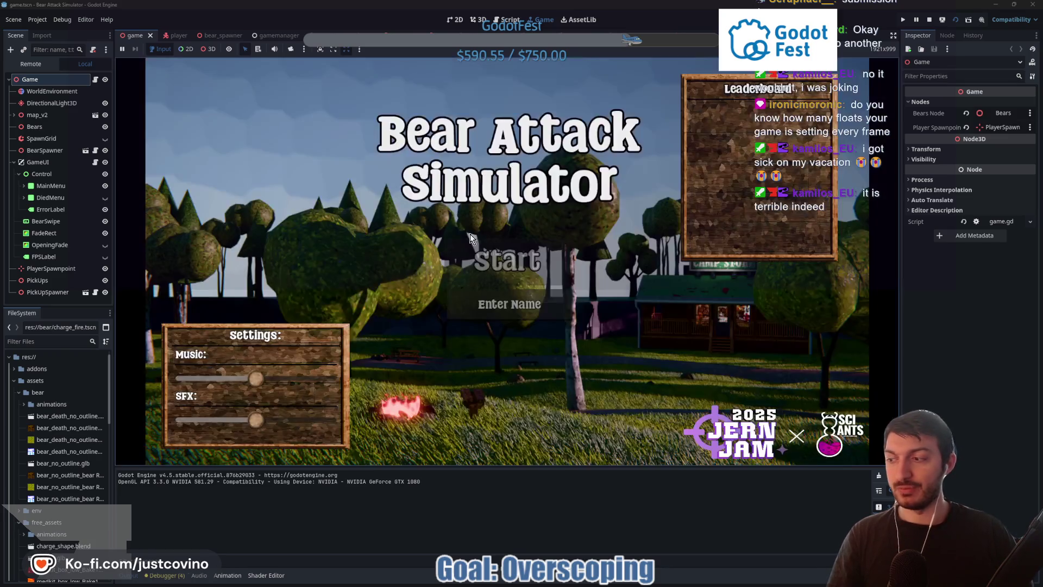
# Enter a player name, start a round, and walk toward the Camp Store
pyautogui.click(488, 305)
pyautogui.write('asda')
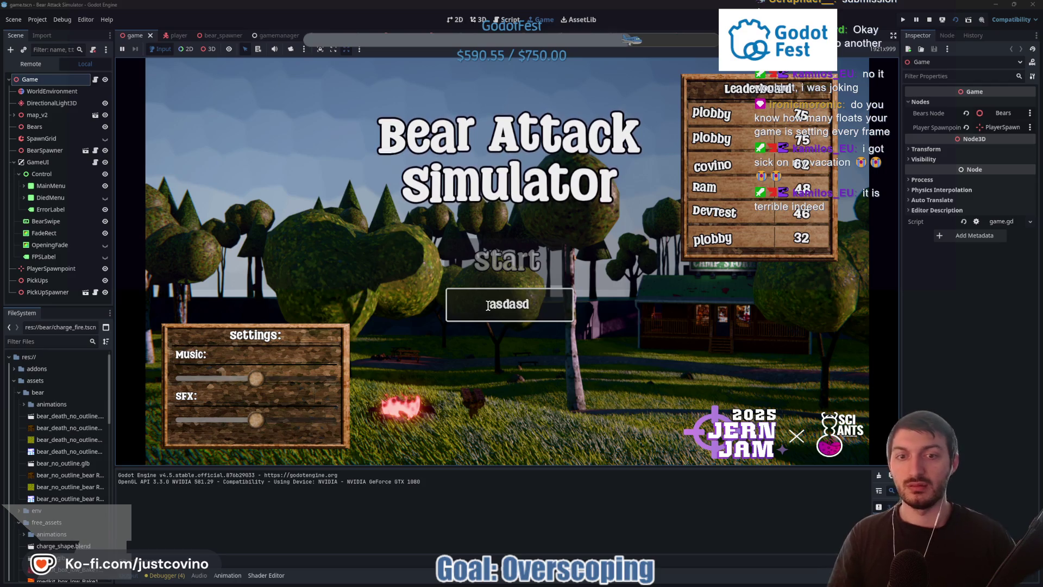
pyautogui.write('sd')
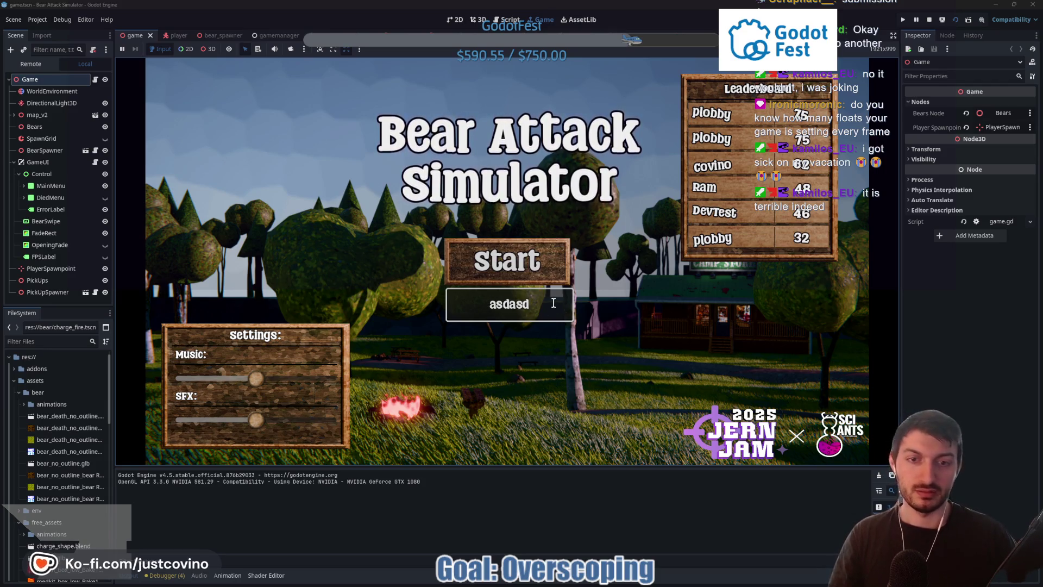
pyautogui.click(516, 261)
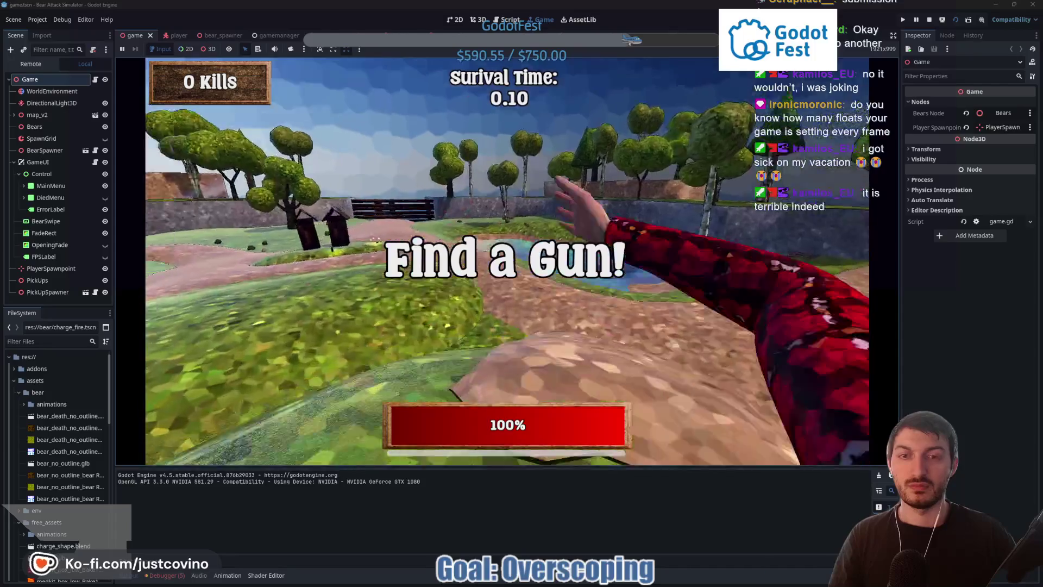
pyautogui.hotkey('shift', 'w')
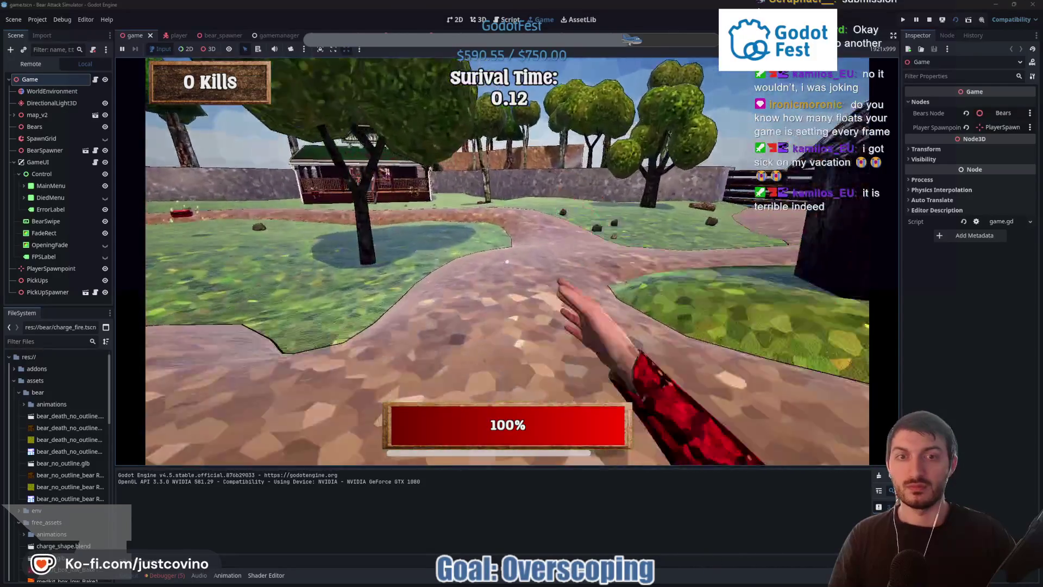
pyautogui.hotkey('shift', 'w')
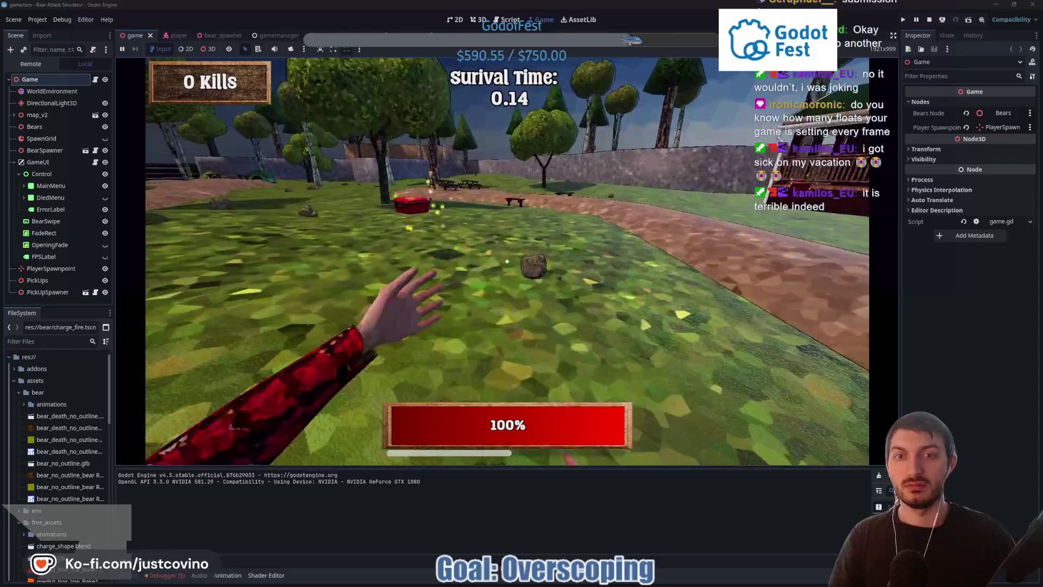
pyautogui.hotkey('shift', 'w')
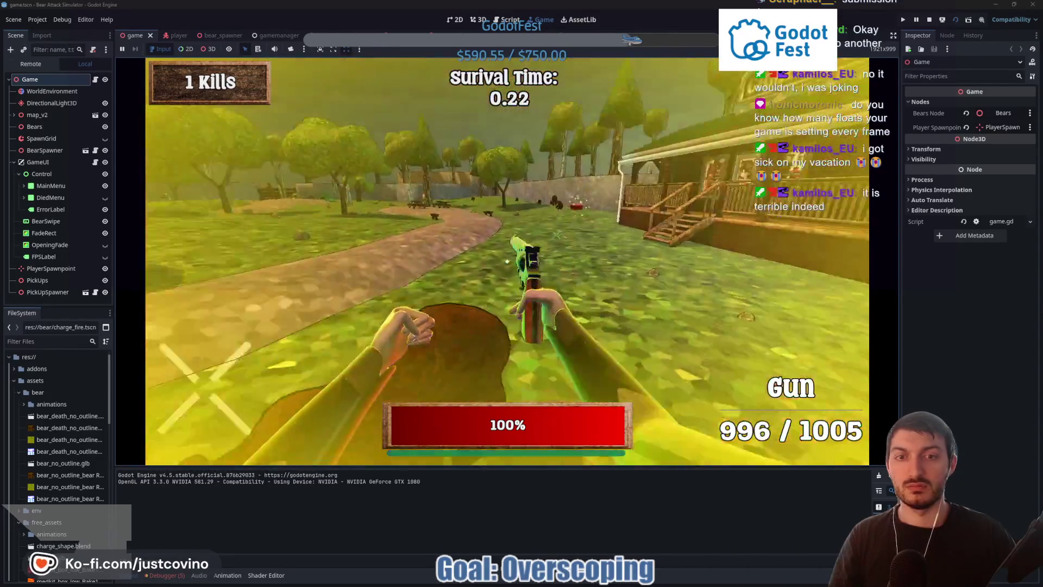
# Shoot the bears along the path and punch the group by the picnic tables
pyautogui.click(507, 262)
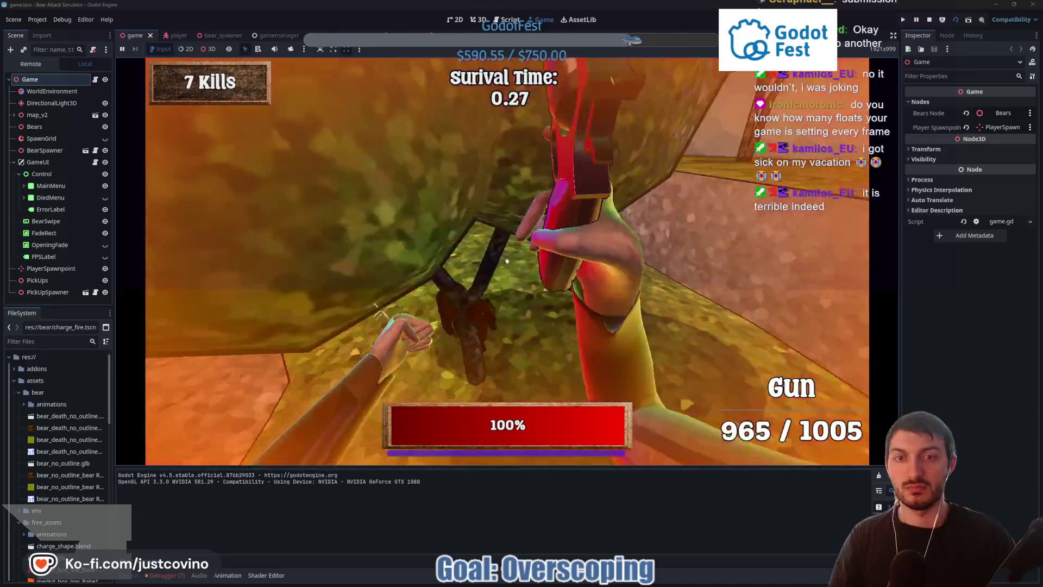
pyautogui.click(507, 261)
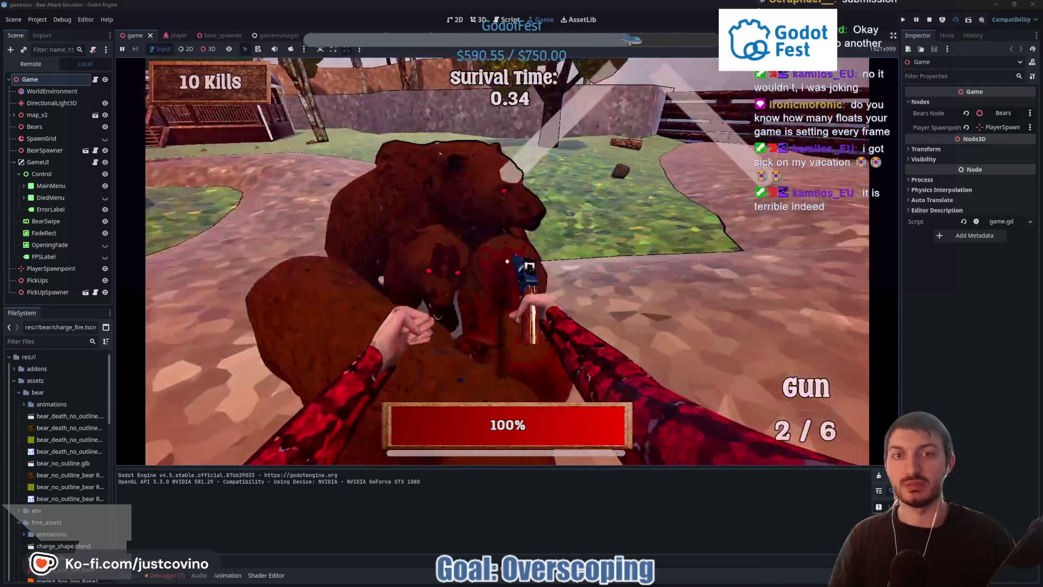
pyautogui.click(506, 261)
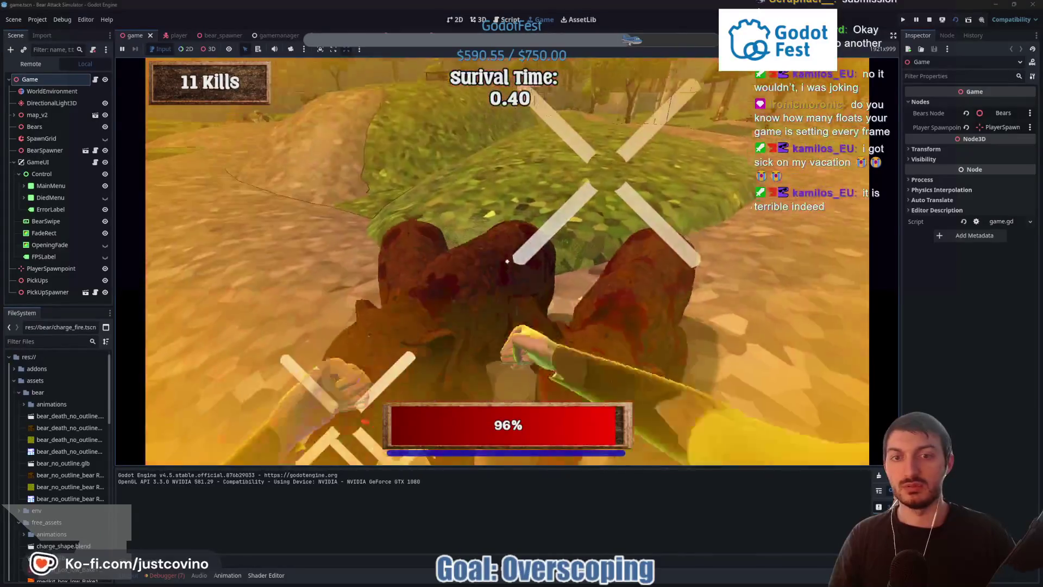
pyautogui.click(506, 261)
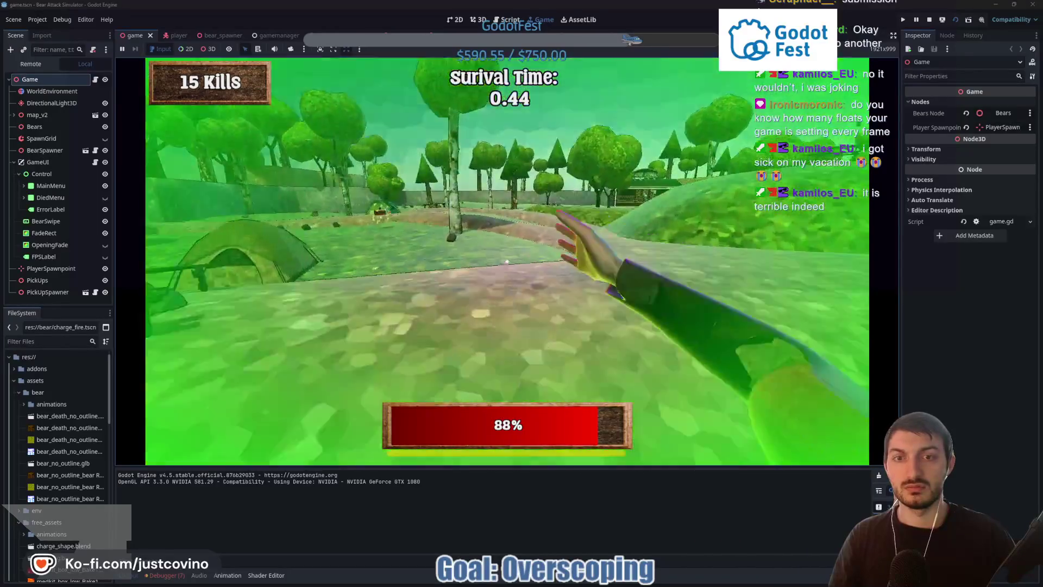
pyautogui.press('w')
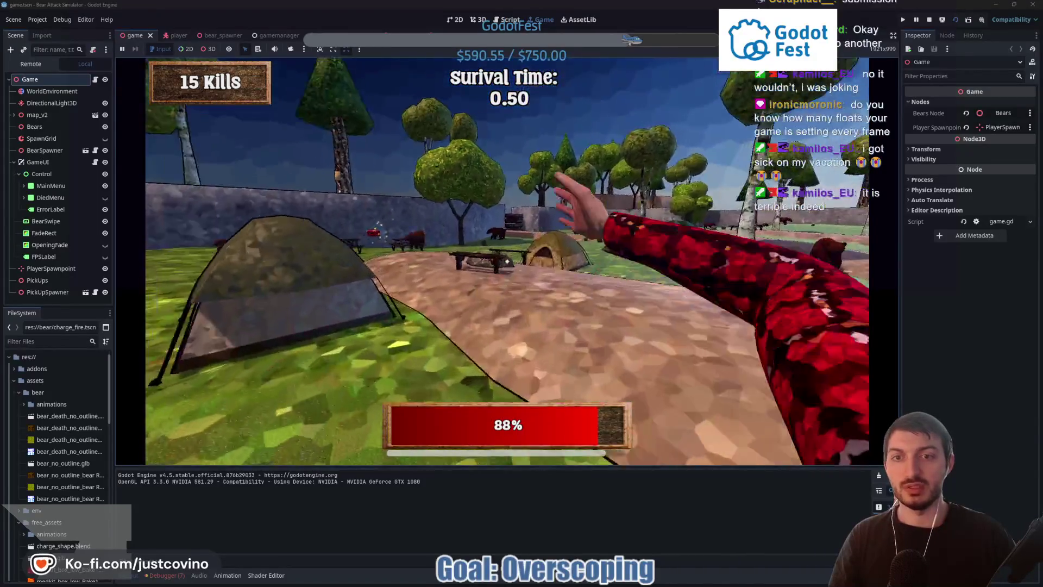
pyautogui.press('w')
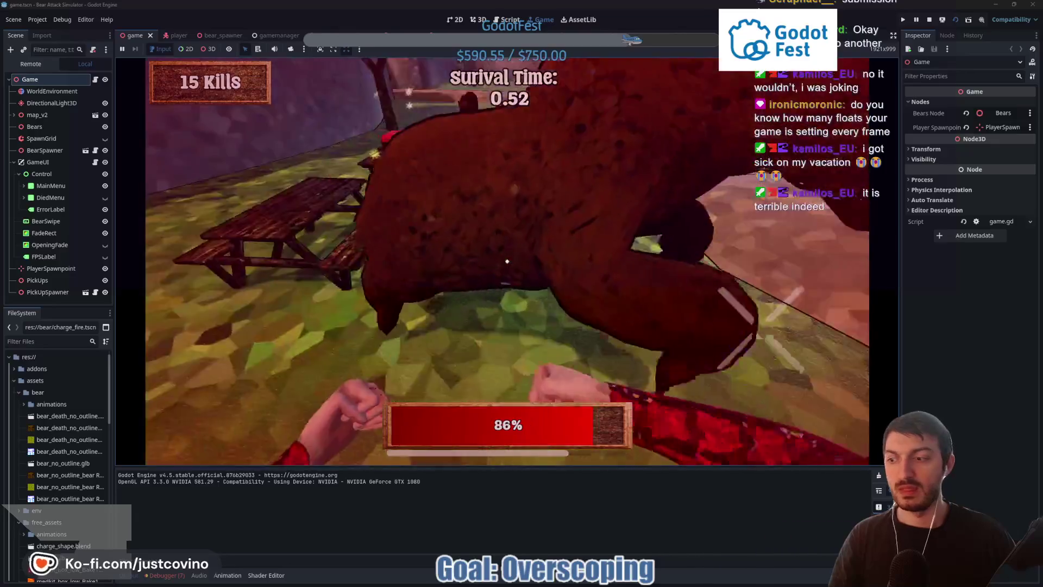
pyautogui.click(507, 262)
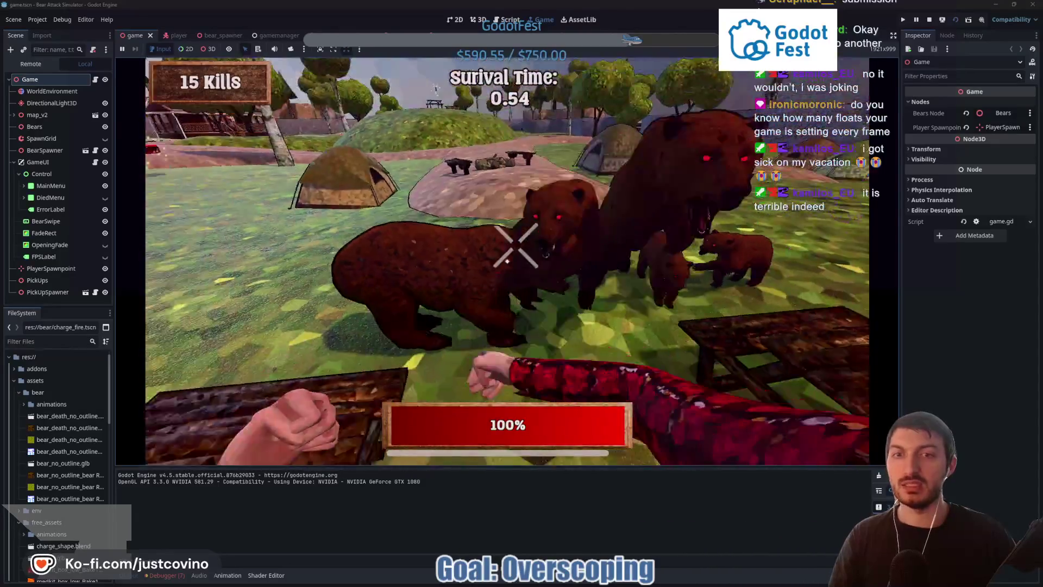
pyautogui.press('w')
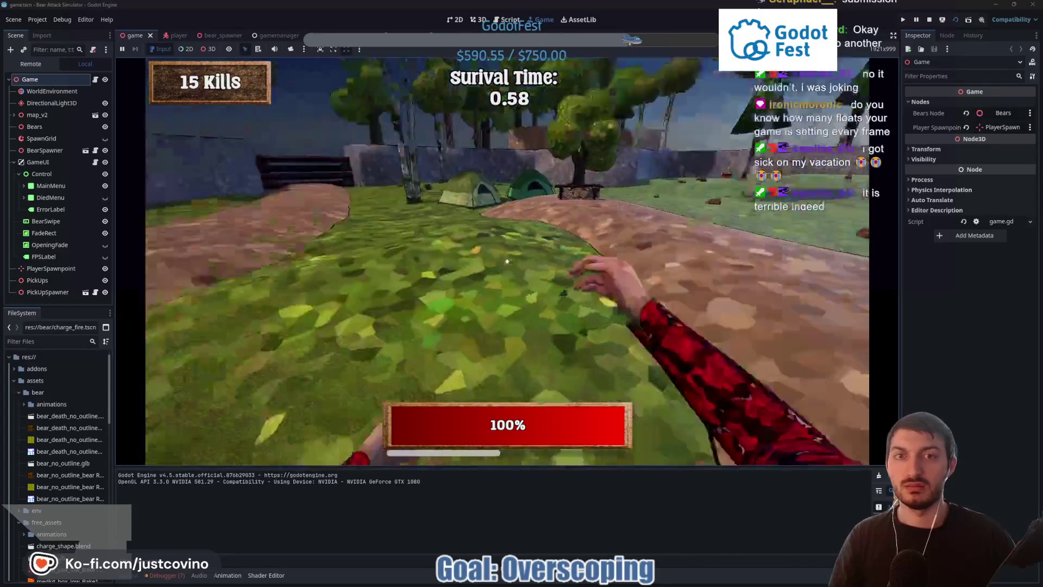
pyautogui.click(507, 261)
pyautogui.click(507, 261)
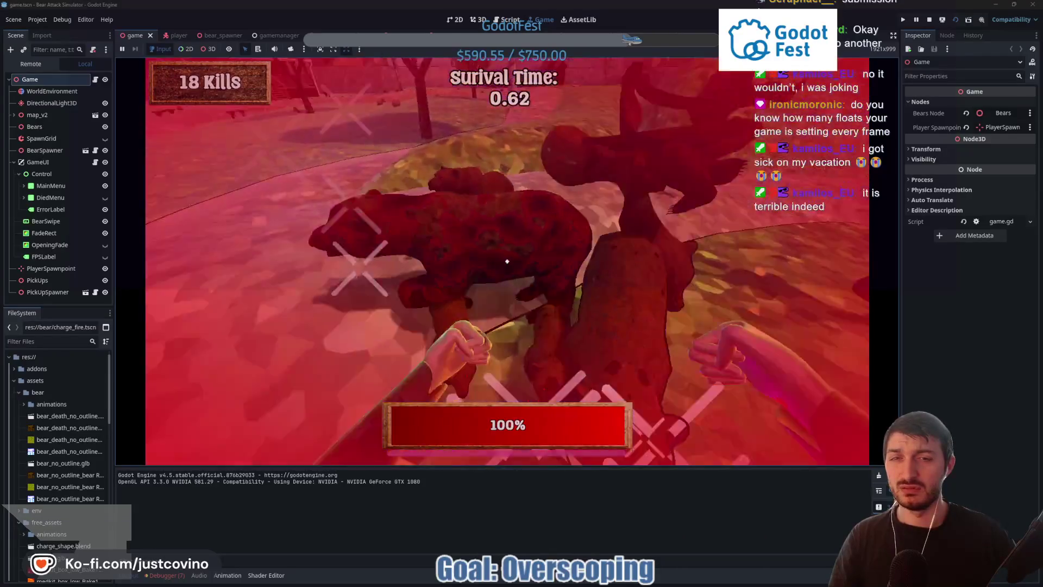
pyautogui.click(507, 262)
# Keep punching the surrounding and charging bears by the wall to rack up kills
pyautogui.click(507, 262)
pyautogui.click(507, 261)
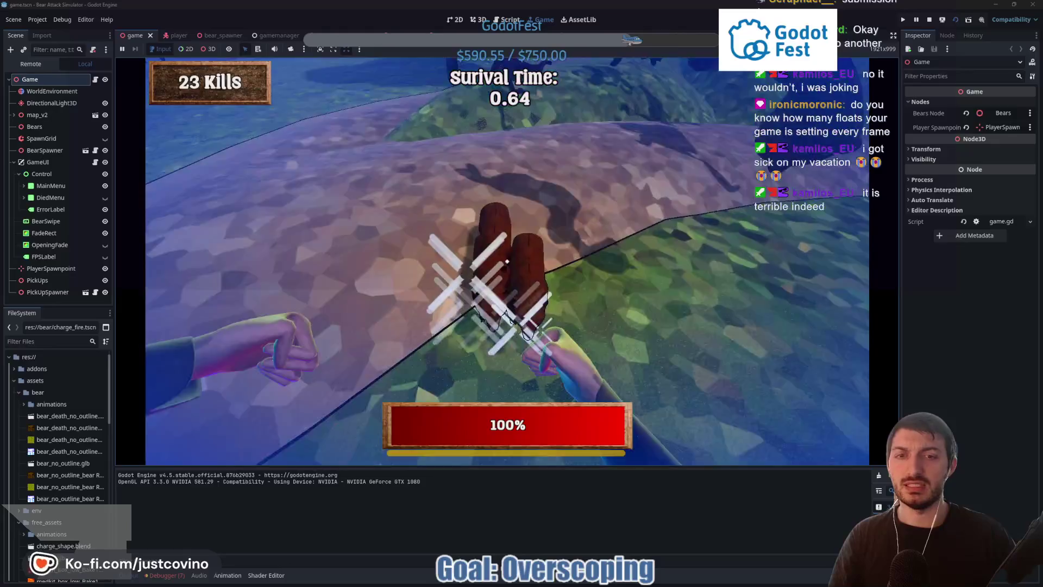
pyautogui.click(507, 261)
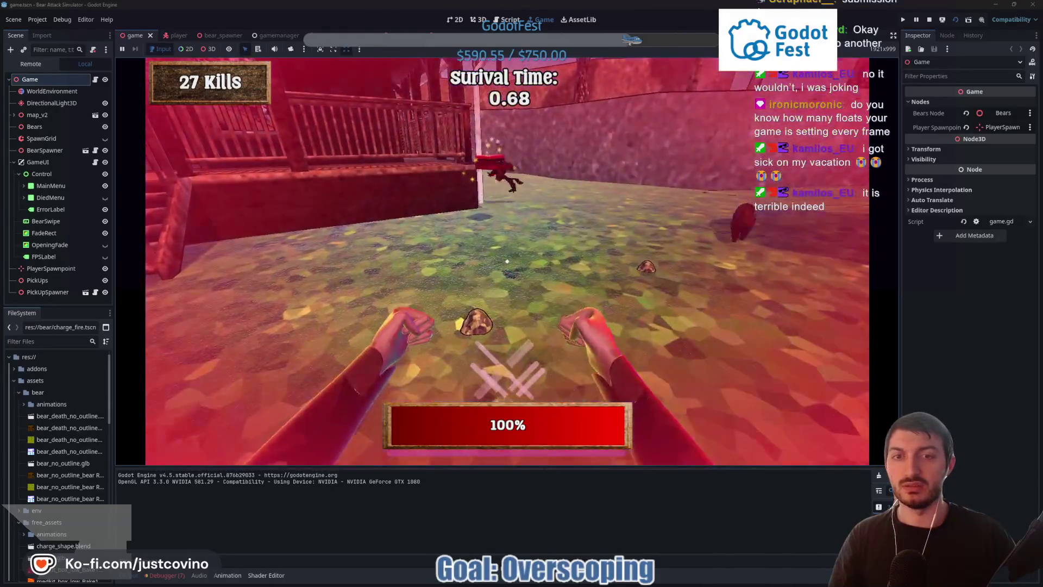
pyautogui.click(506, 261)
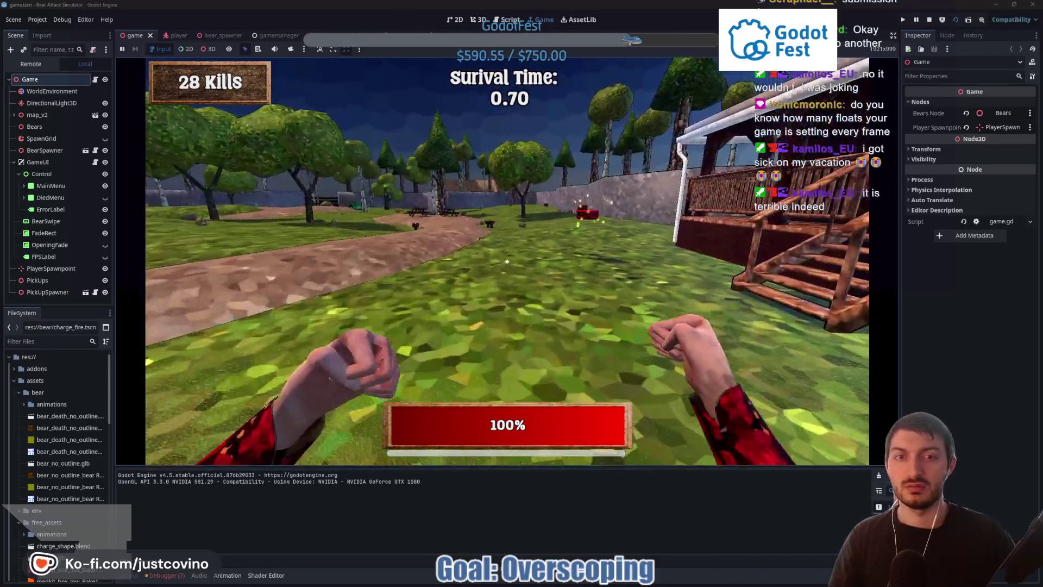
pyautogui.click(507, 261)
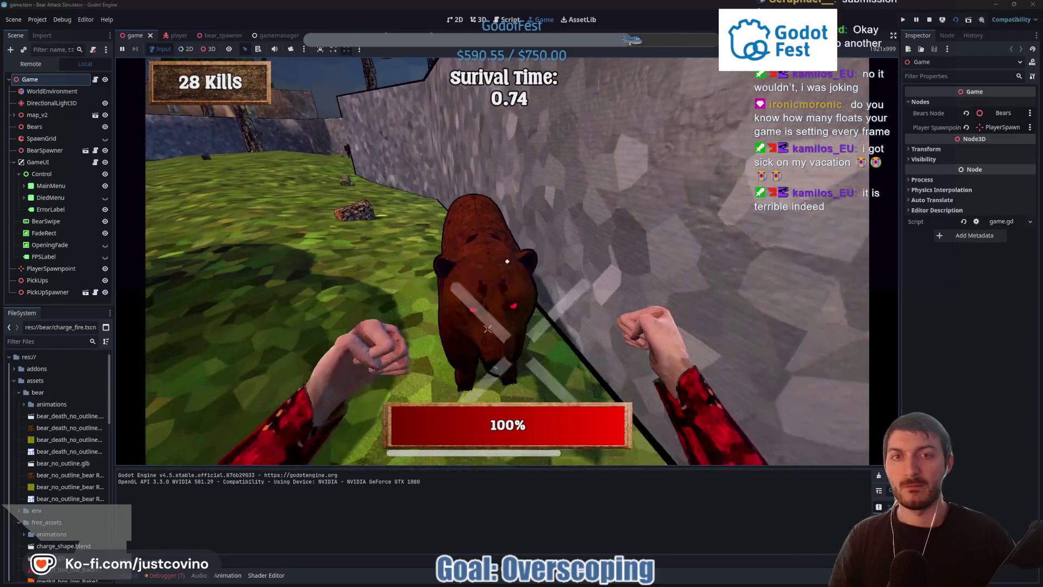
pyautogui.click(507, 262)
pyautogui.click(503, 260)
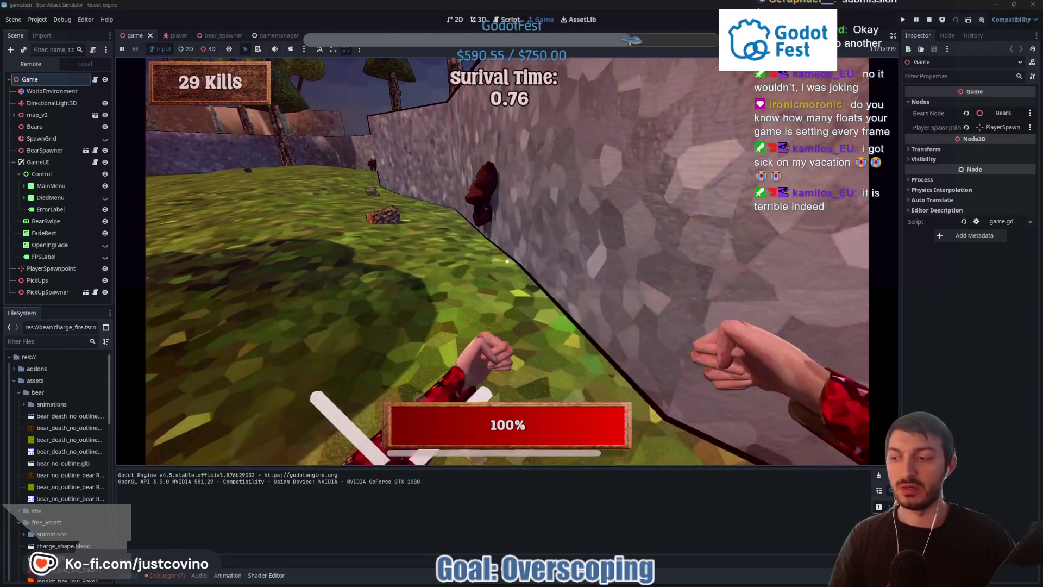
pyautogui.click(507, 262)
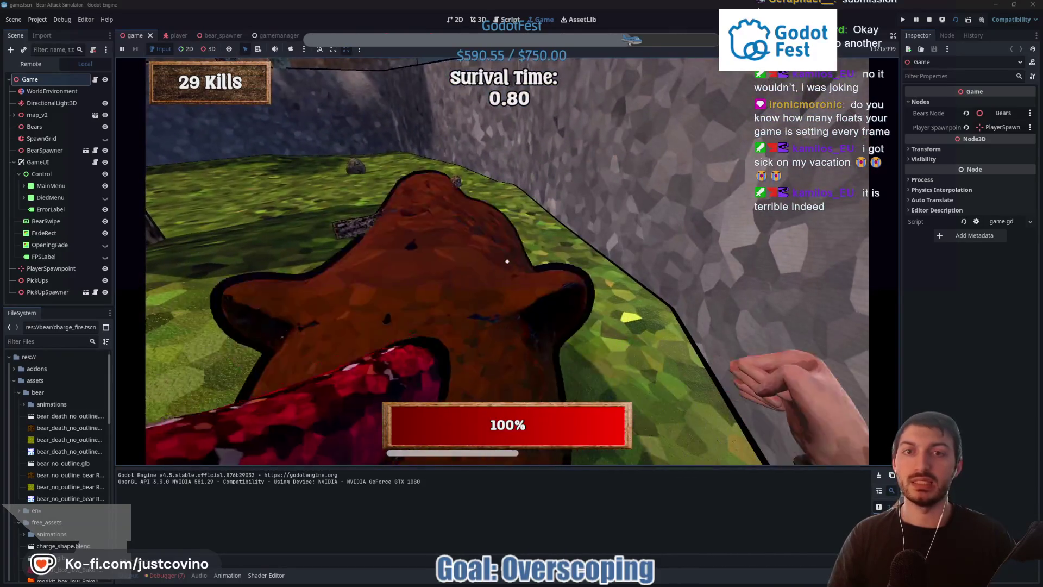
pyautogui.click(507, 262)
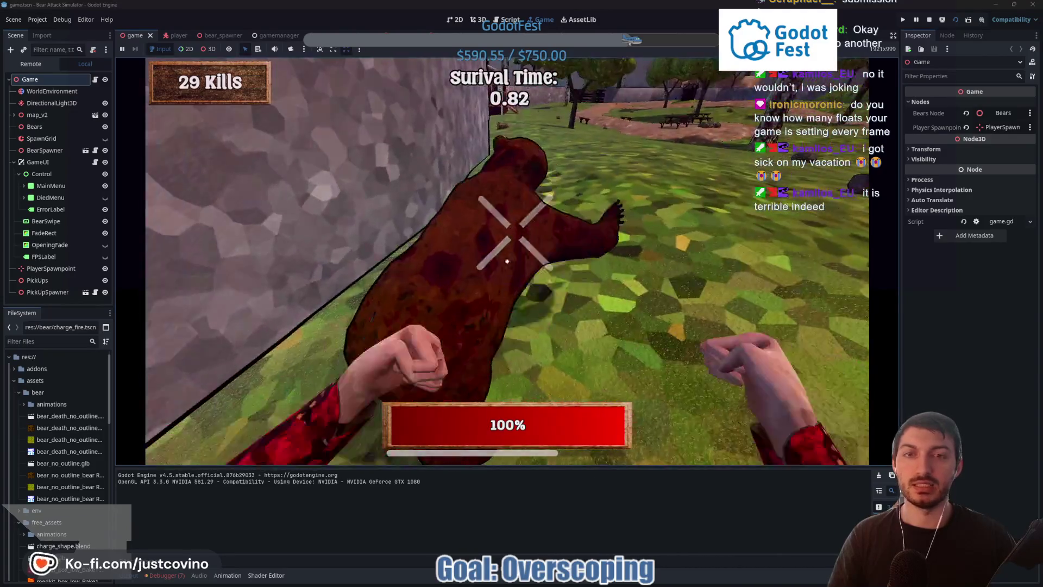
pyautogui.click(507, 261)
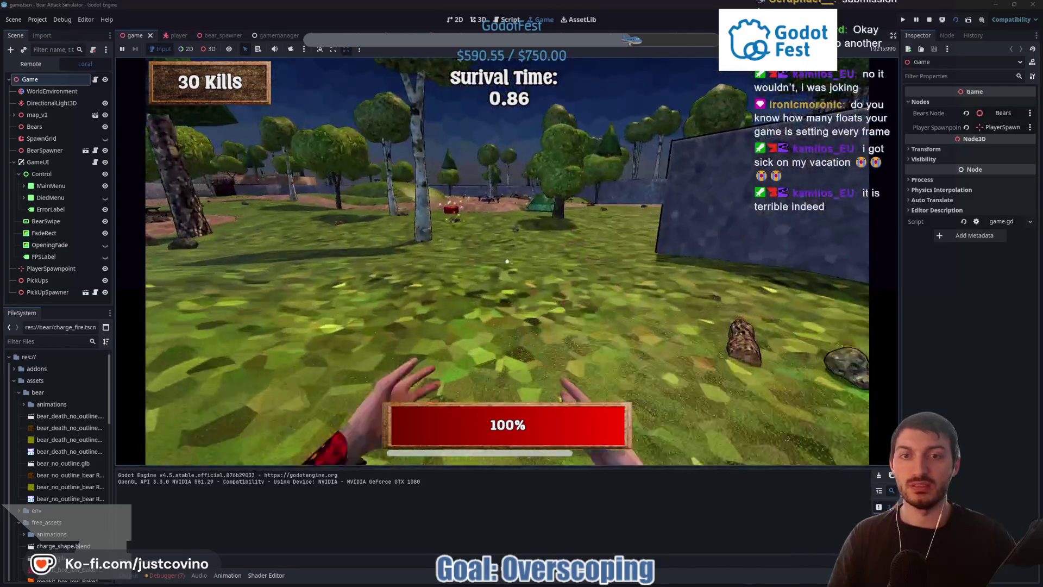
pyautogui.click(507, 261)
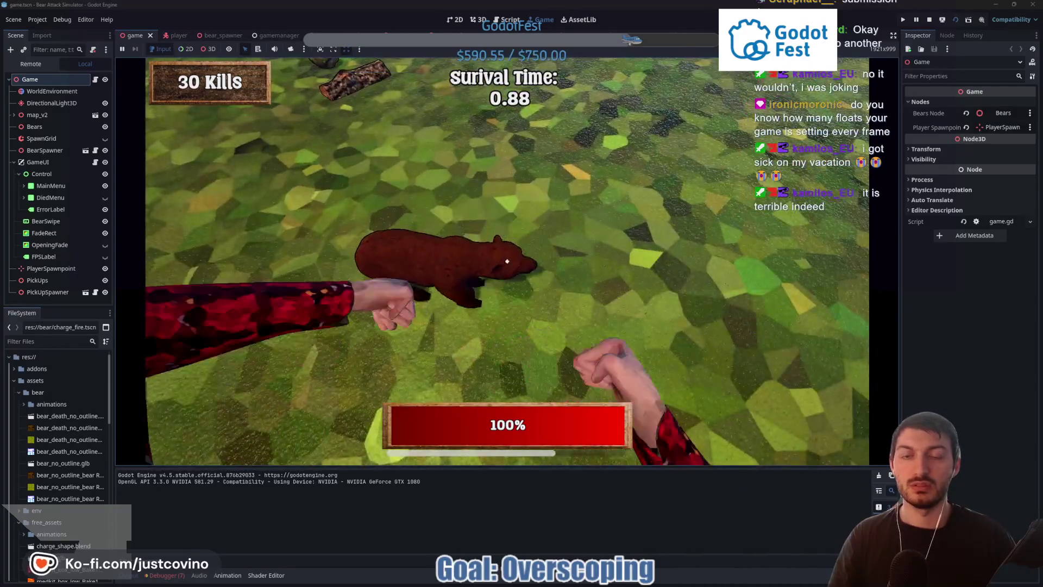
pyautogui.click(507, 262)
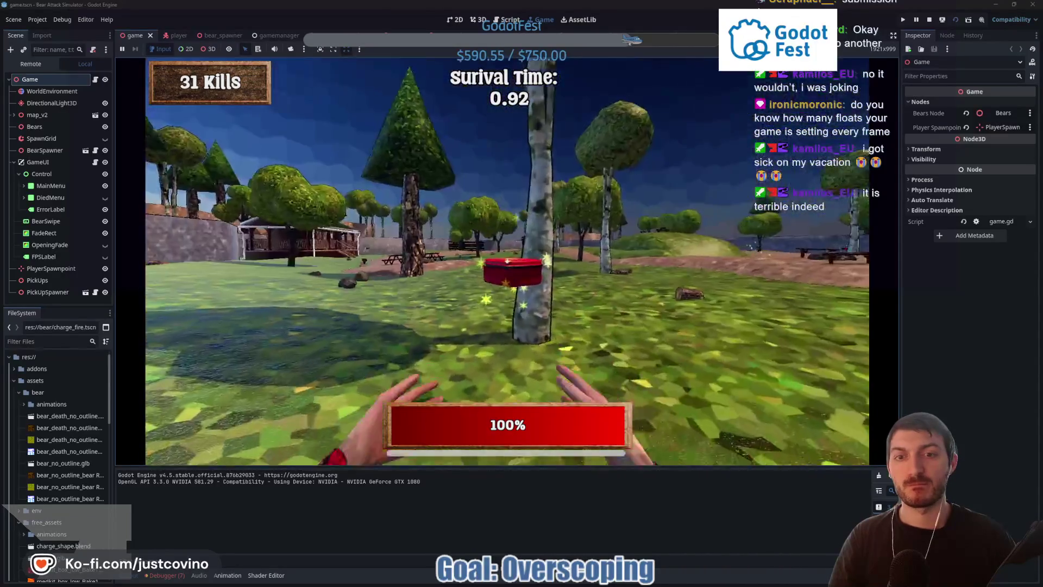
# Punch bears by the clearing and pond up to 36 kills, then stop the game with F8
pyautogui.click(507, 261)
pyautogui.click(507, 261)
pyautogui.click(506, 261)
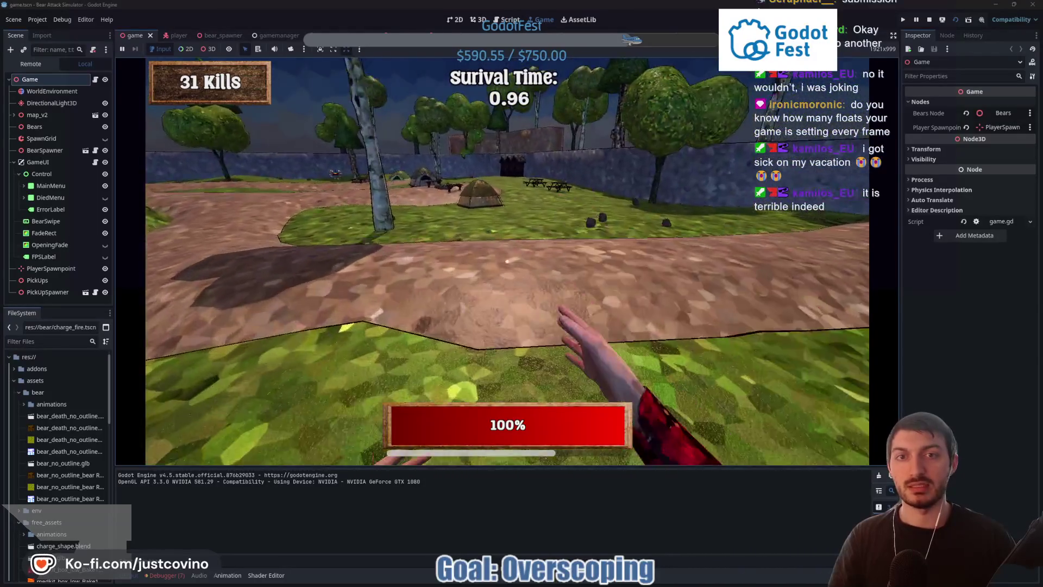
pyautogui.click(507, 261)
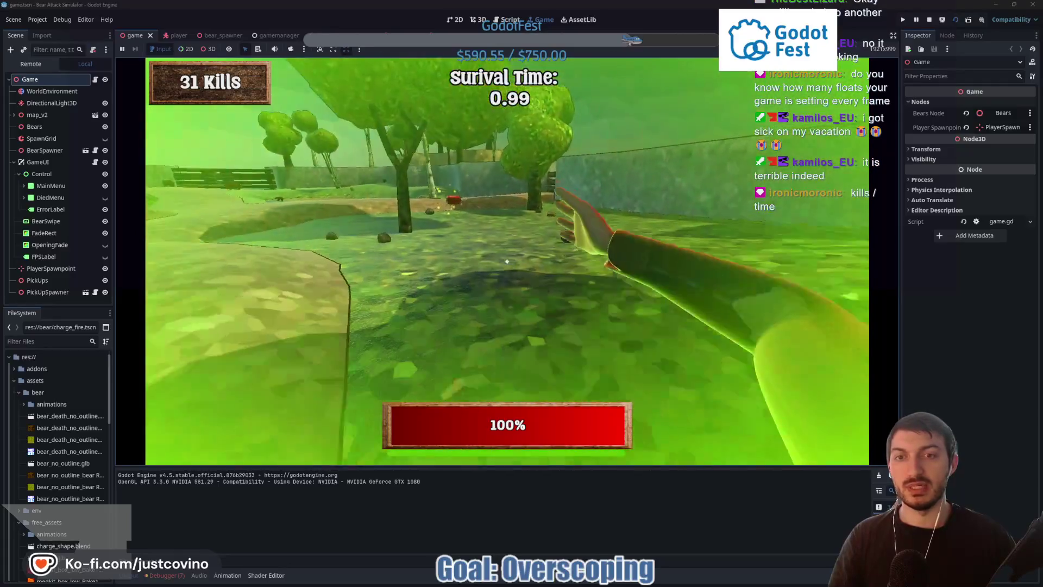
pyautogui.click(507, 261)
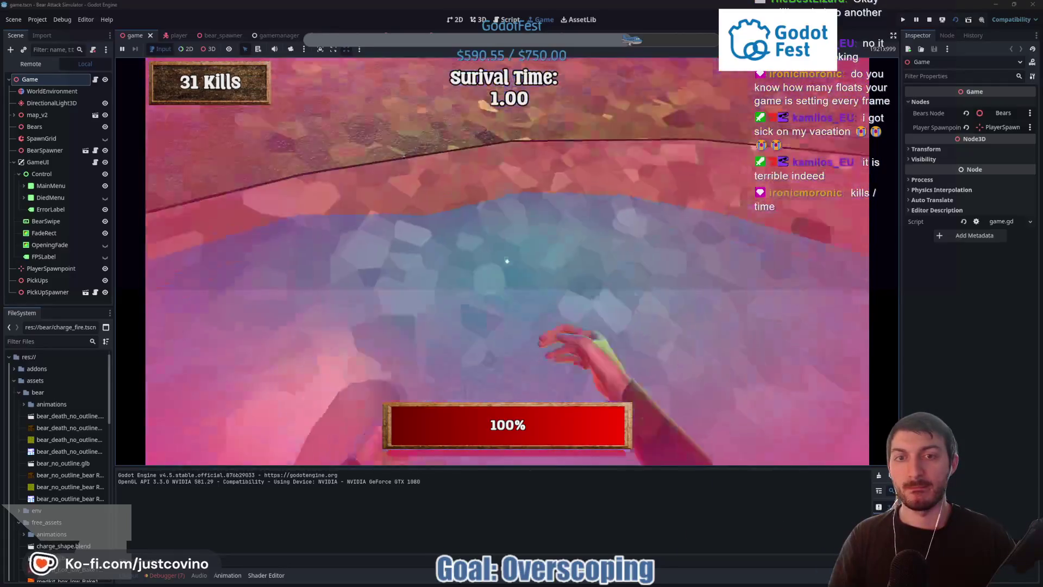
pyautogui.click(507, 261)
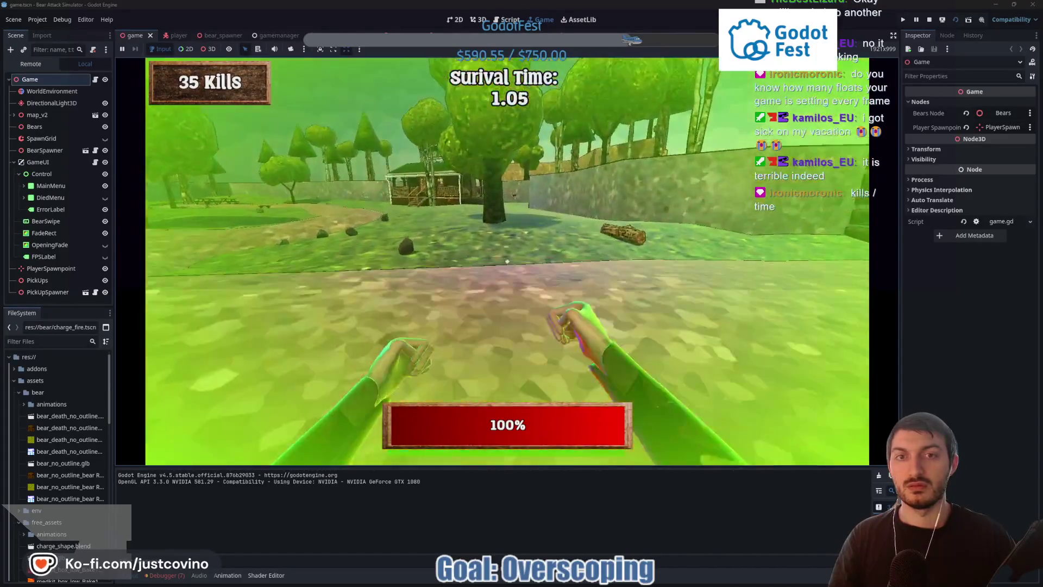
pyautogui.click(507, 261)
pyautogui.click(507, 261)
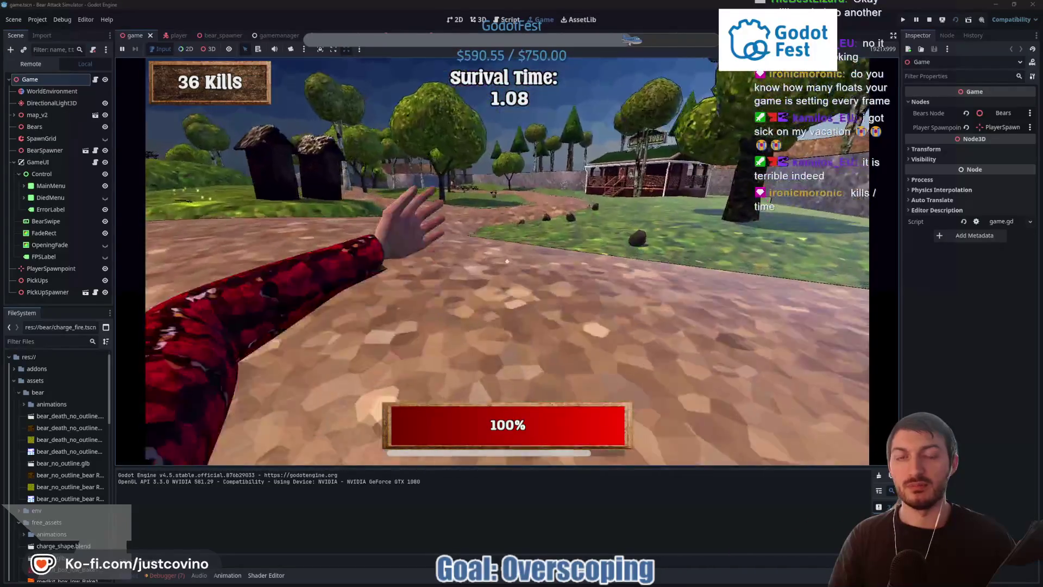
pyautogui.press('w')
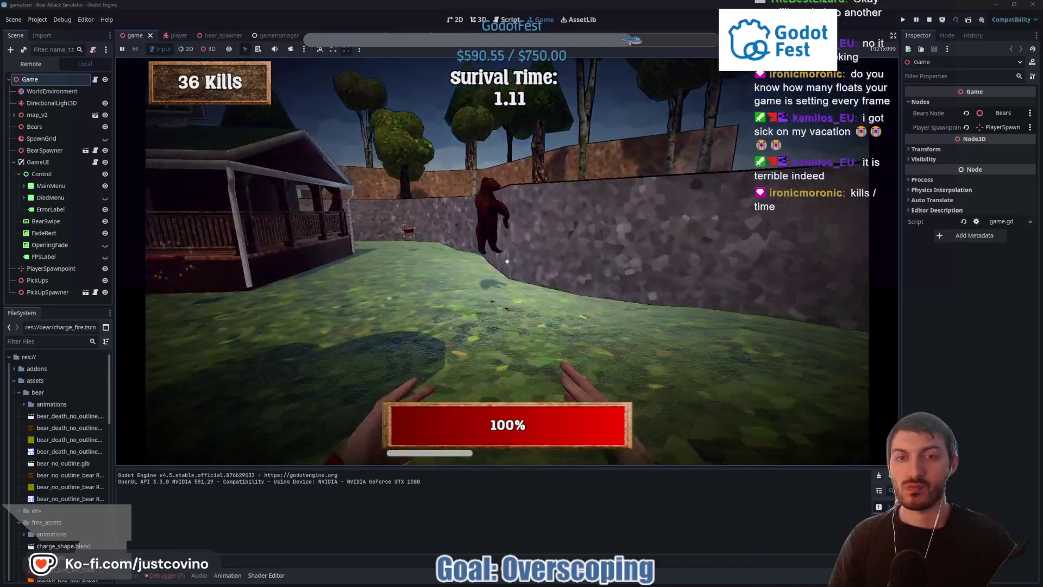
pyautogui.click(507, 261)
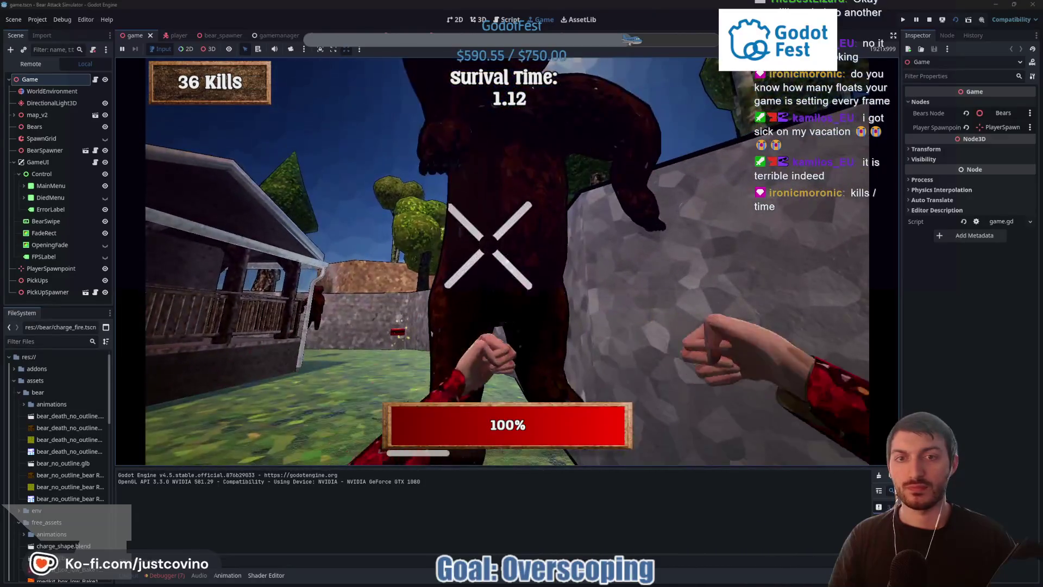
pyautogui.click(507, 261)
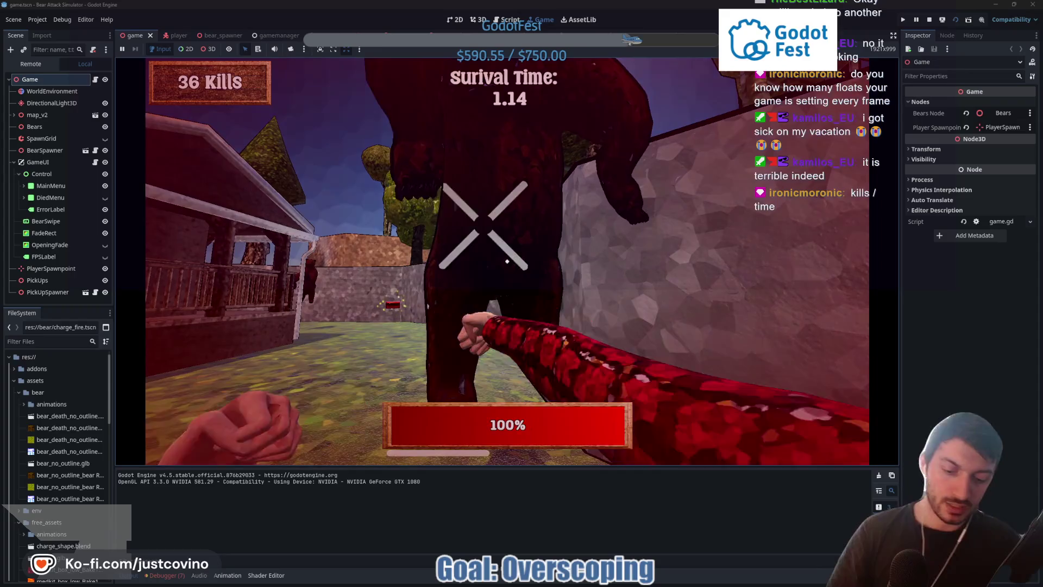
pyautogui.press('F8')
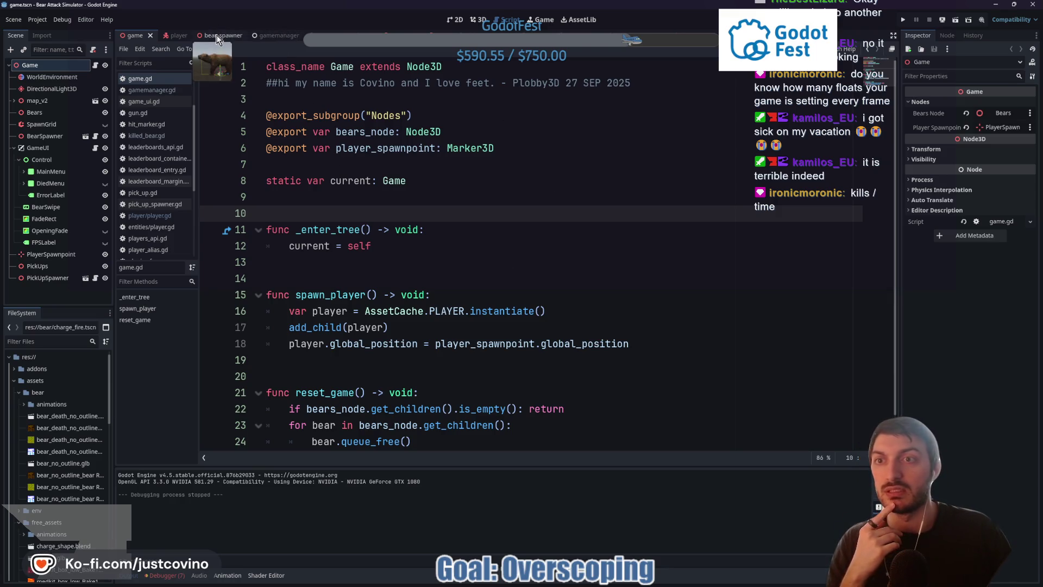
# Show gamemanager.gd's _physics_process, where time increases by 0.01 × delta each frame
pyautogui.click(272, 37)
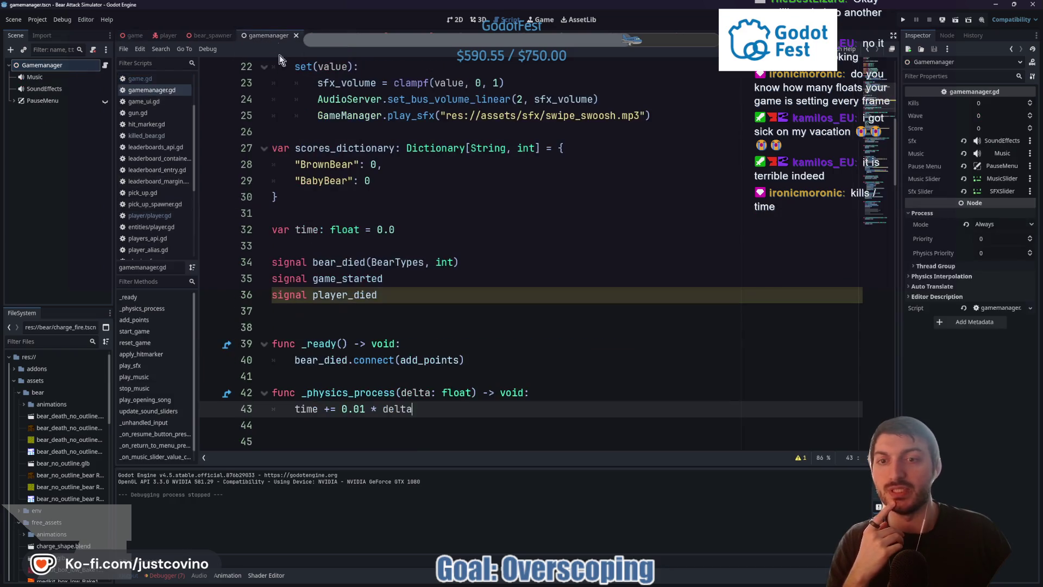
pyautogui.scroll(-2, 372, 319)
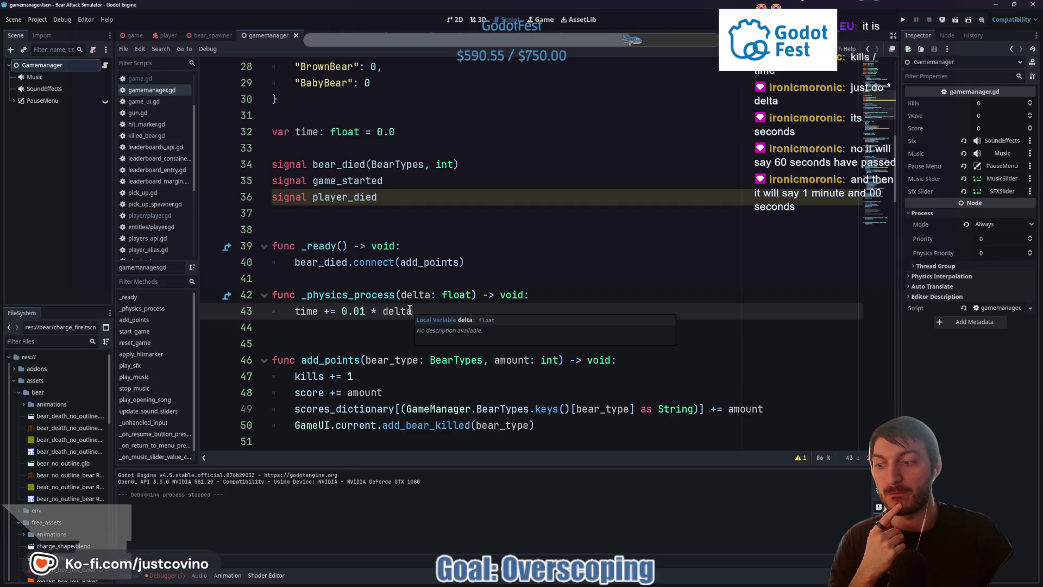
# Find the score reset line in start_game of gamemanager.gd
pyautogui.scroll(-7, 408, 304)
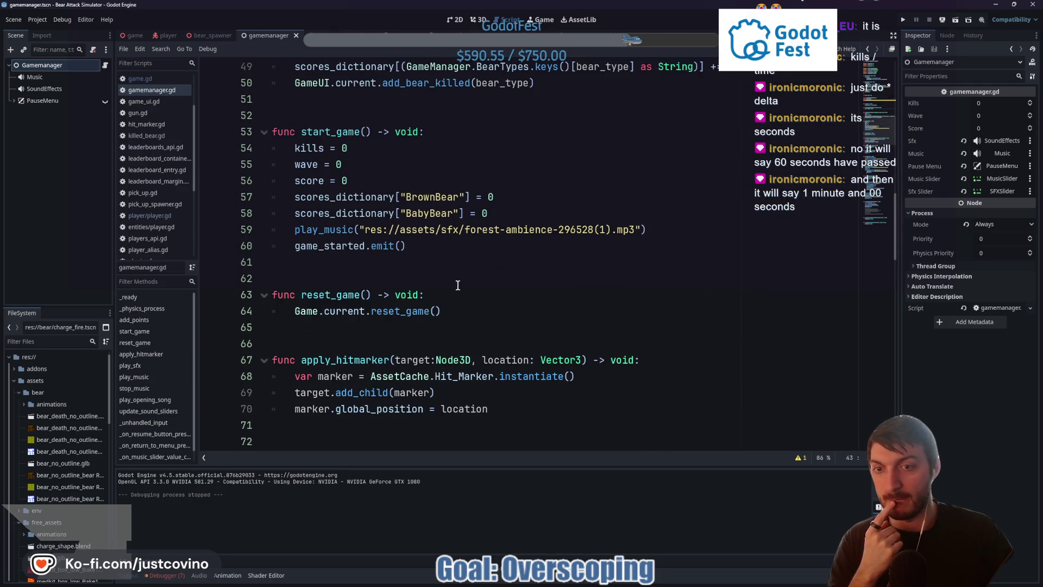
pyautogui.click(459, 309)
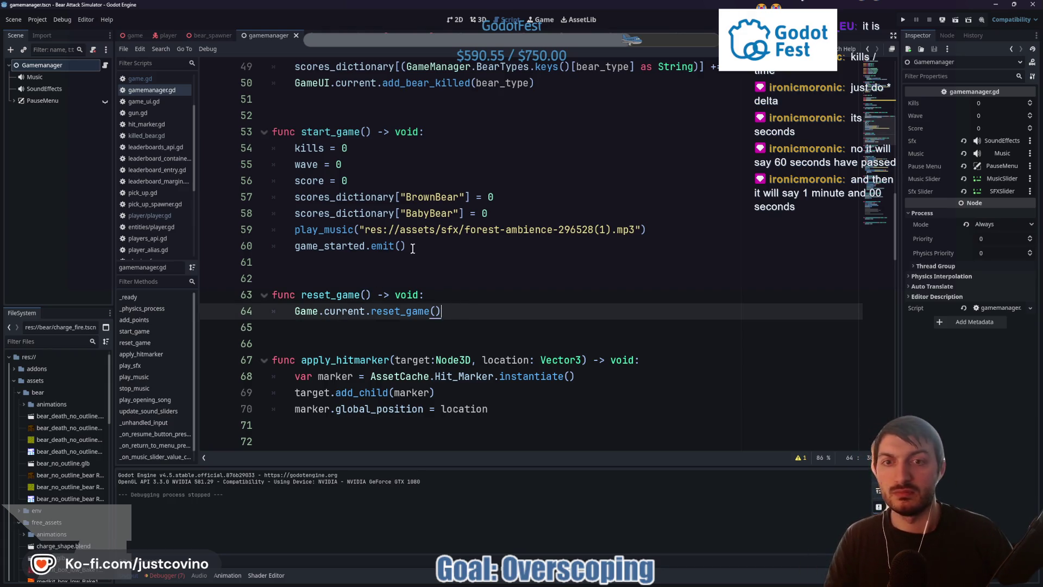
pyautogui.scroll(6, 483, 324)
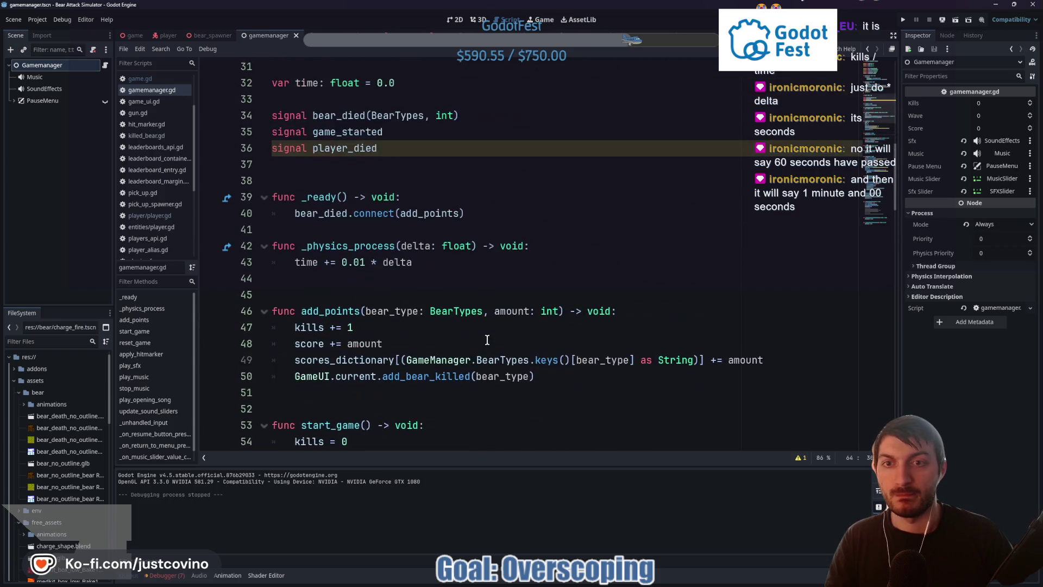
pyautogui.scroll(-2, 484, 340)
pyautogui.scroll(-3, 484, 339)
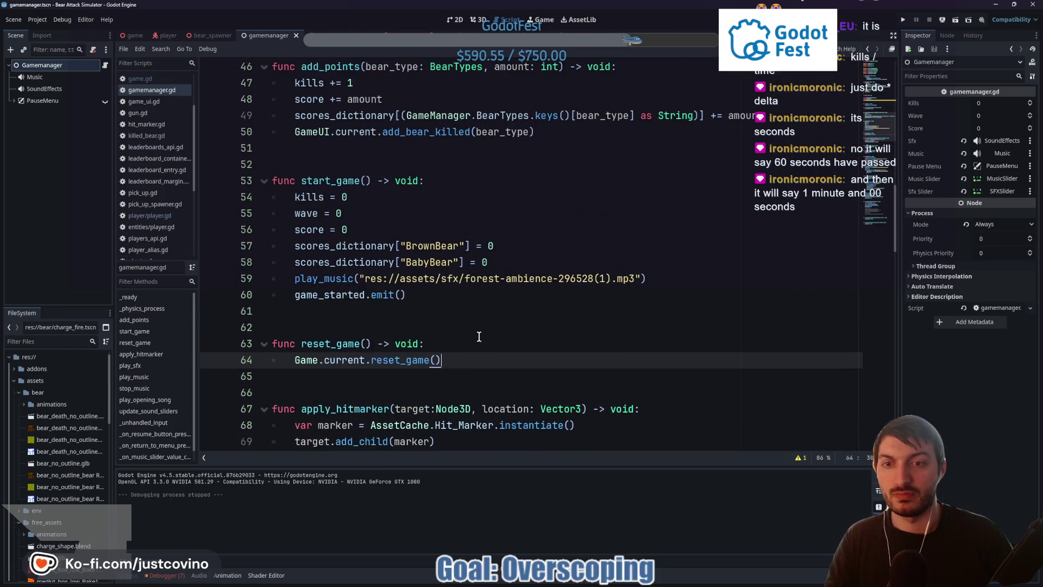
pyautogui.scroll(1, 478, 336)
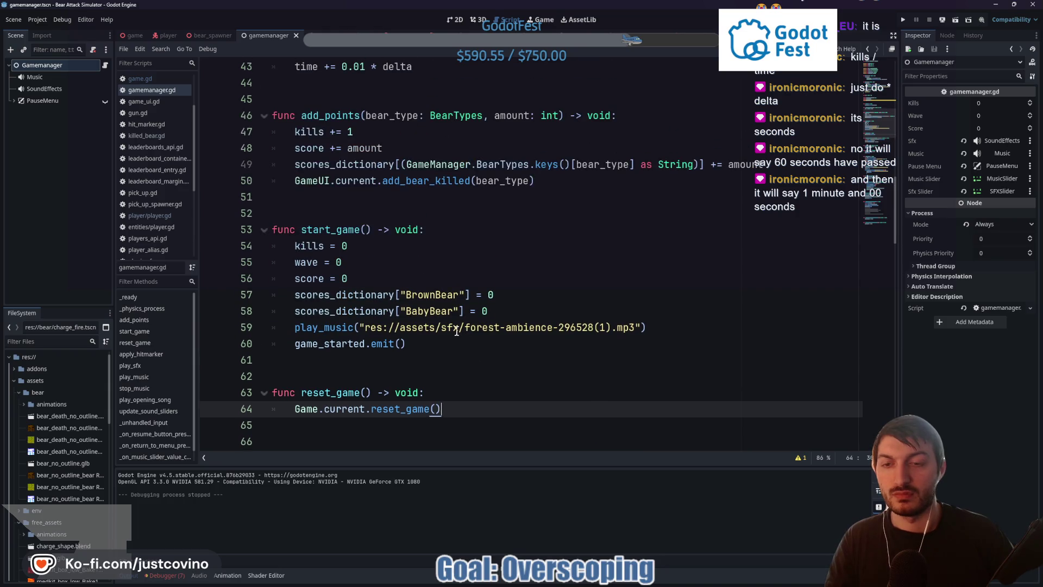
pyautogui.click(409, 267)
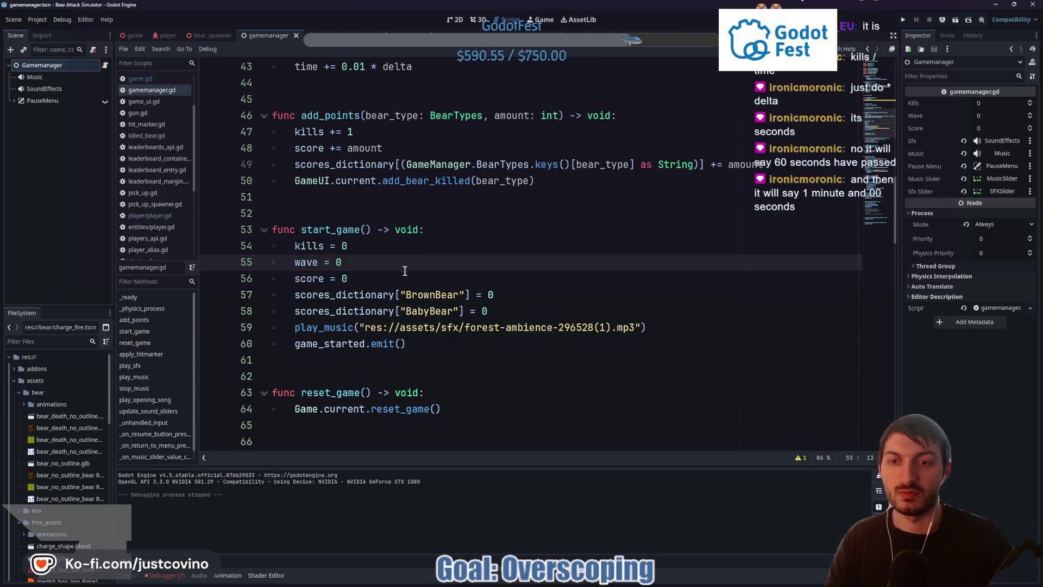
pyautogui.click(383, 275)
# Add set_physics_process(true) on a new line 57 in start_game
pyautogui.press('Return')
pyautogui.write('set_')
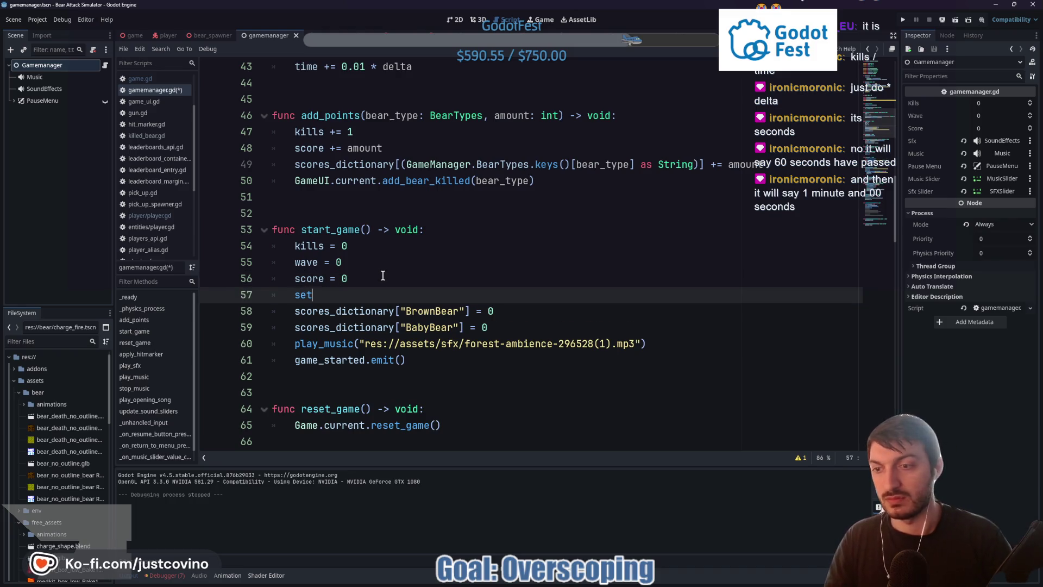
pyautogui.write('phys')
pyautogui.press('Return')
pyautogui.write('true')
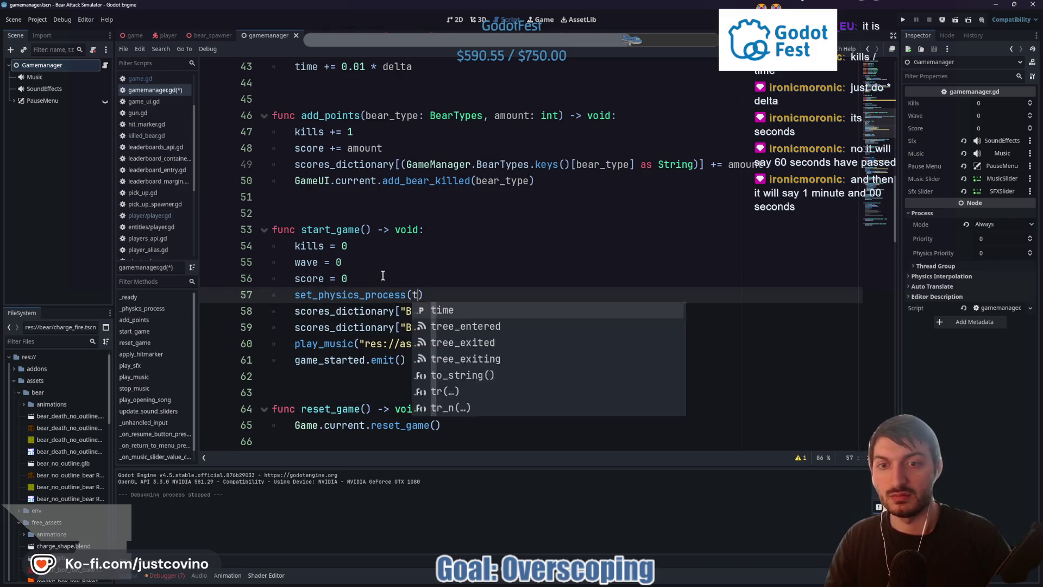
pyautogui.scroll(-3, 459, 304)
pyautogui.click(470, 277)
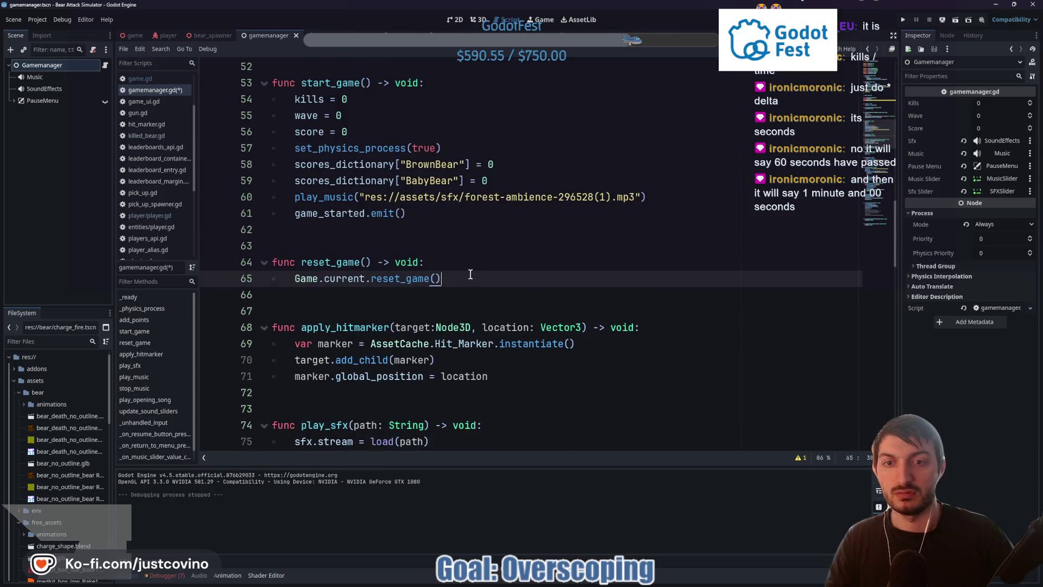
# Add set_physics_process(false) and time = 0.0 to reset_game, then save gamemanager.gd
pyautogui.press('Return')
pyautogui.write('set')
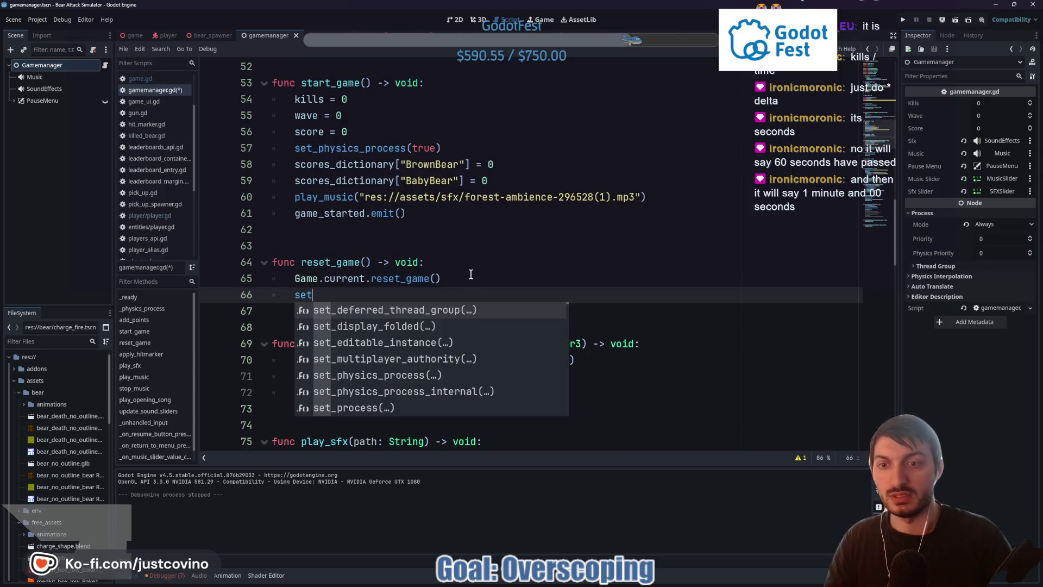
pyautogui.write(')p')
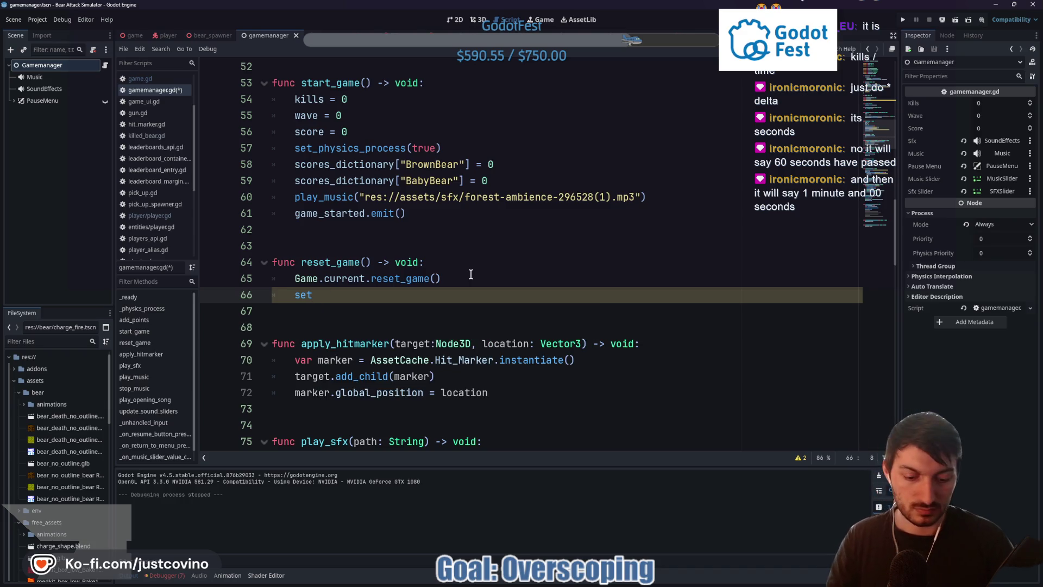
pyautogui.write('_po')
pyautogui.press('BackSpace')
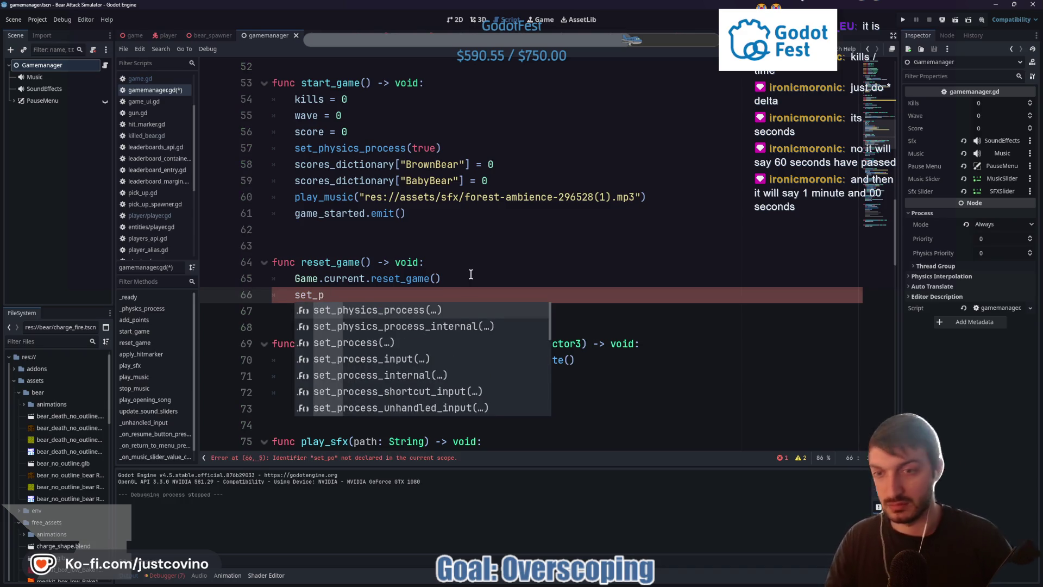
pyautogui.write('hysi')
pyautogui.press('Return')
pyautogui.write('false)')
pyautogui.press('Return')
pyautogui.press('End')
pyautogui.press('Return')
pyautogui.write('time = 0')
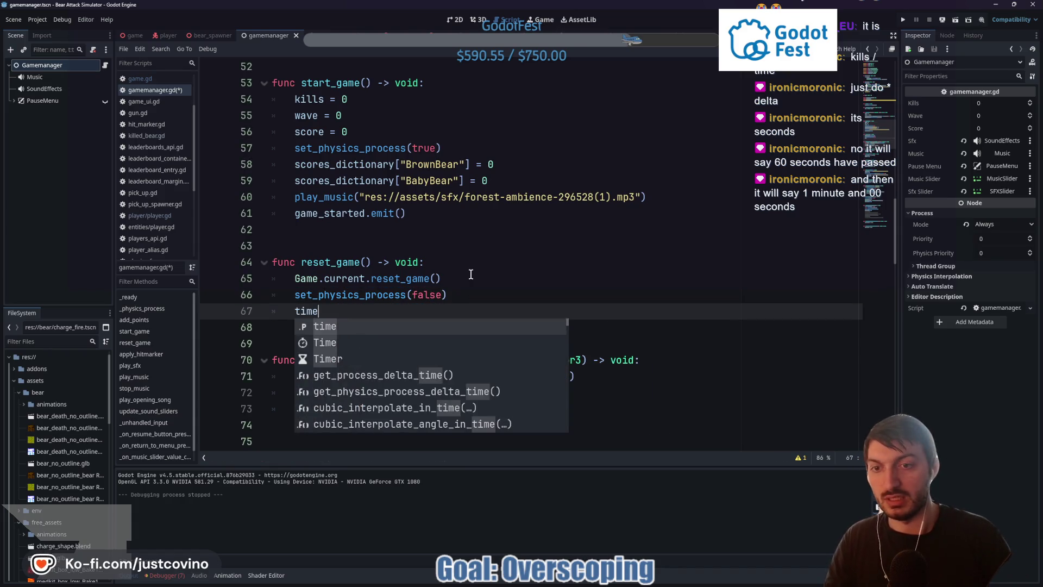
pyautogui.write('.0')
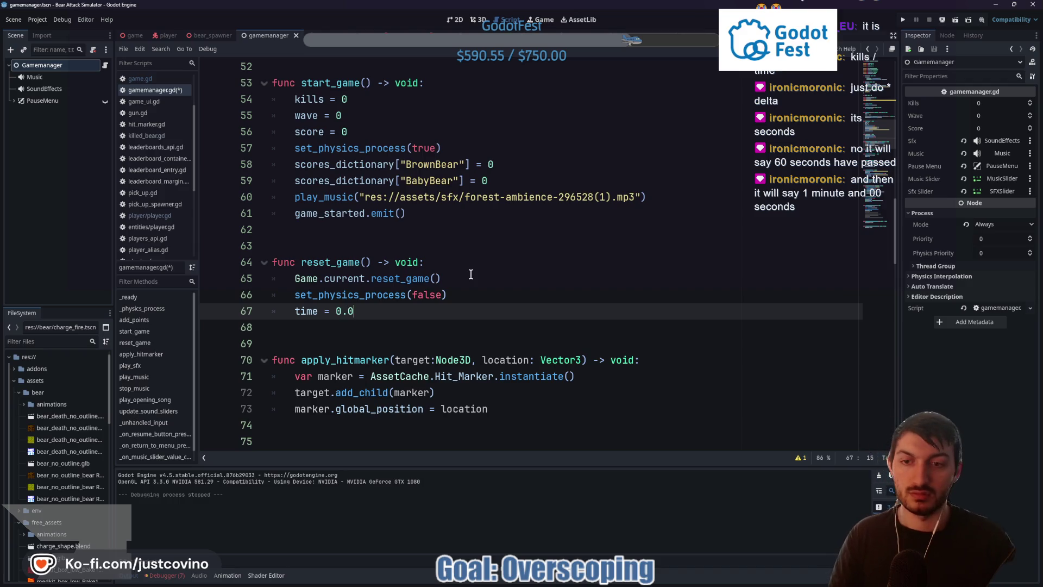
pyautogui.hotkey('ctrl', 's')
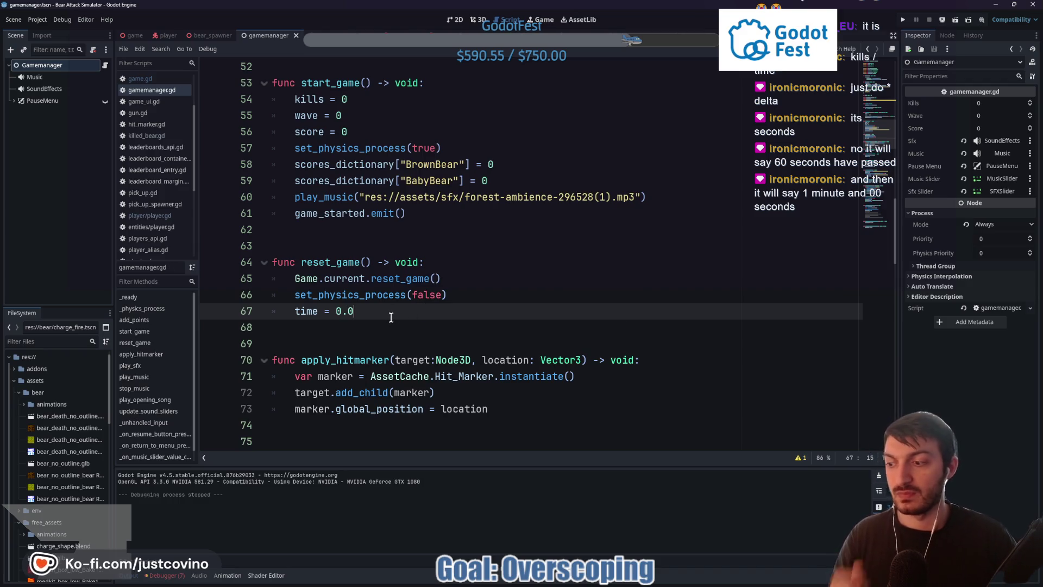
pyautogui.click(170, 37)
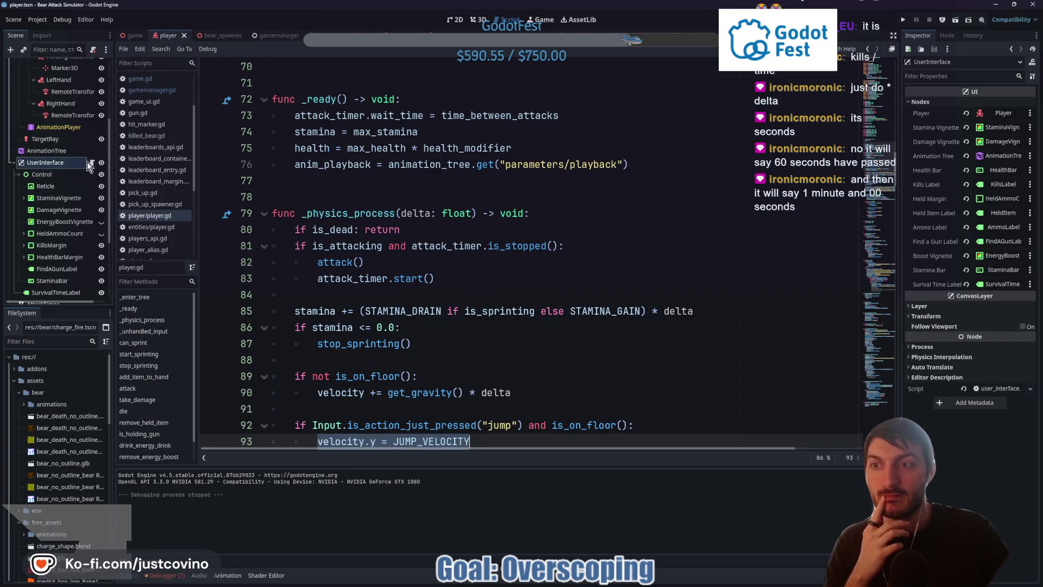
# Open user_interface.gd from the player scene's UserInterface node
pyautogui.scroll(-4, 529, 256)
pyautogui.click(93, 163)
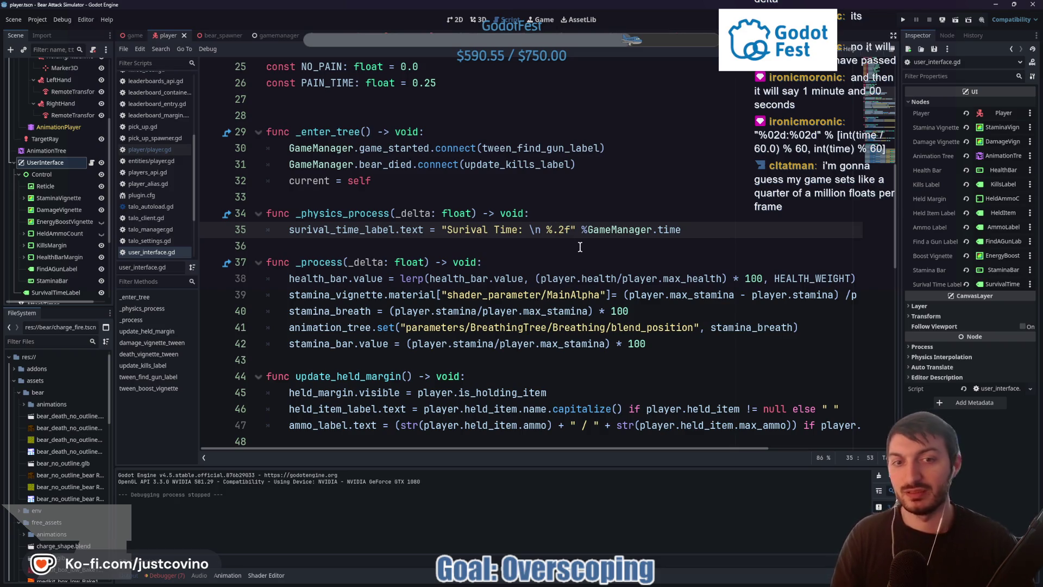
# Change line 35 to "%02d:%02d" with int(GameManager.time/60.0) % 60 as minutes
pyautogui.press('BackSpace')
pyautogui.press('BackSpace')
pyautogui.press('BackSpace')
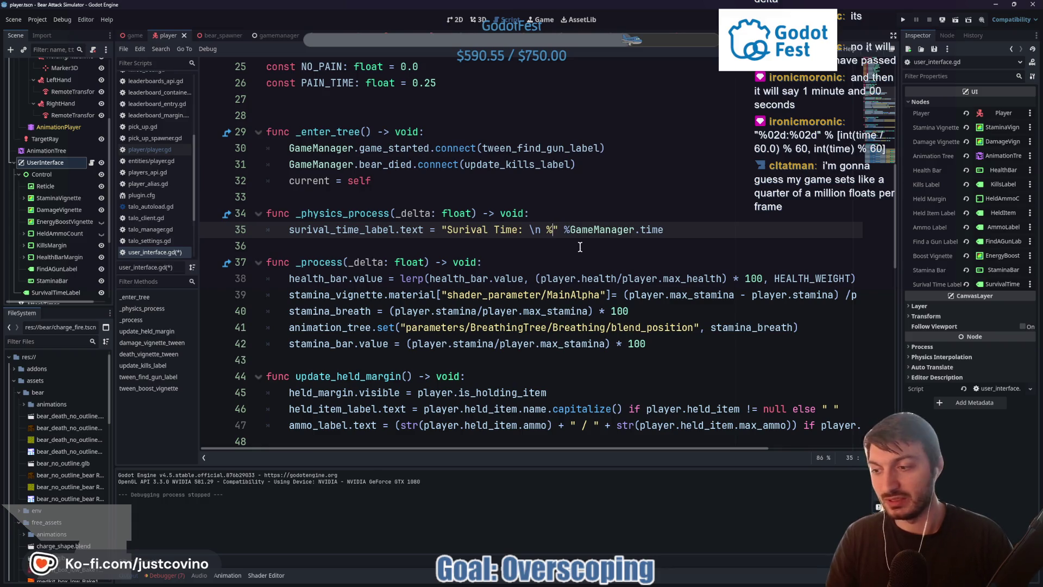
pyautogui.write('02d')
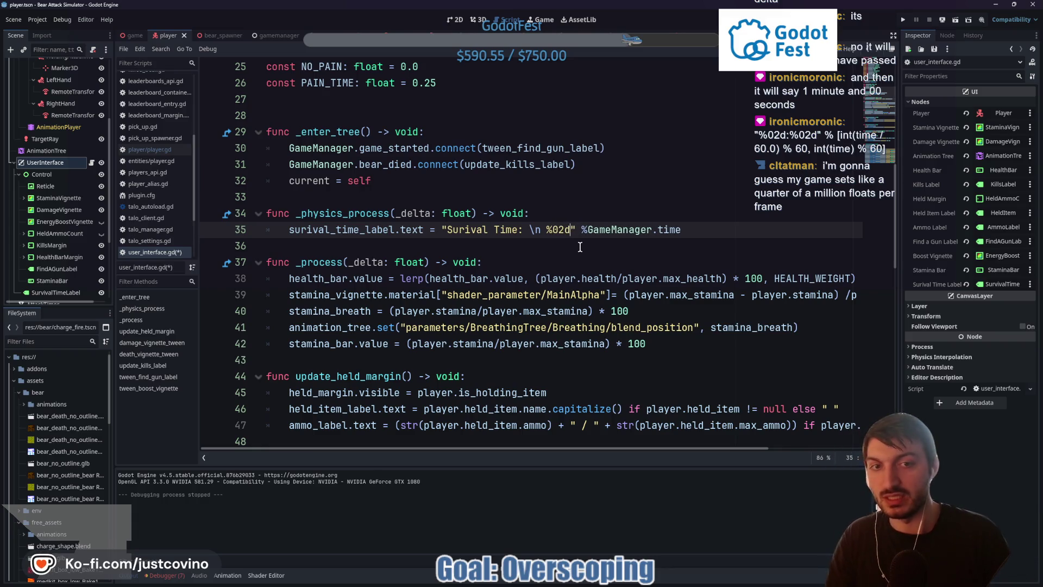
pyautogui.write(':')
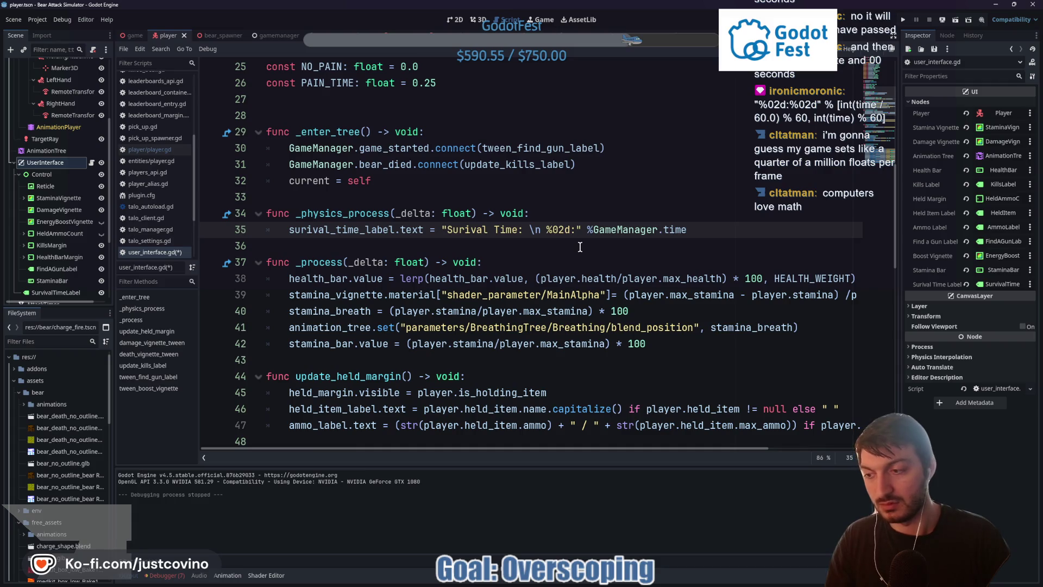
pyautogui.write('%02d')
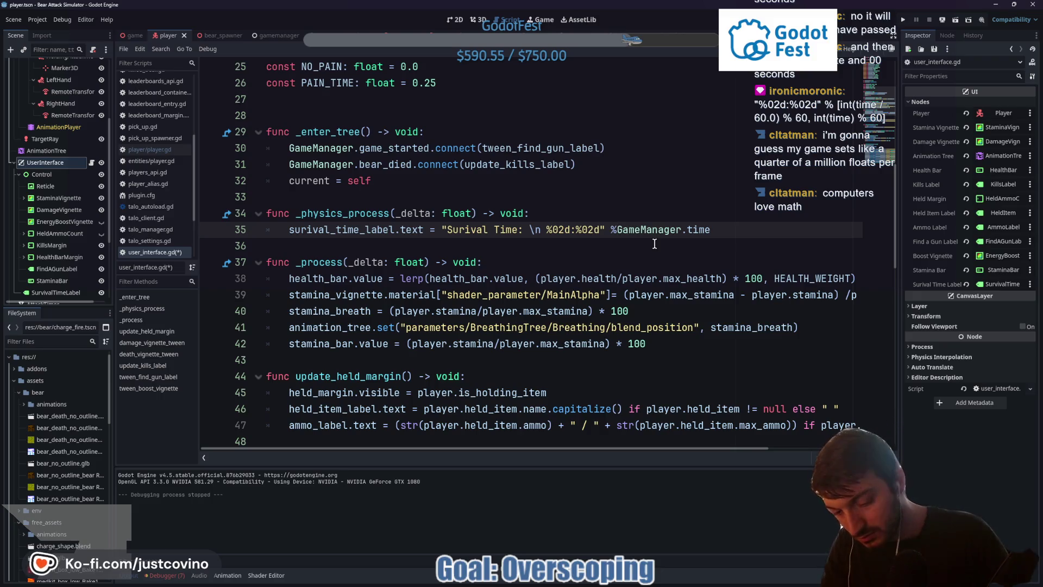
pyautogui.write('[int')
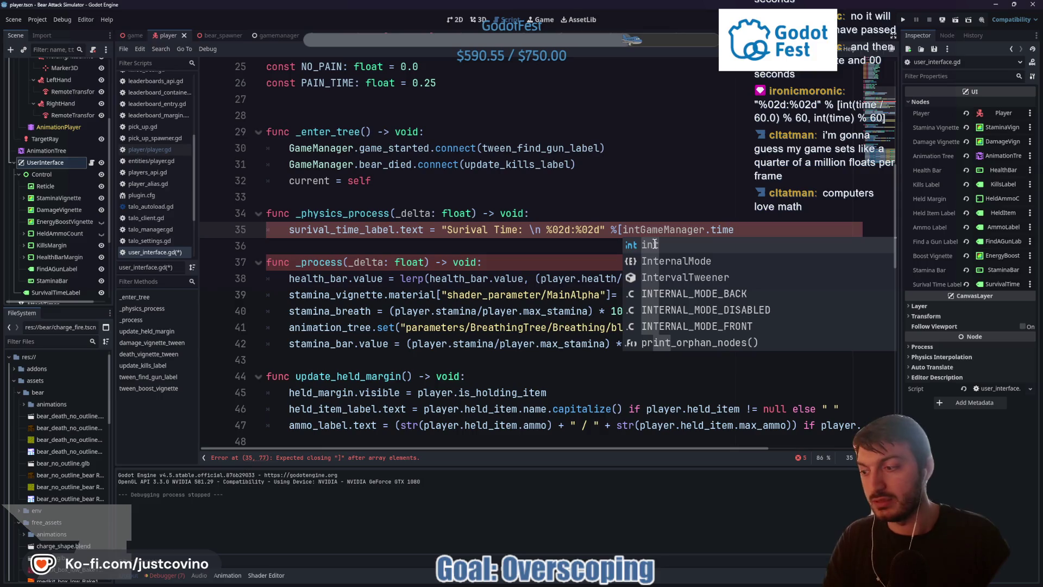
pyautogui.write('(time/')
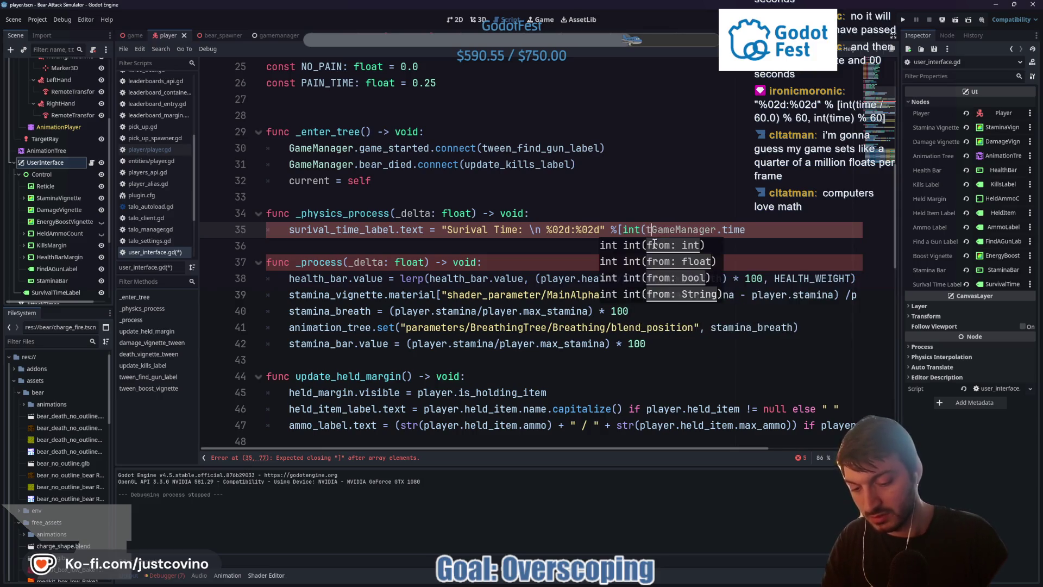
pyautogui.write('60')
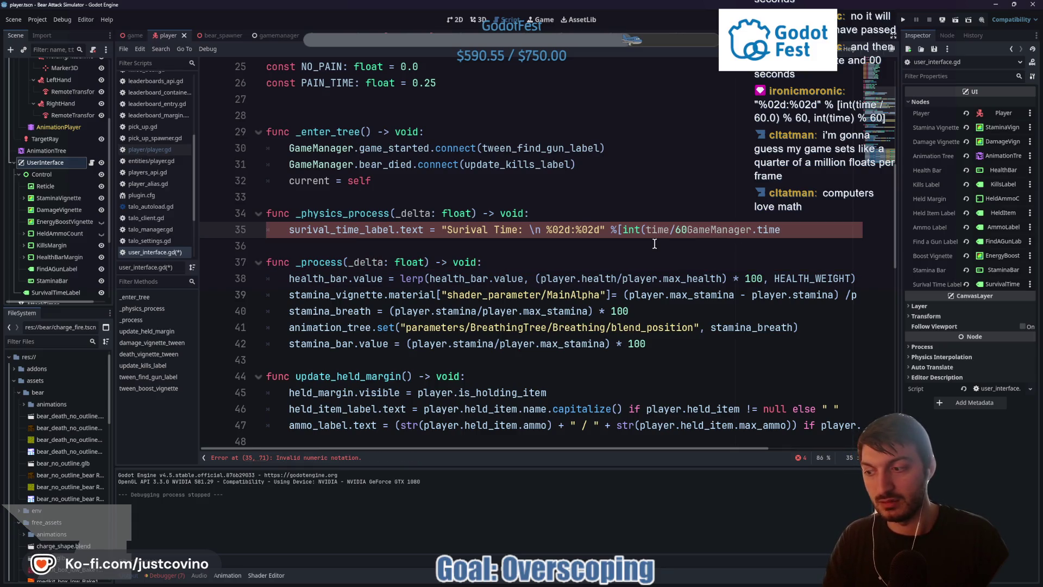
pyautogui.write('.0)')
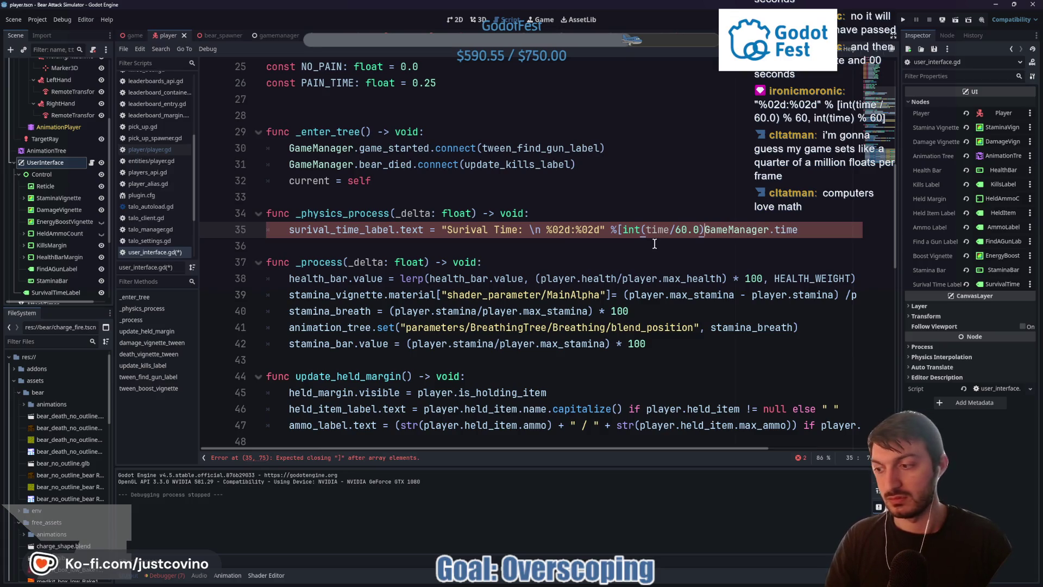
pyautogui.write(' % 60')
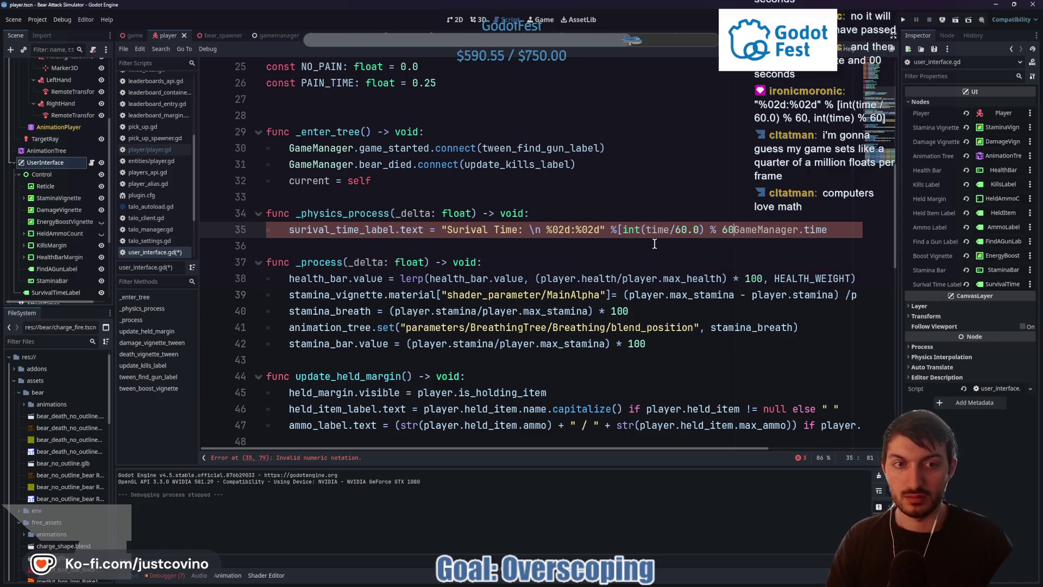
pyautogui.moveTo(828, 230); pyautogui.dragTo(733, 229)
pyautogui.hotkey('ctrl', 'c')
pyautogui.press('BackSpace')
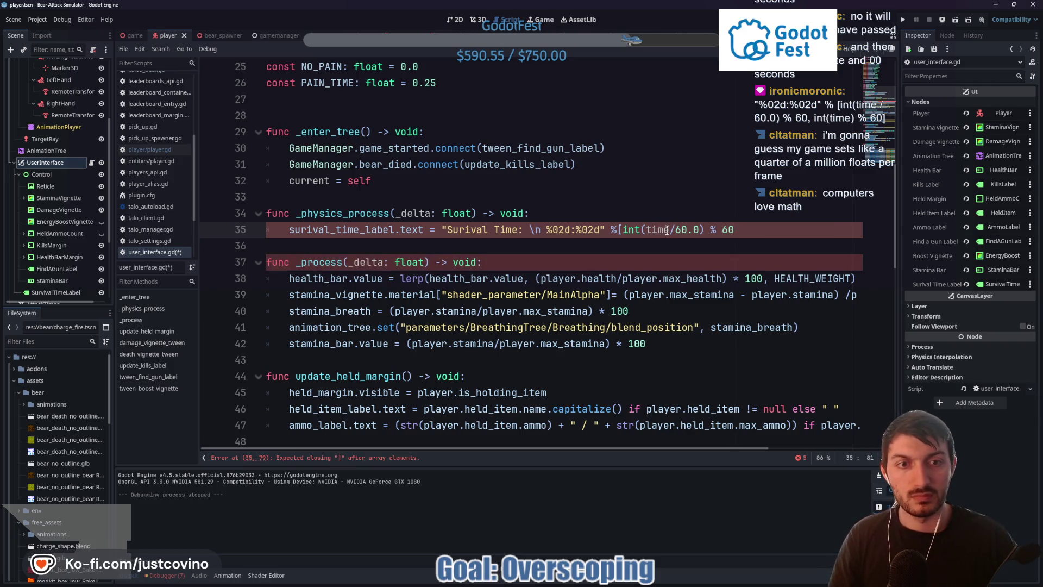
pyautogui.hotkey('ctrl', 'v')
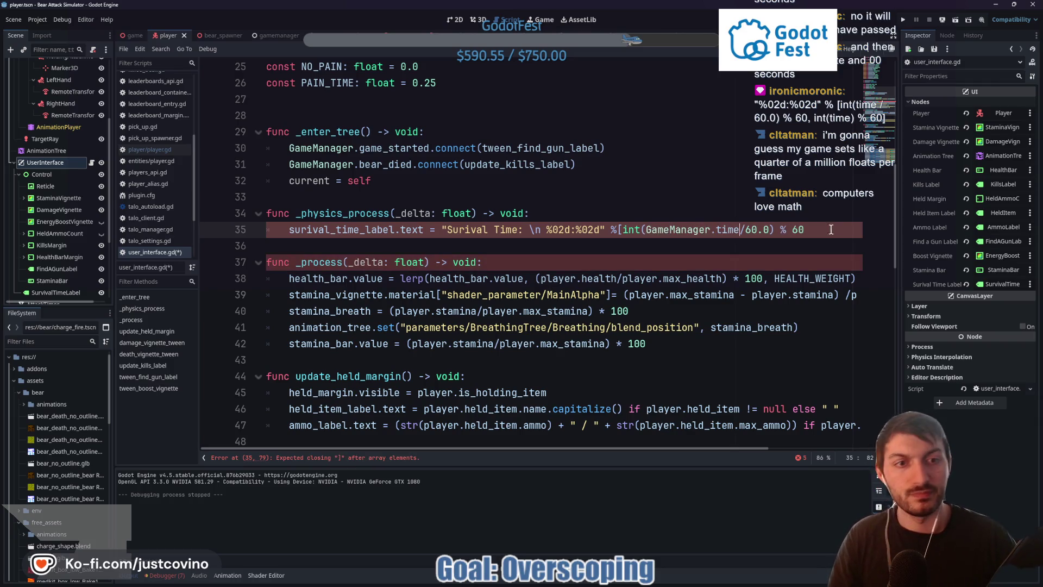
# Add int(GameManager.time) % 60 as the seconds value and save user_interface.gd
pyautogui.click(815, 229)
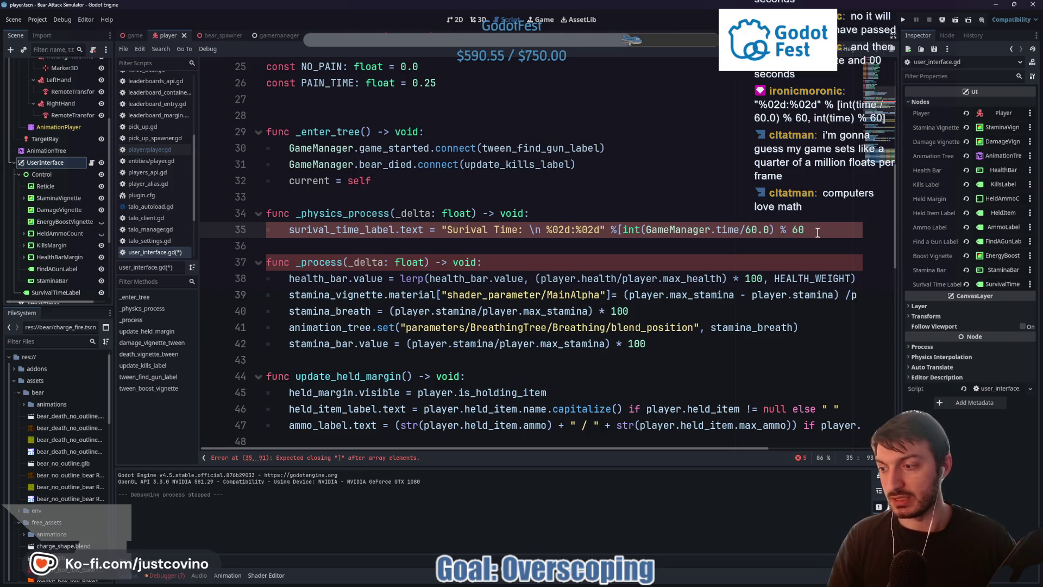
pyautogui.write(', int')
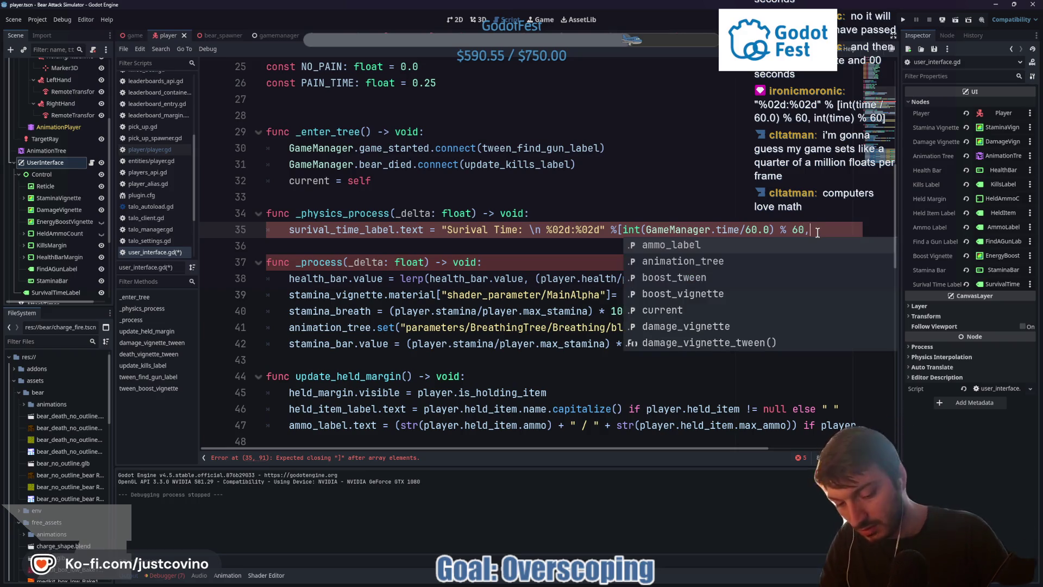
pyautogui.write('(Gamema')
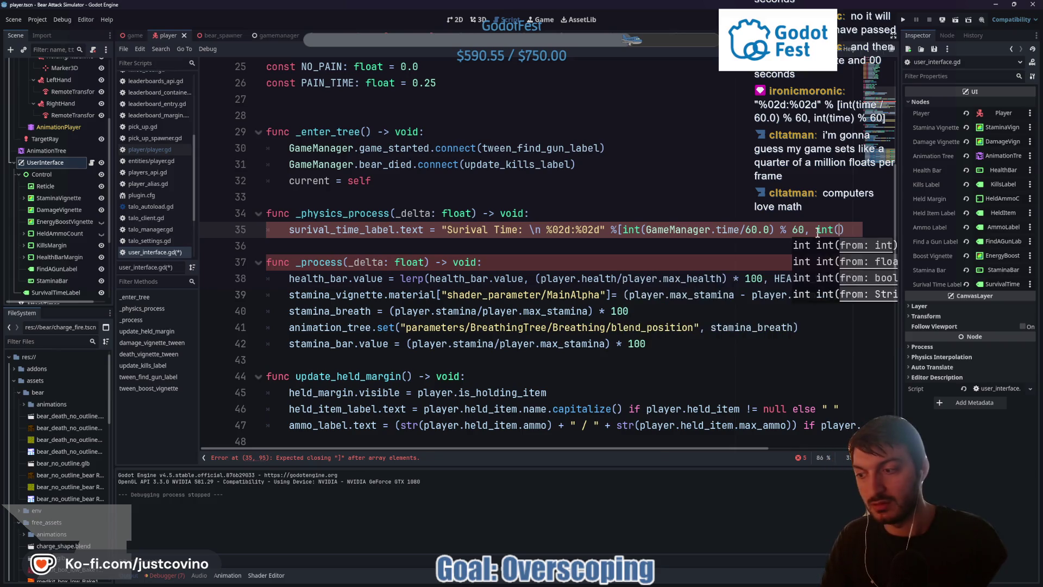
pyautogui.press('Return')
pyautogui.write('.time')
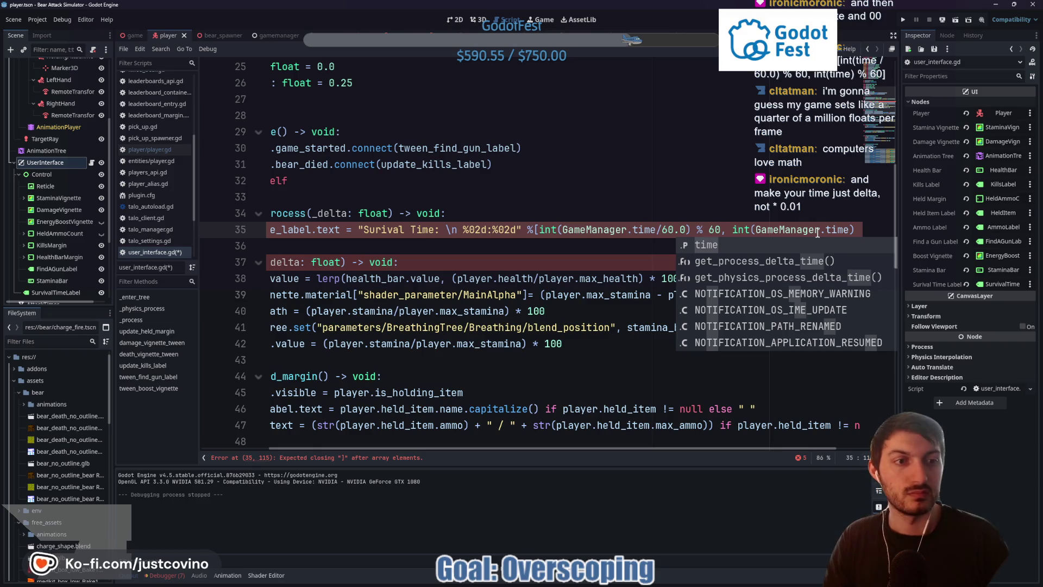
pyautogui.write('%')
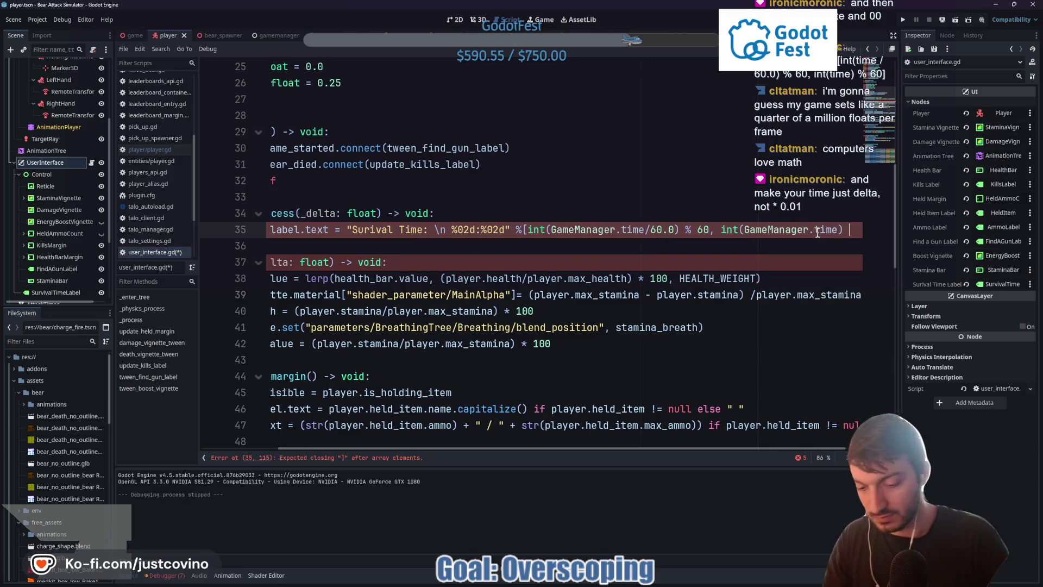
pyautogui.write('60]')
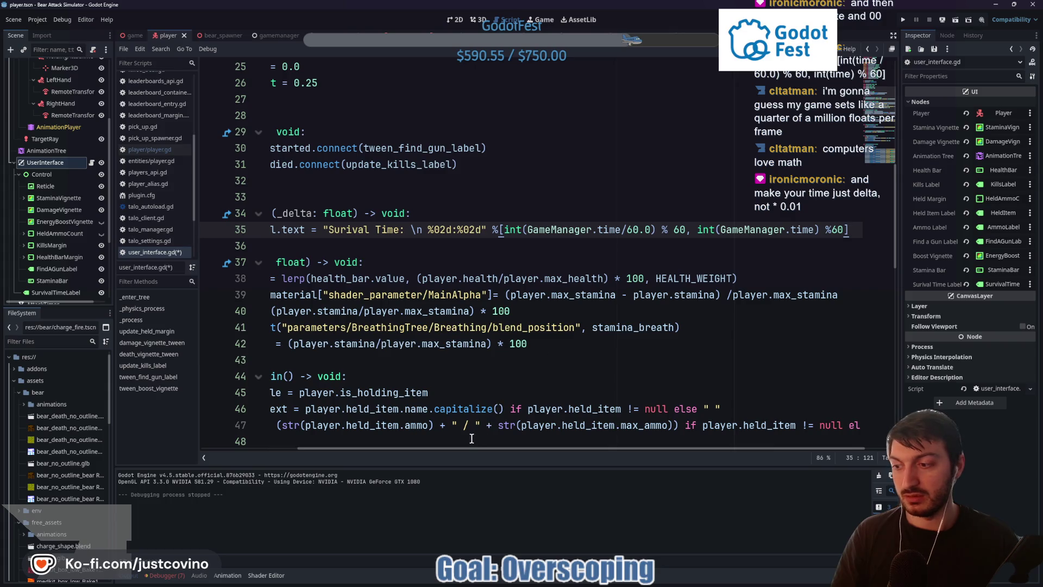
pyautogui.click(638, 258)
pyautogui.hotkey('ctrl', 's')
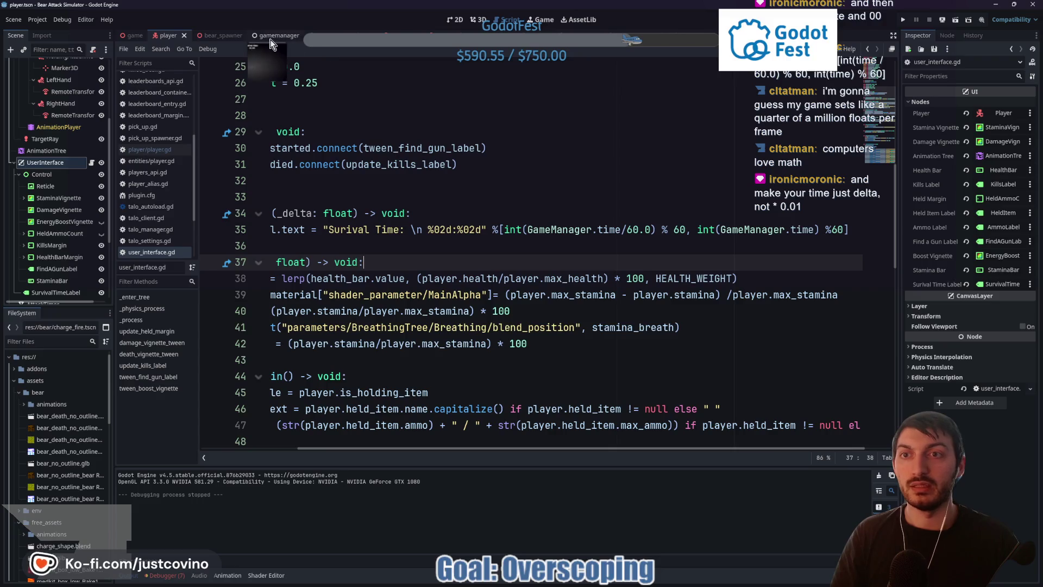
# Remove the 0.01 multiplier so line 43 reads time += delta, then save
pyautogui.click(272, 37)
pyautogui.scroll(8, 390, 307)
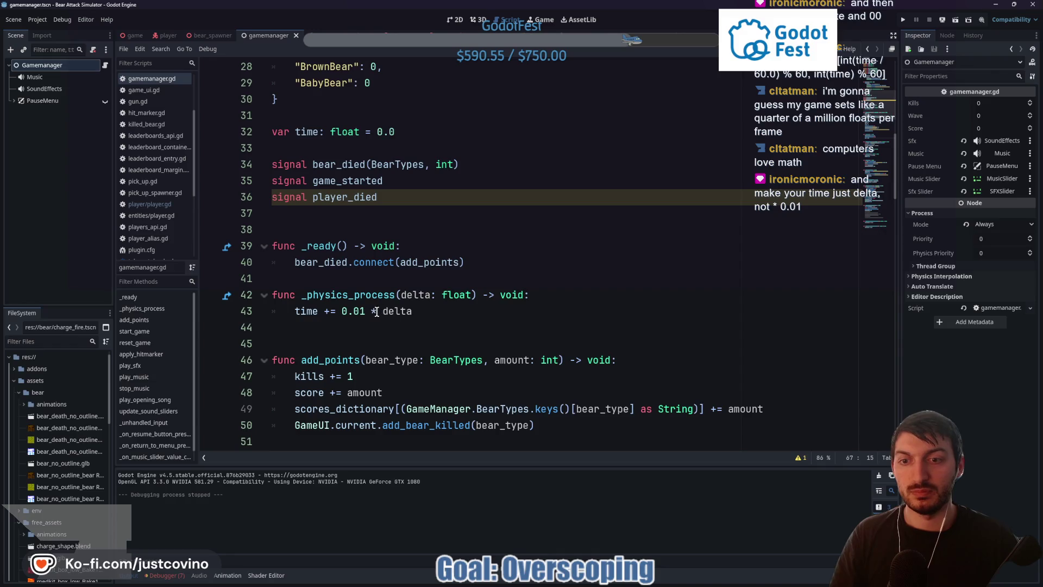
pyautogui.moveTo(377, 311); pyautogui.dragTo(342, 314)
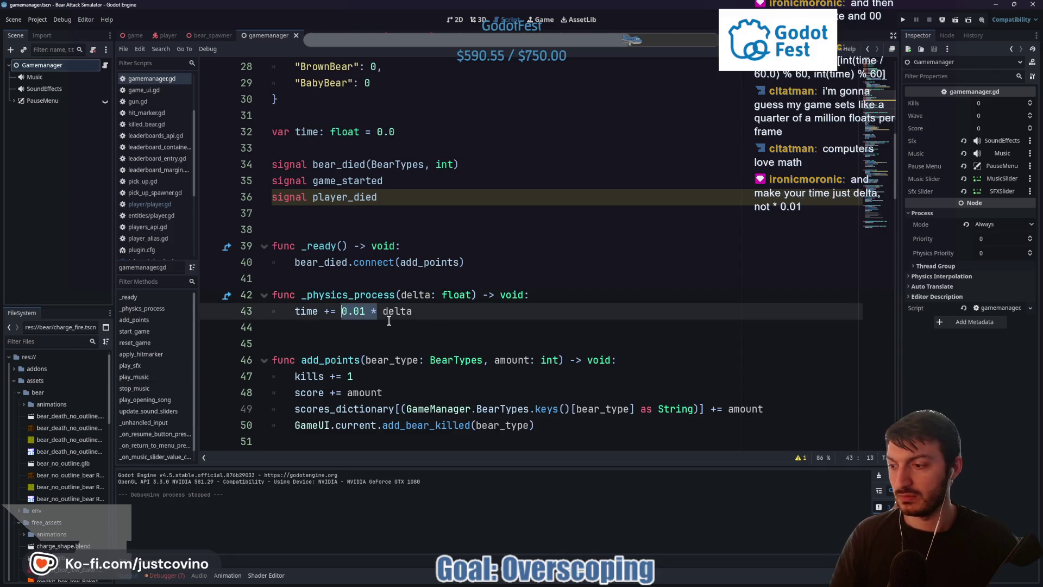
pyautogui.press('BackSpace')
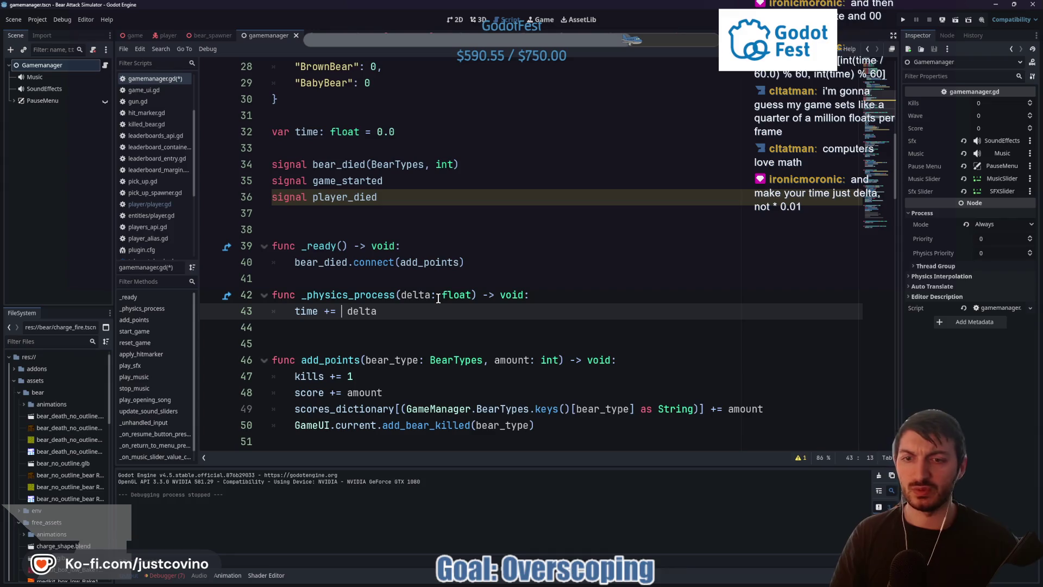
pyautogui.hotkey('ctrl', 's')
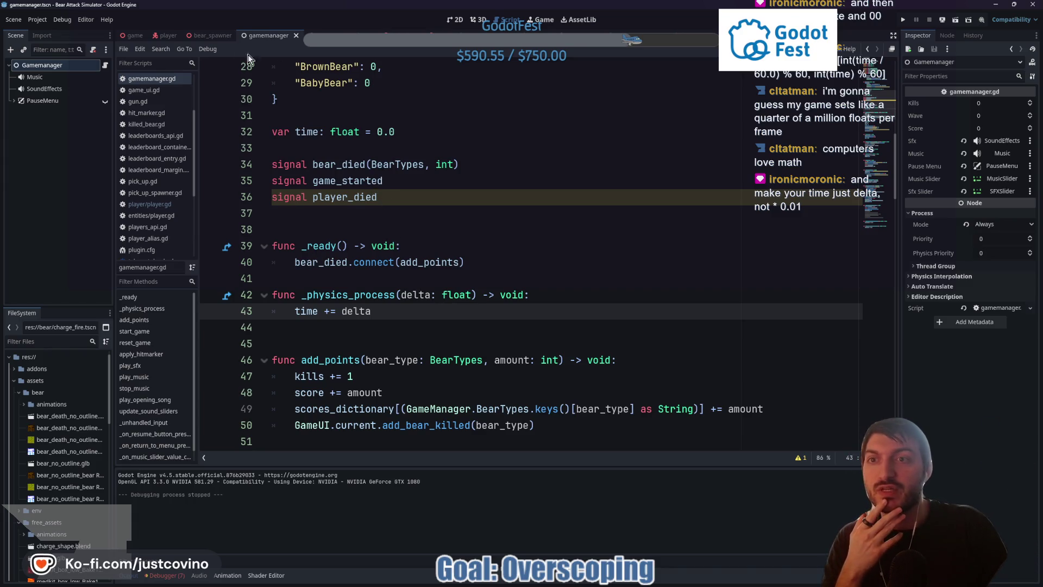
pyautogui.click(133, 36)
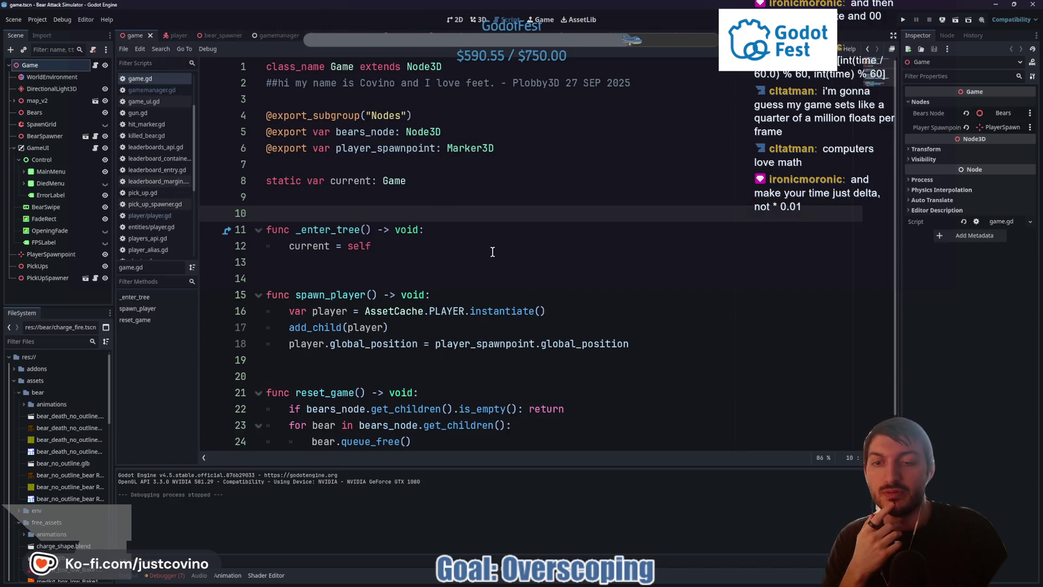
# Open game_ui.gd, look through its handlers, and run the project with F5
pyautogui.scroll(-1, 495, 253)
pyautogui.click(95, 147)
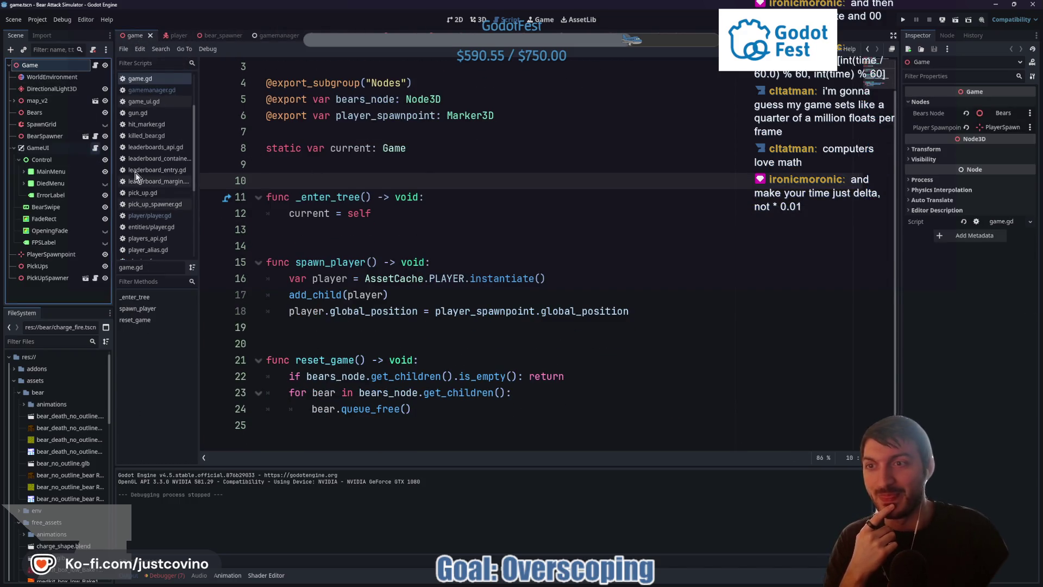
pyautogui.scroll(-6, 532, 277)
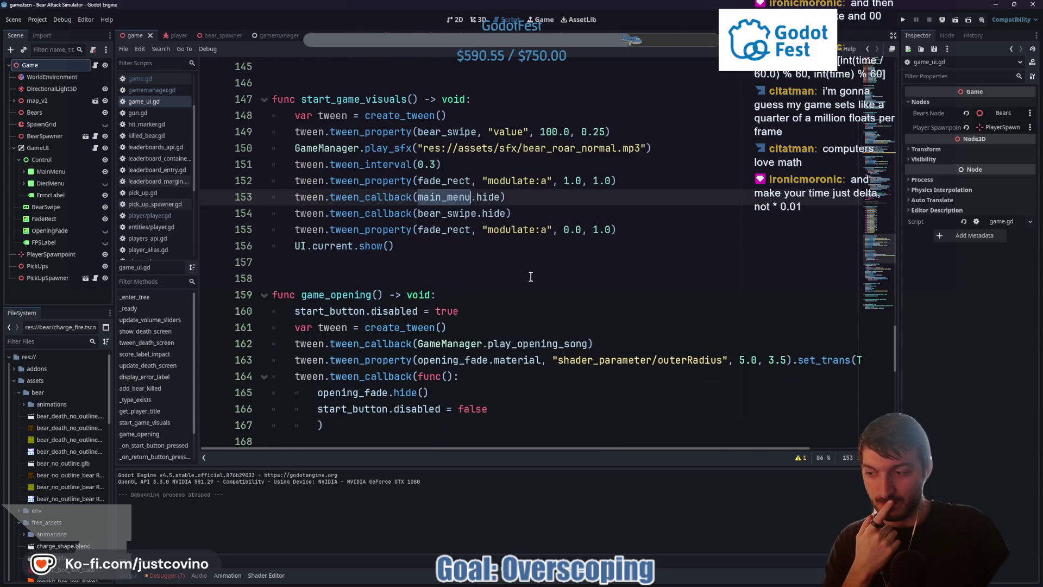
pyautogui.scroll(3, 530, 276)
pyautogui.scroll(-11, 529, 276)
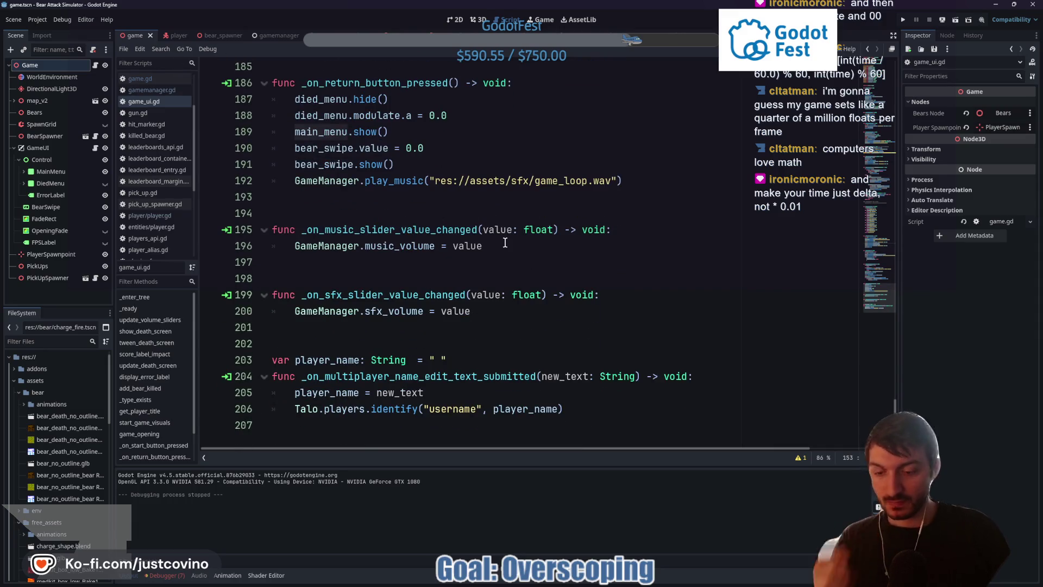
pyautogui.press('F5')
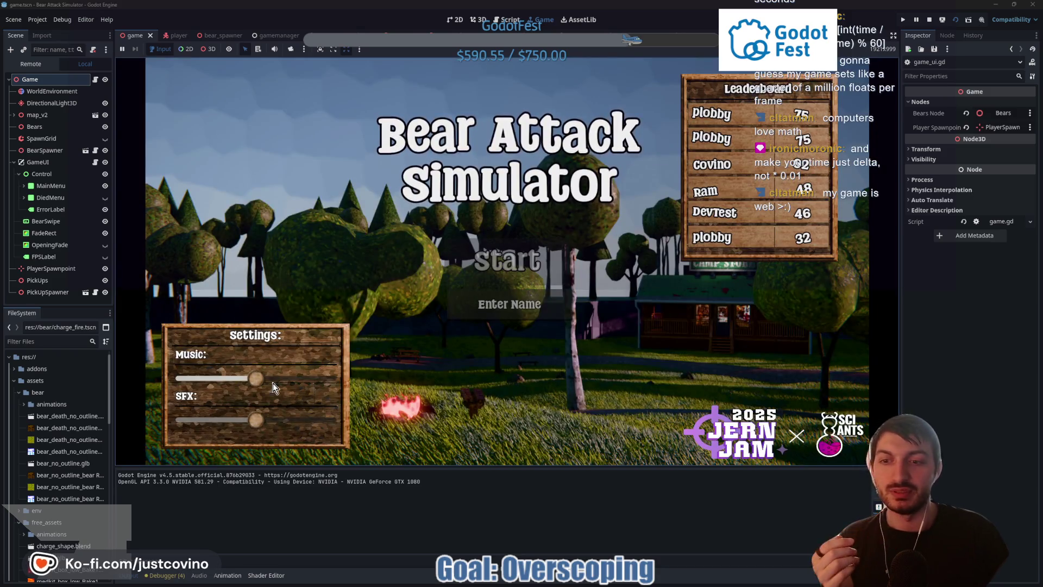
# Lower the Music volume, enter a player name, and start a new round
pyautogui.moveTo(274, 387); pyautogui.dragTo(204, 381)
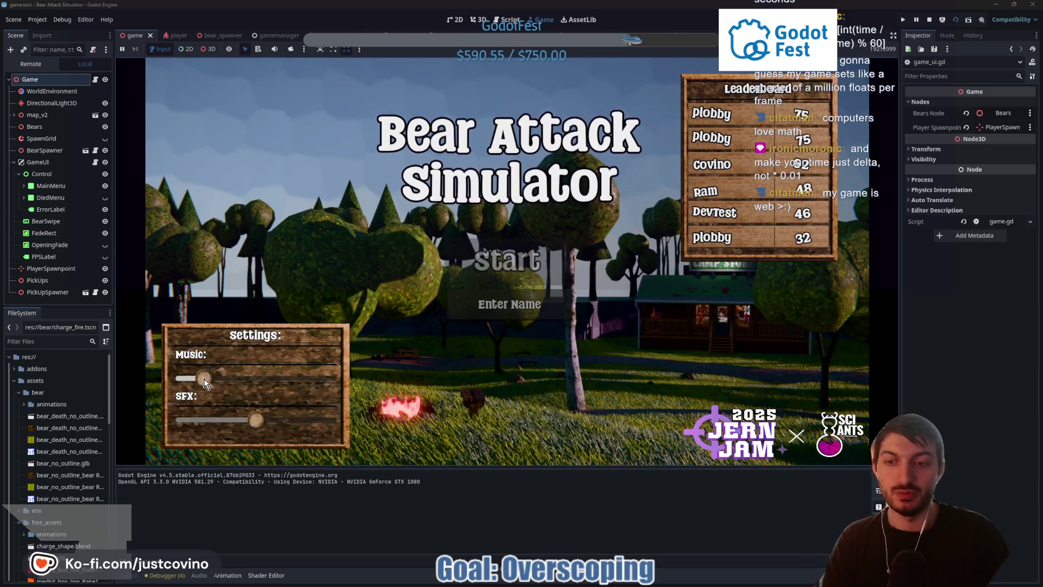
pyautogui.click(465, 305)
pyautogui.write('dfgdf')
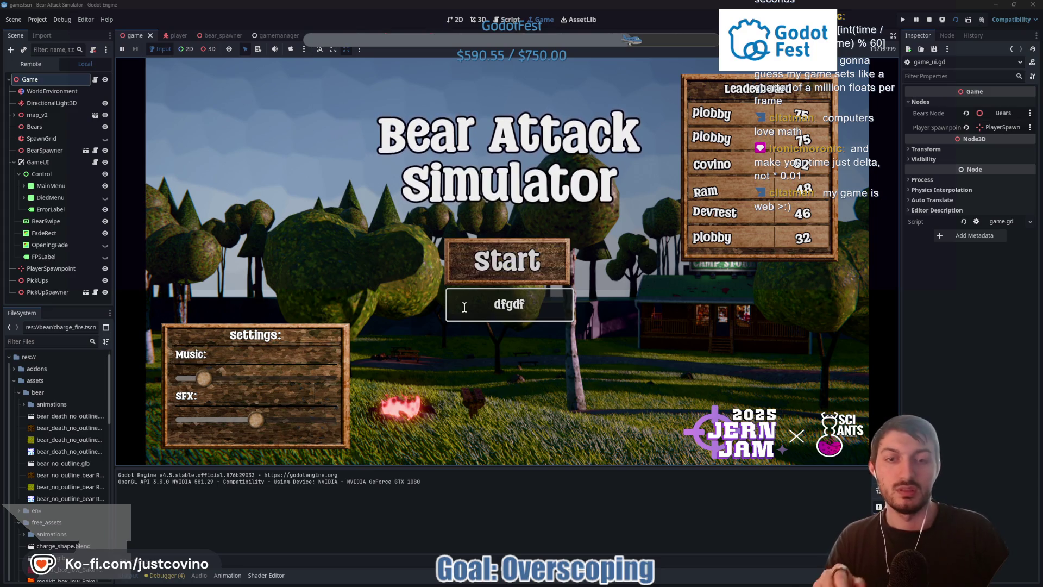
pyautogui.click(516, 261)
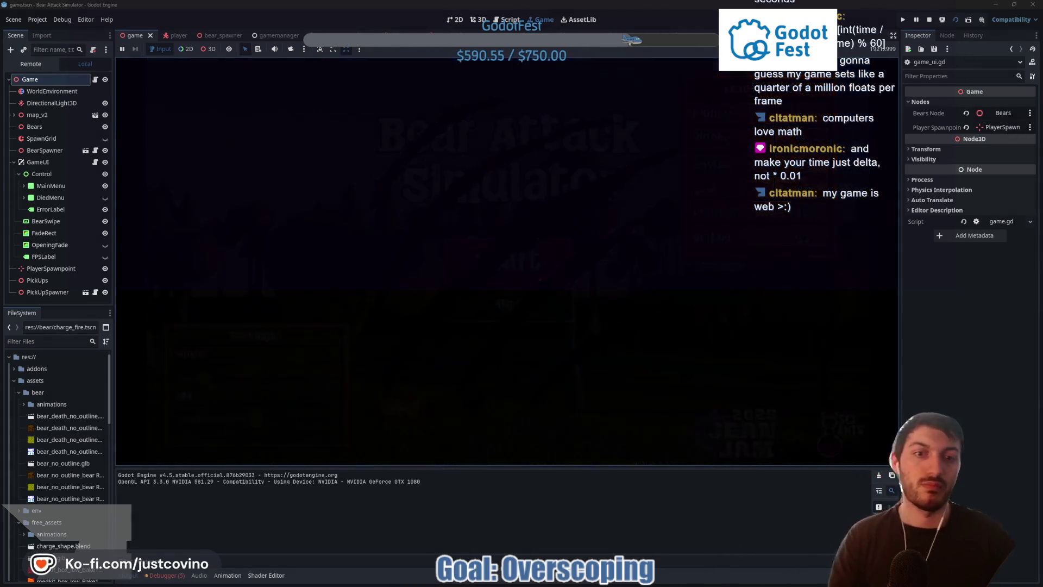
# Walk the player through the park past the camp store toward the tents
pyautogui.press('w')
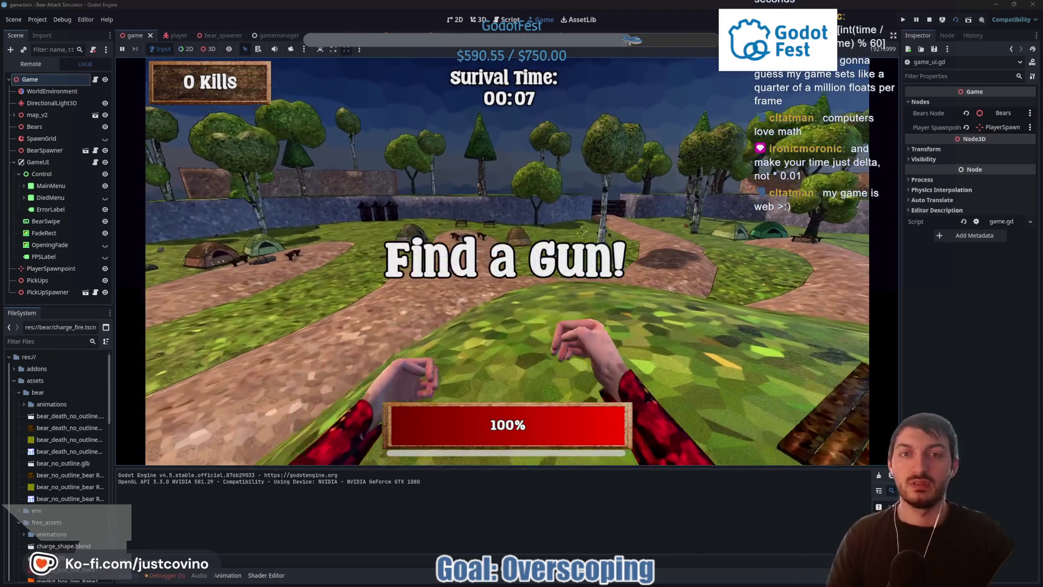
pyautogui.press('w')
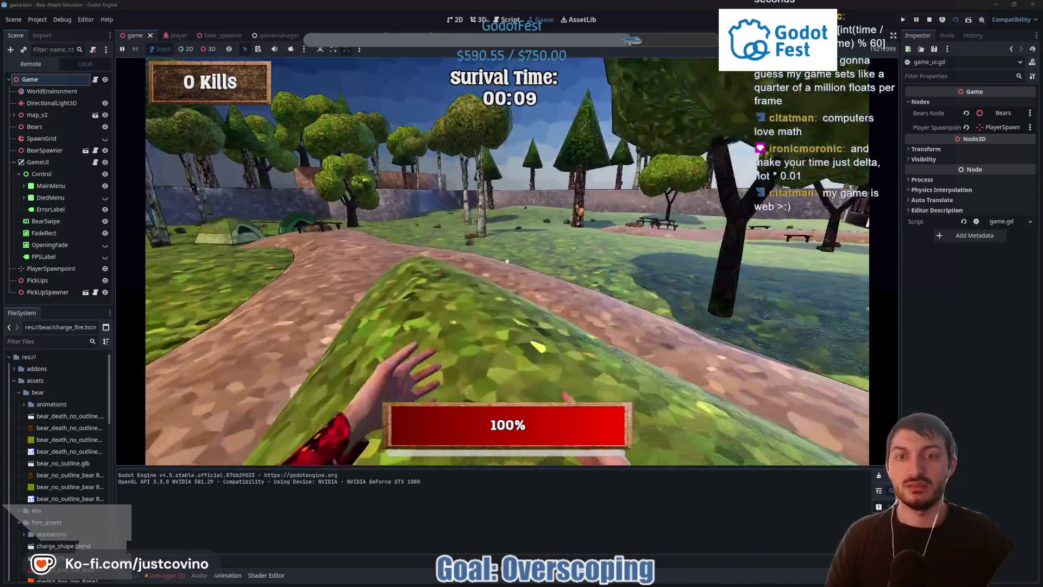
pyautogui.press('w')
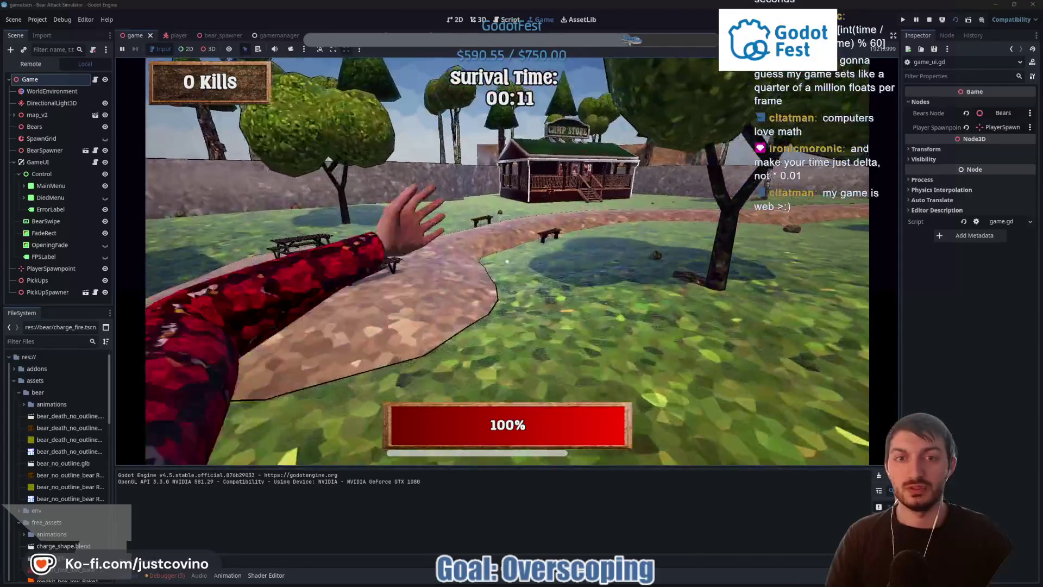
pyautogui.press('w')
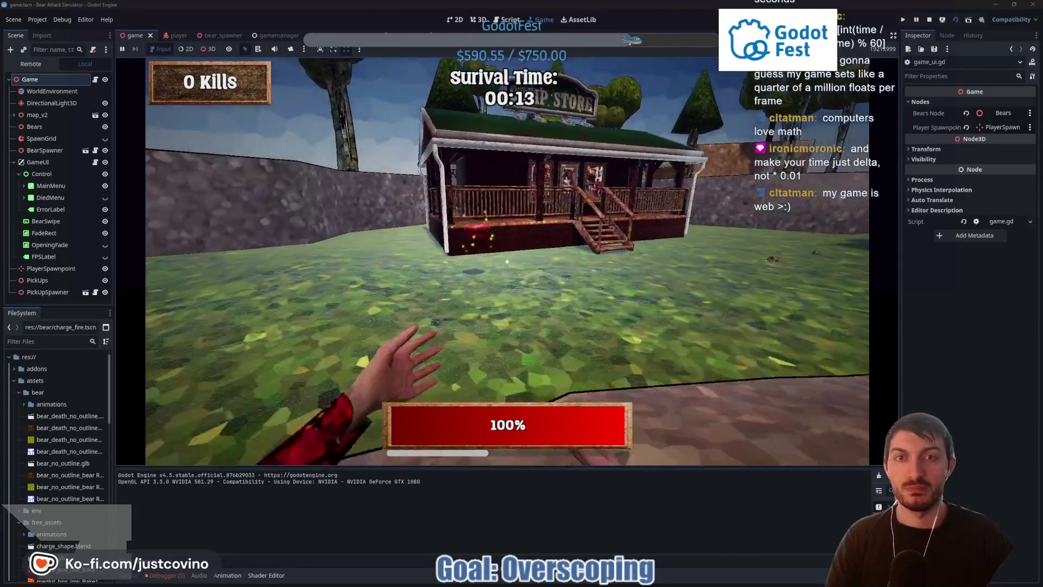
pyautogui.press('w')
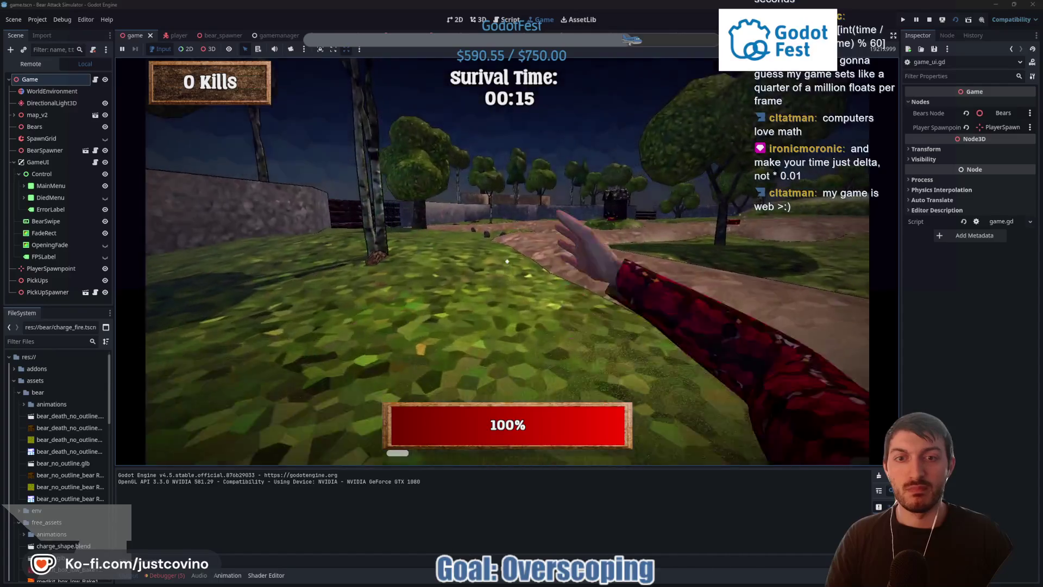
pyautogui.press('w')
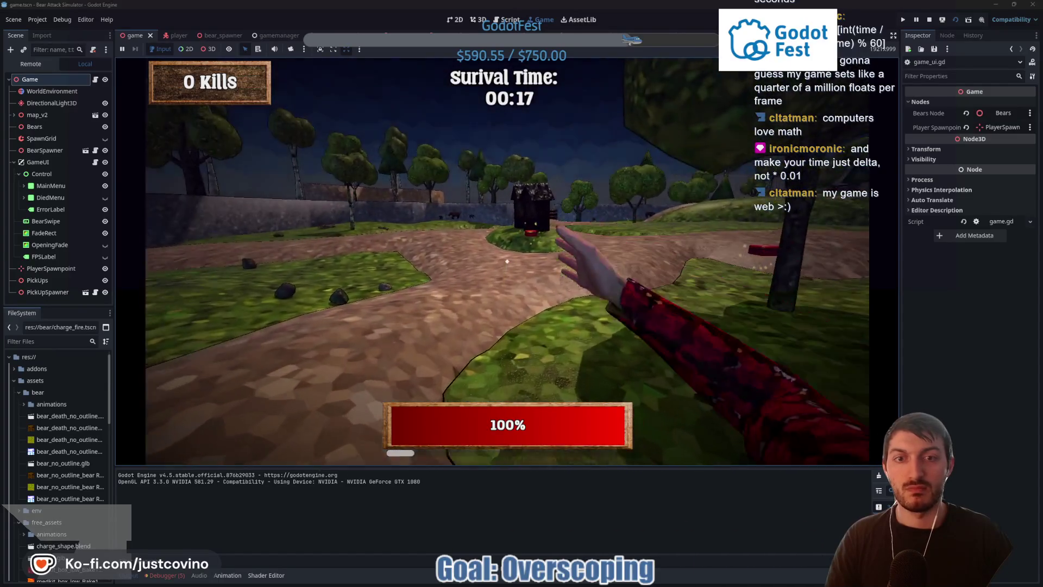
pyautogui.press('w')
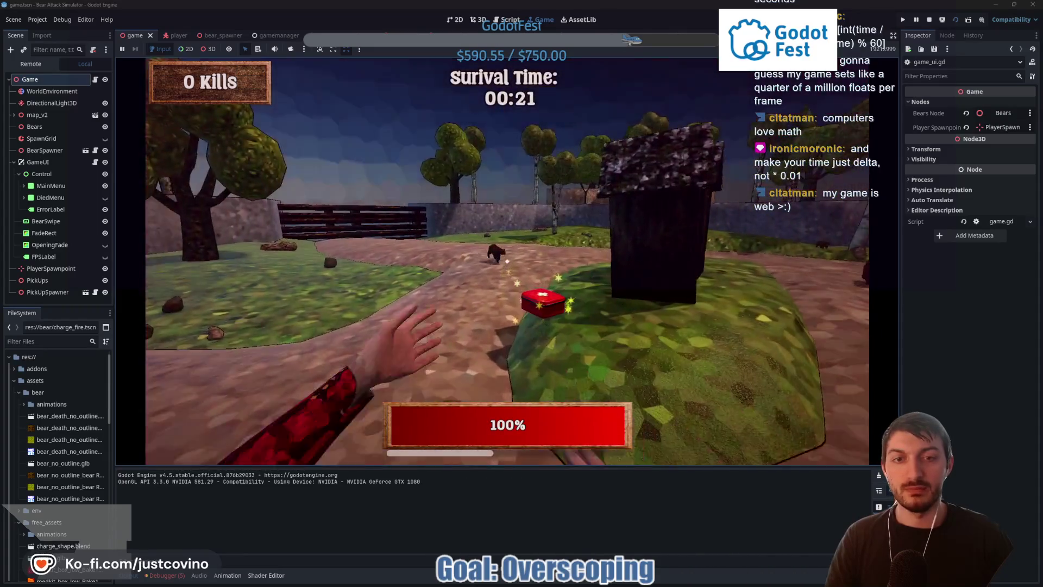
pyautogui.press('w')
pyautogui.press('w')
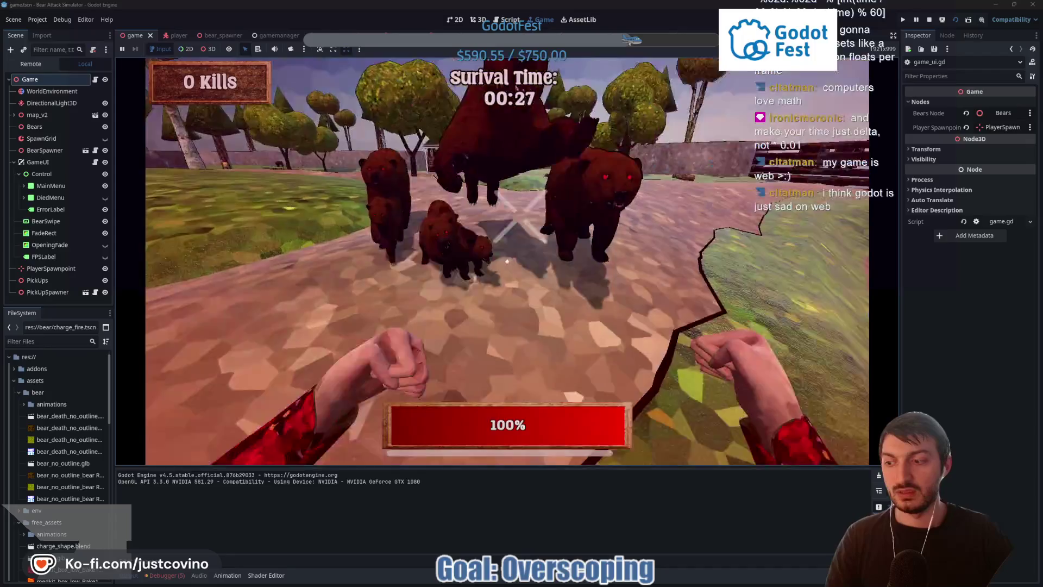
pyautogui.press('w')
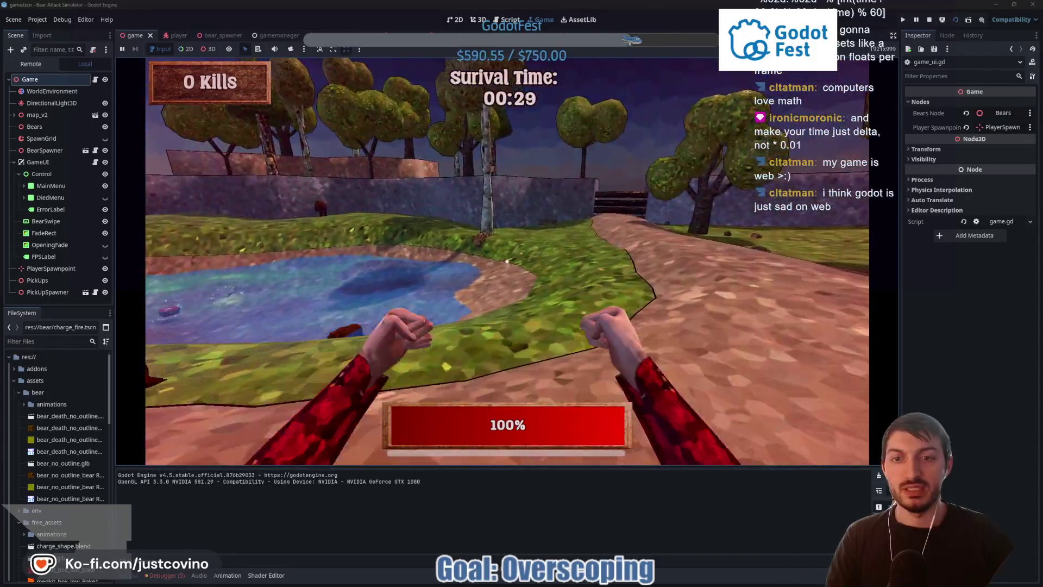
pyautogui.press('w')
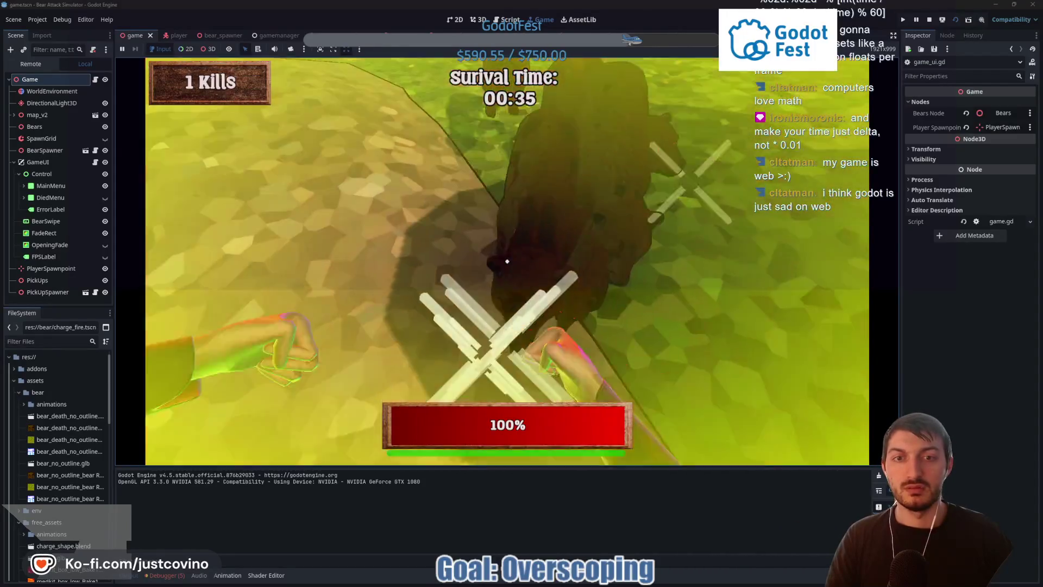
# Punch the nearby and approaching bears to rack up kills
pyautogui.click(506, 261)
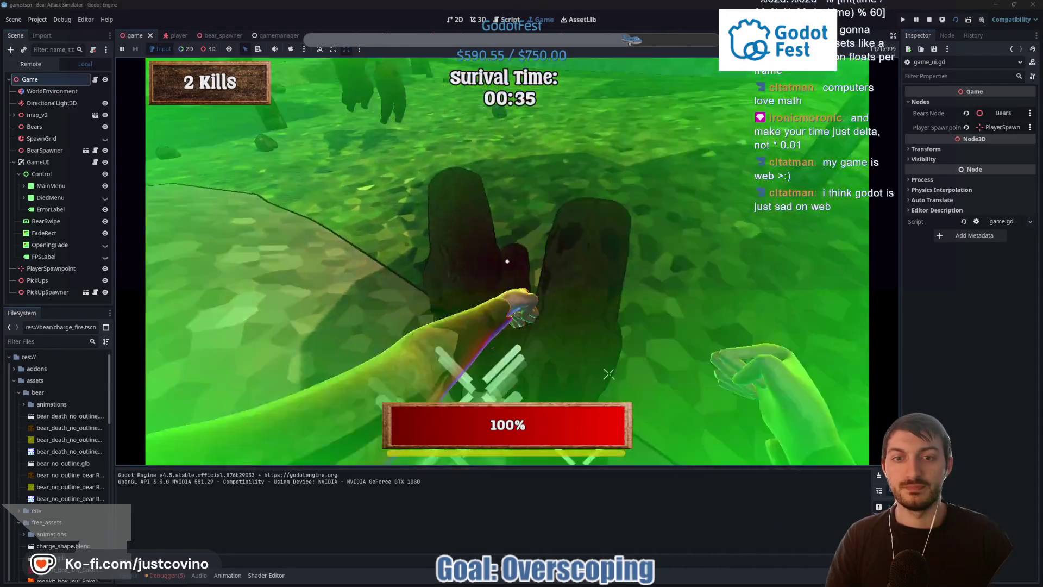
pyautogui.click(507, 261)
pyautogui.click(507, 261)
pyautogui.click(507, 262)
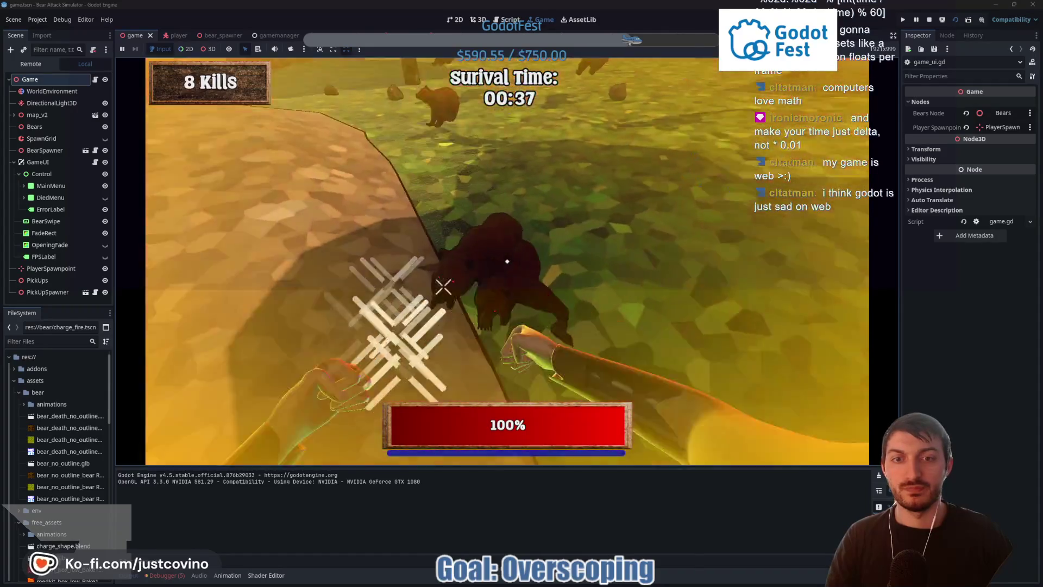
pyautogui.click(507, 261)
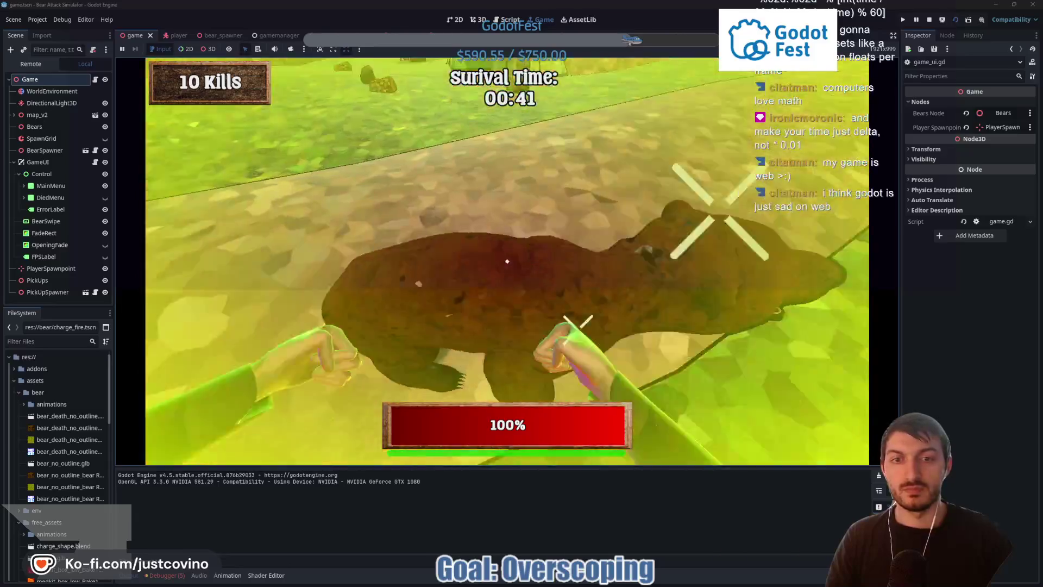
pyautogui.click(507, 261)
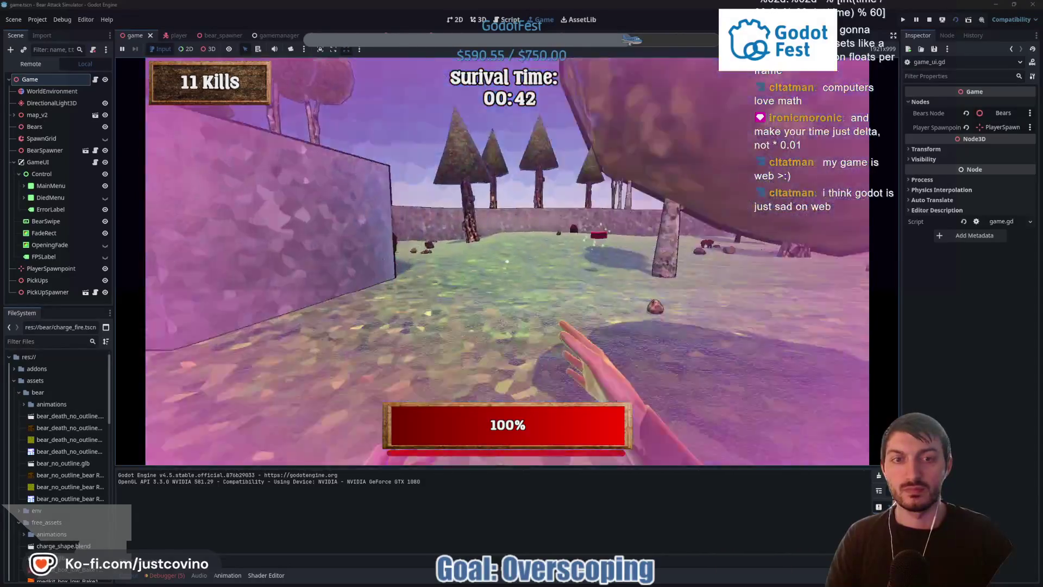
pyautogui.click(507, 261)
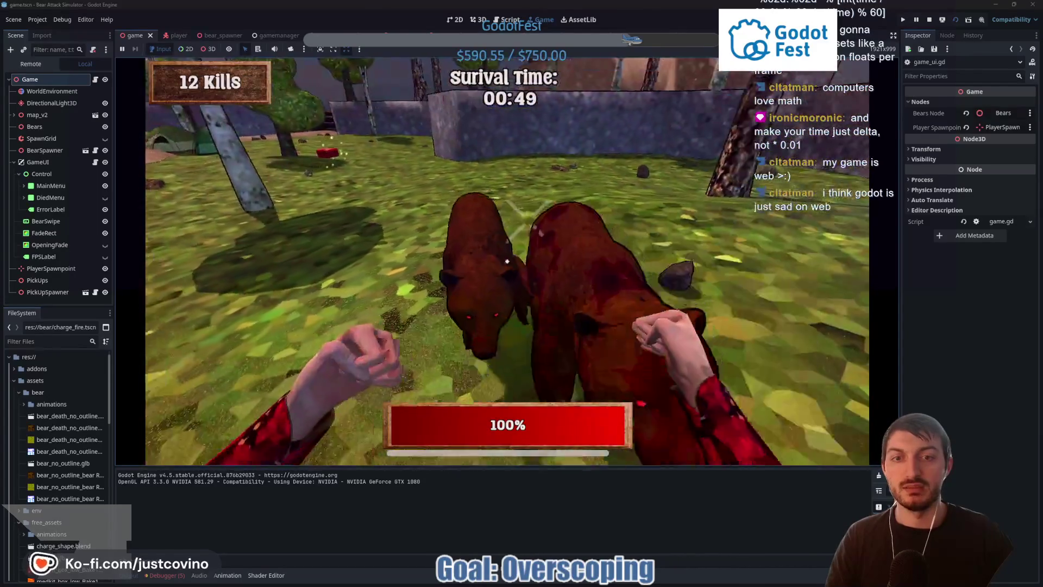
pyautogui.click(507, 261)
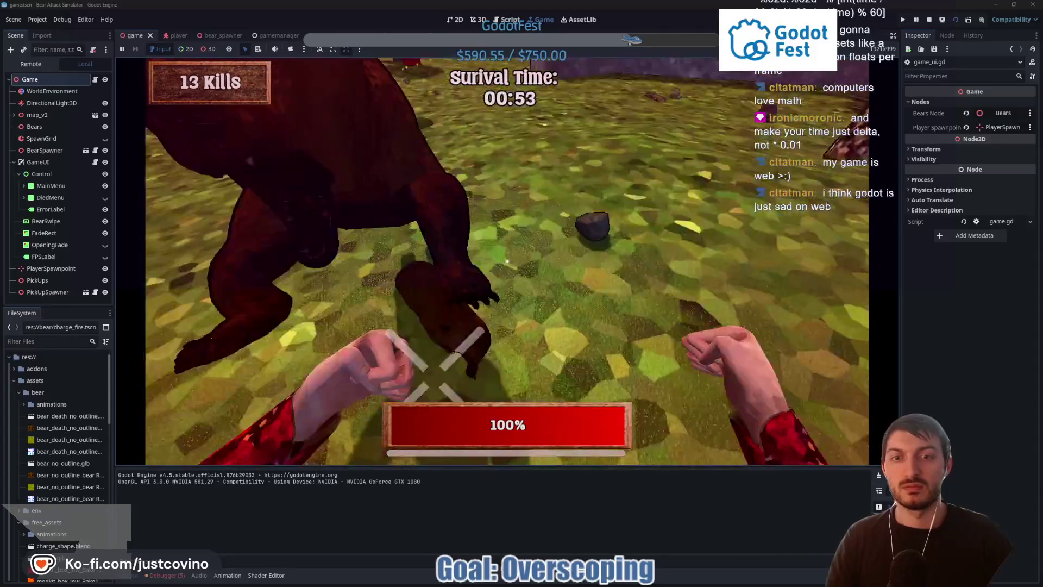
pyautogui.click(507, 261)
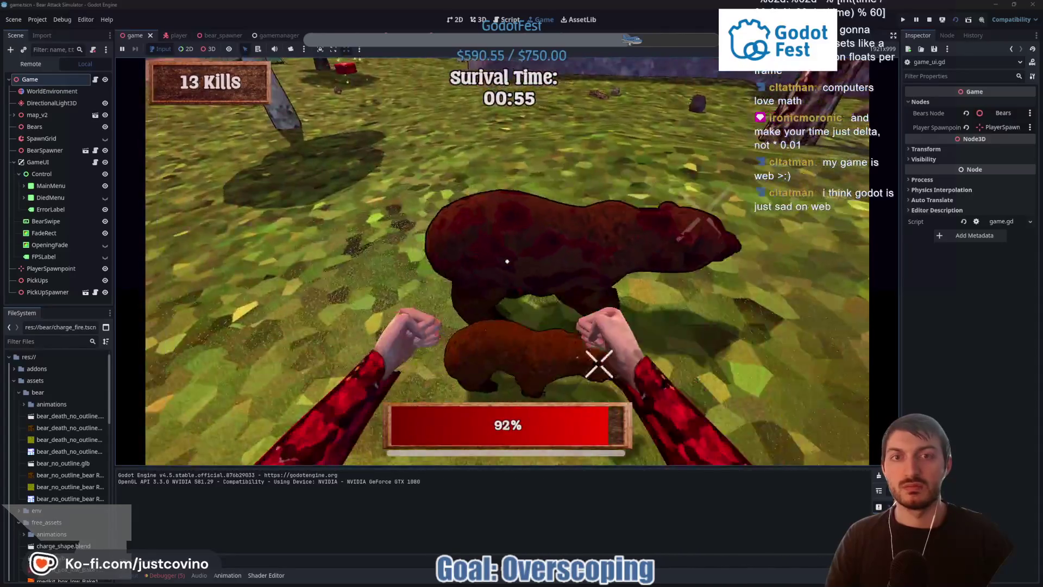
pyautogui.click(507, 261)
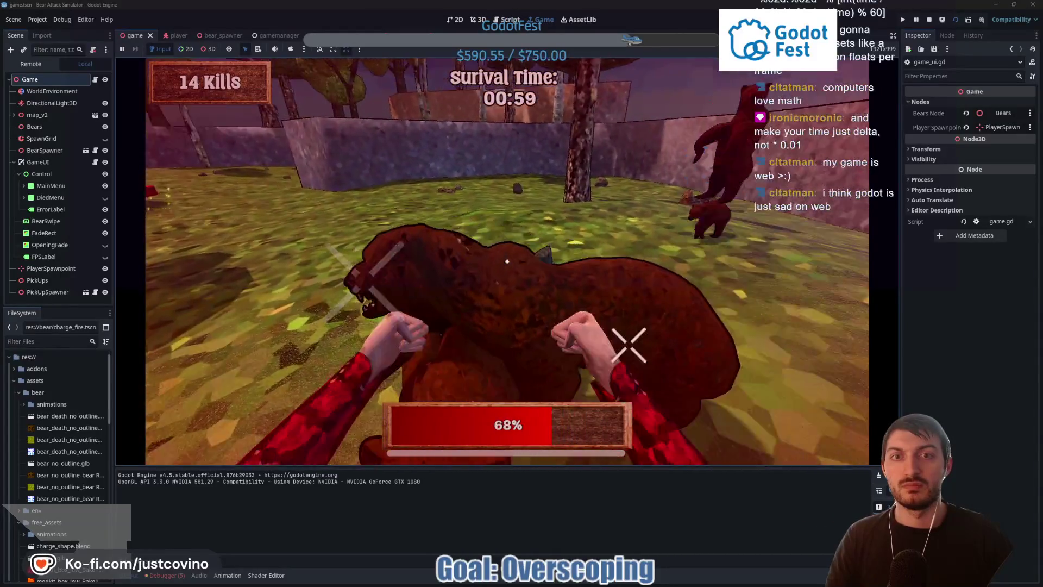
# Keep punching bears to 14 kills with the timer at 01:09, then stop with F8
pyautogui.click(507, 261)
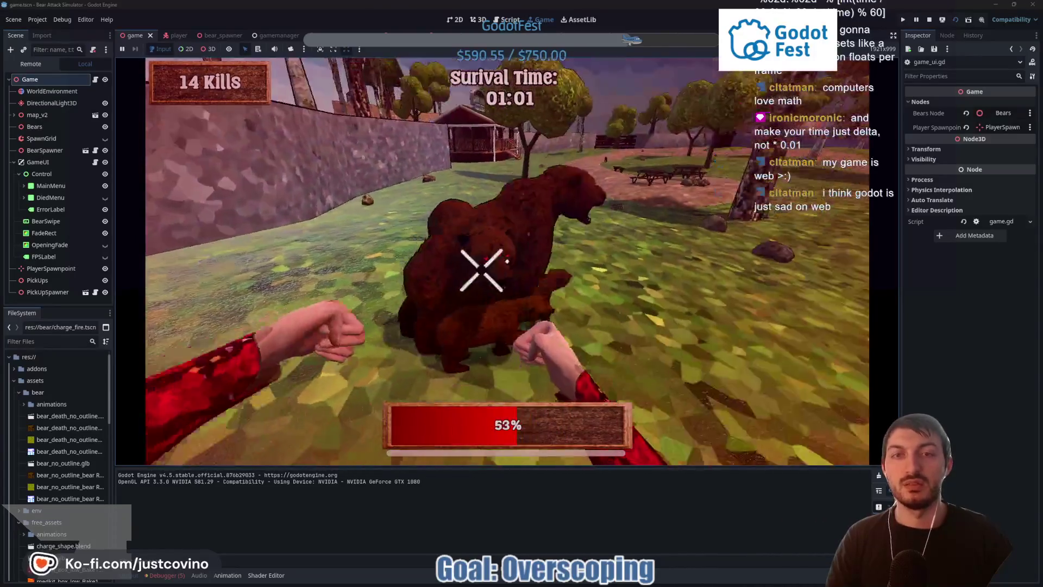
pyautogui.click(507, 262)
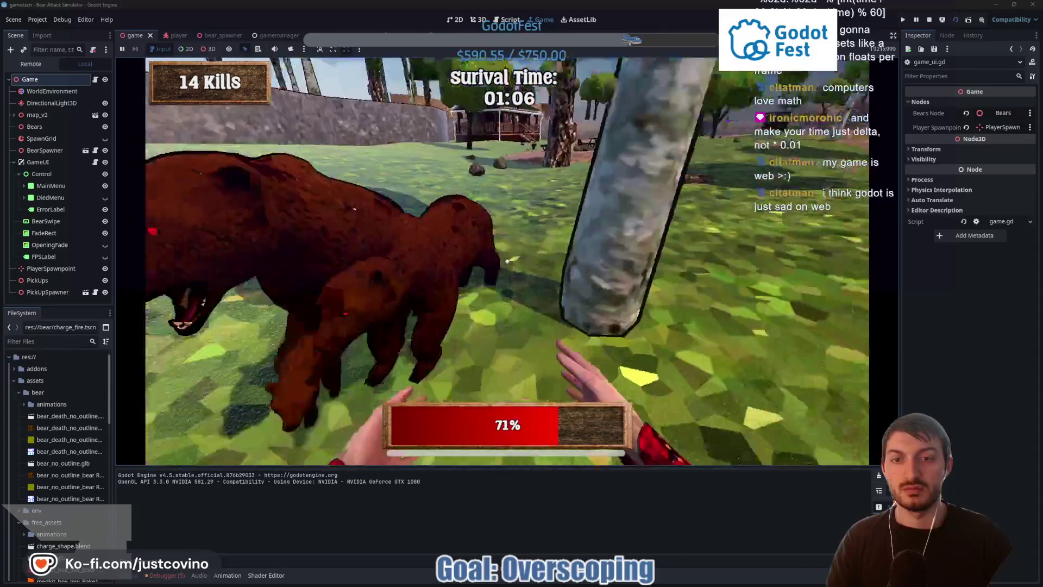
pyautogui.click(507, 261)
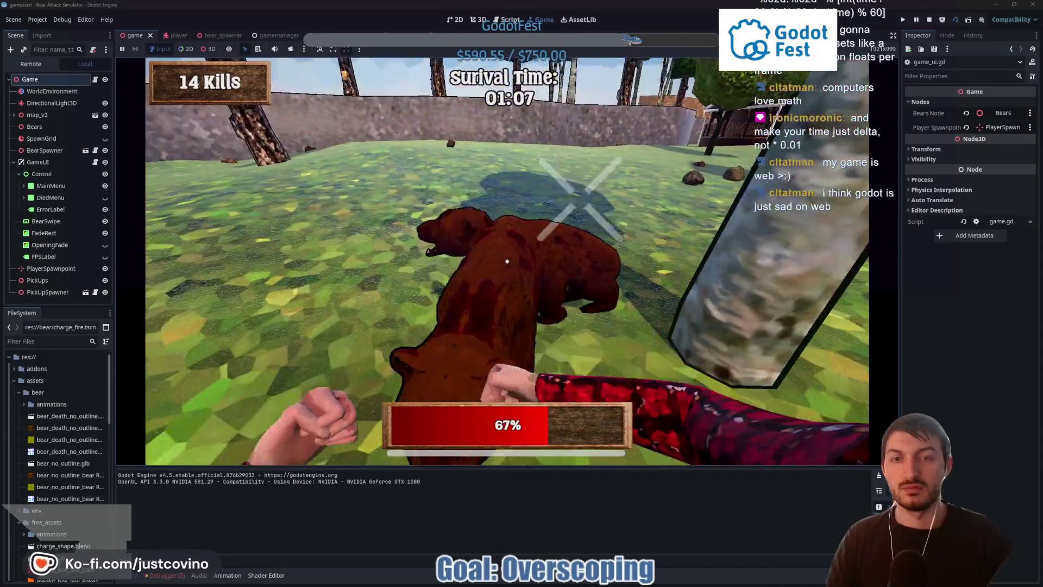
pyautogui.click(507, 261)
pyautogui.click(507, 262)
pyautogui.click(507, 261)
pyautogui.click(507, 261)
pyautogui.press('F8')
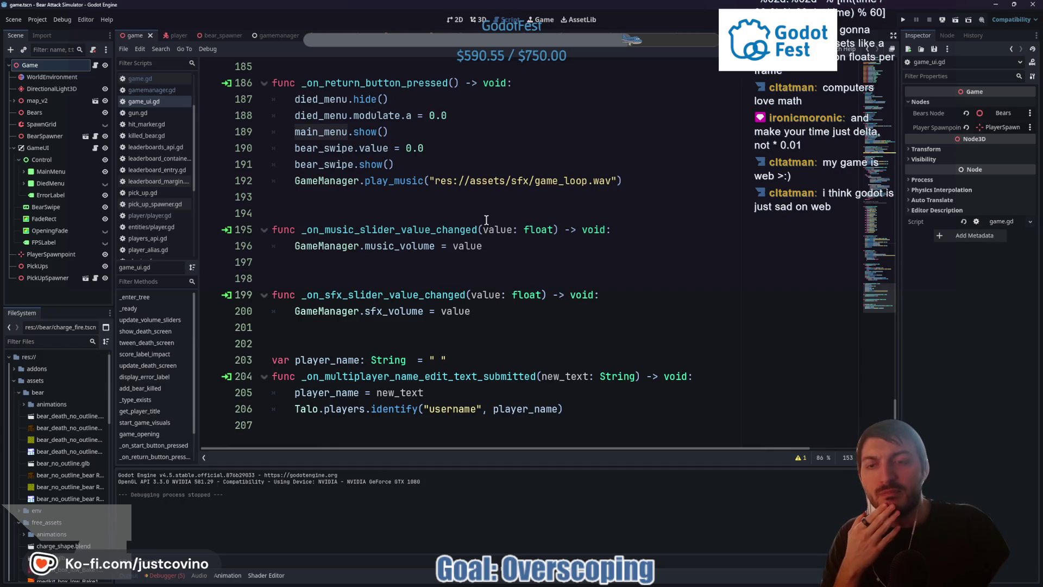
pyautogui.click(443, 159)
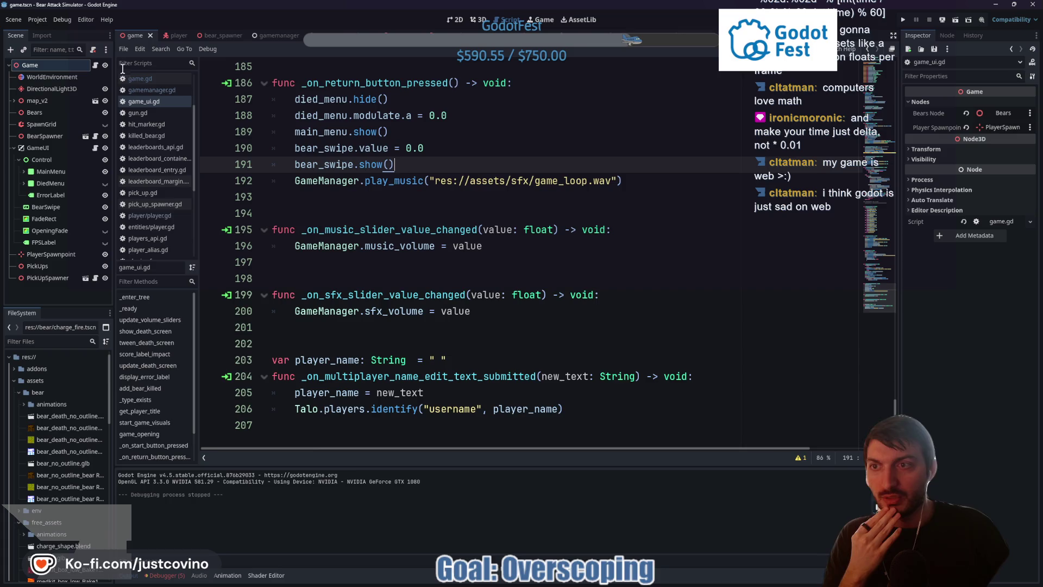
pyautogui.click(96, 148)
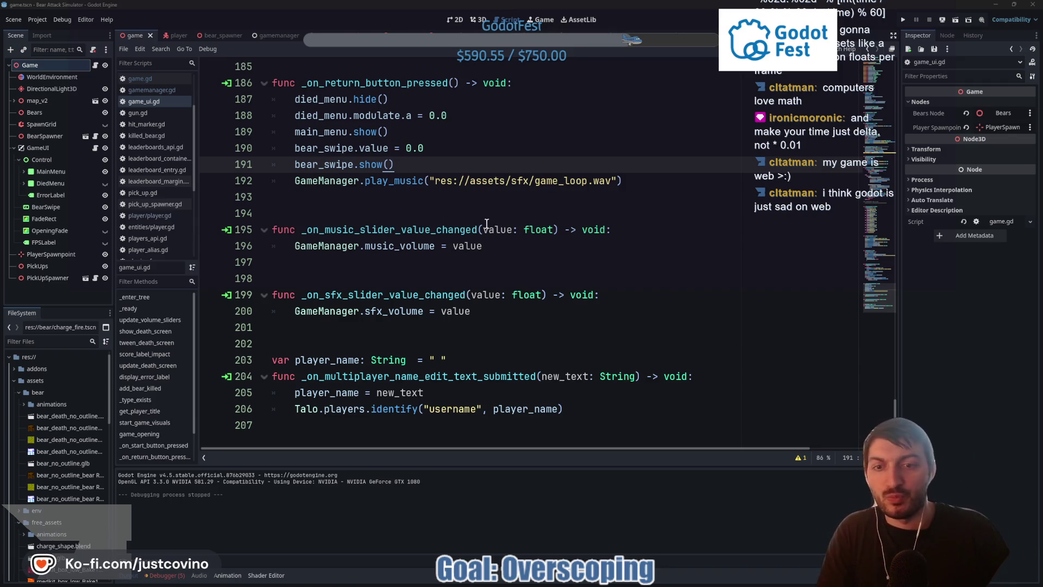
pyautogui.scroll(3, 543, 292)
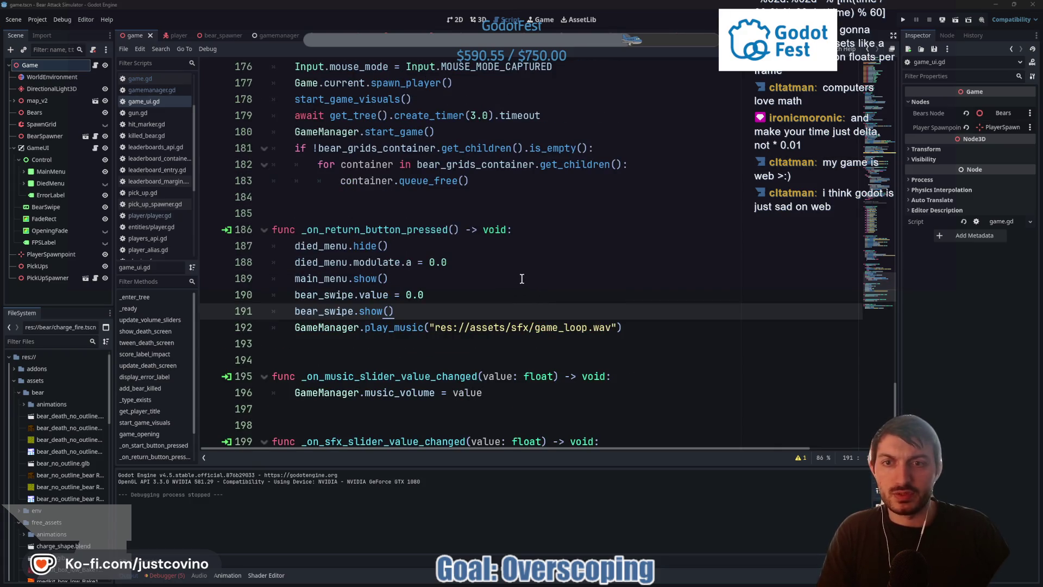
pyautogui.scroll(3, 521, 279)
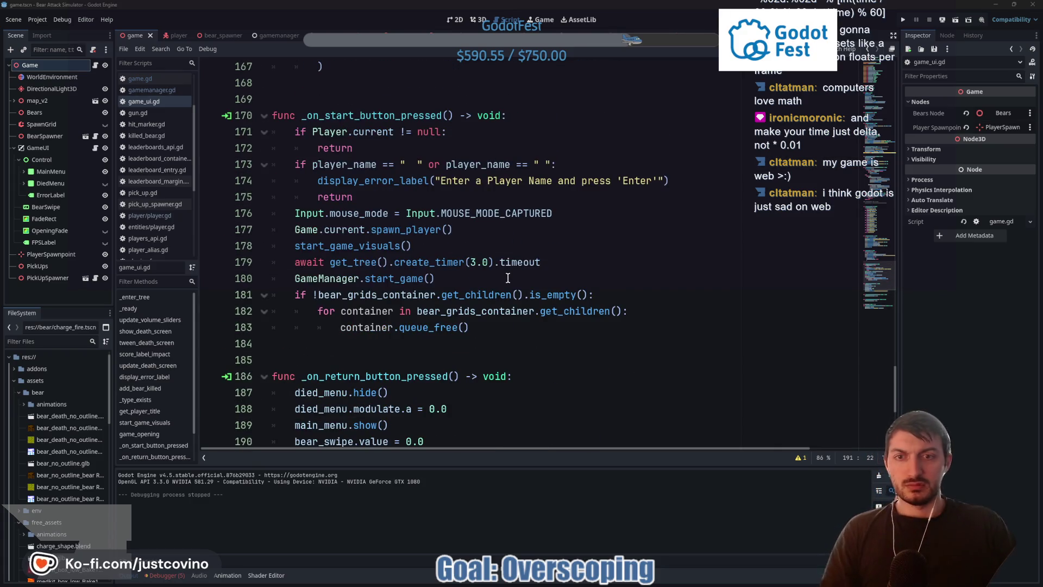
pyautogui.scroll(3, 508, 278)
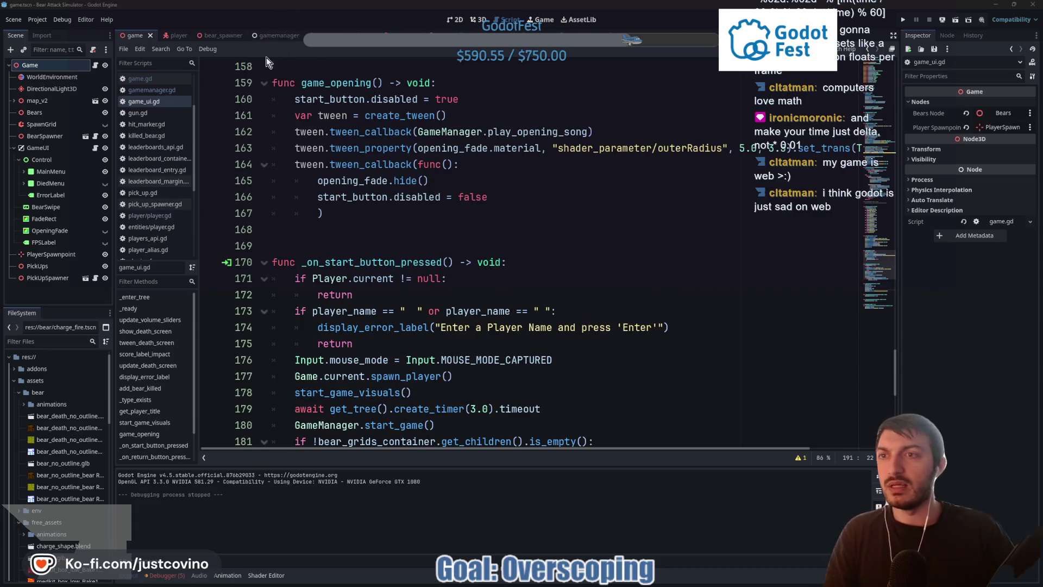
pyautogui.click(455, 20)
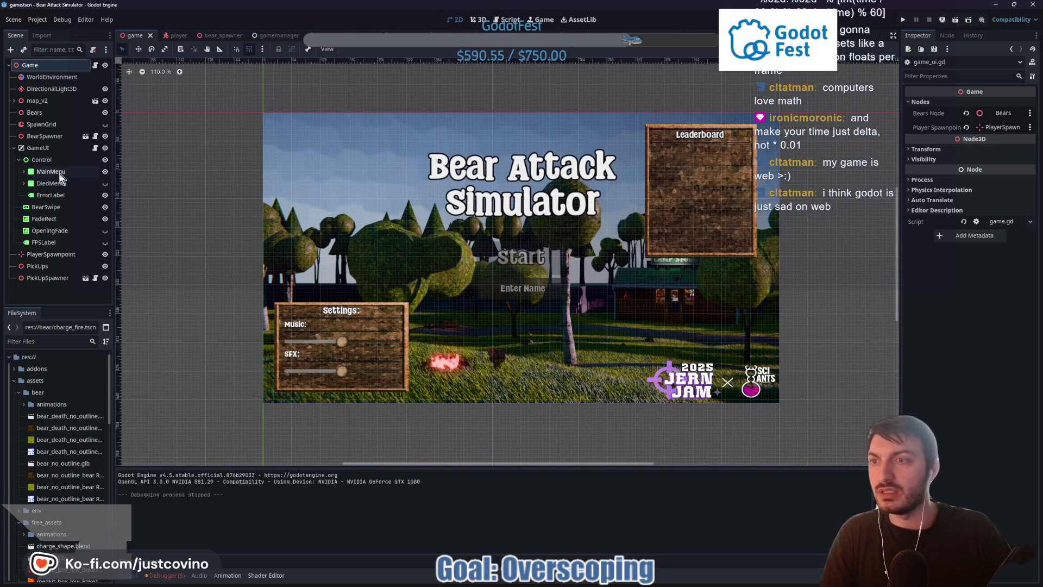
# Show DiedMenu's Kill Report in the game scene, then open the killed_bear scene
pyautogui.click(106, 184)
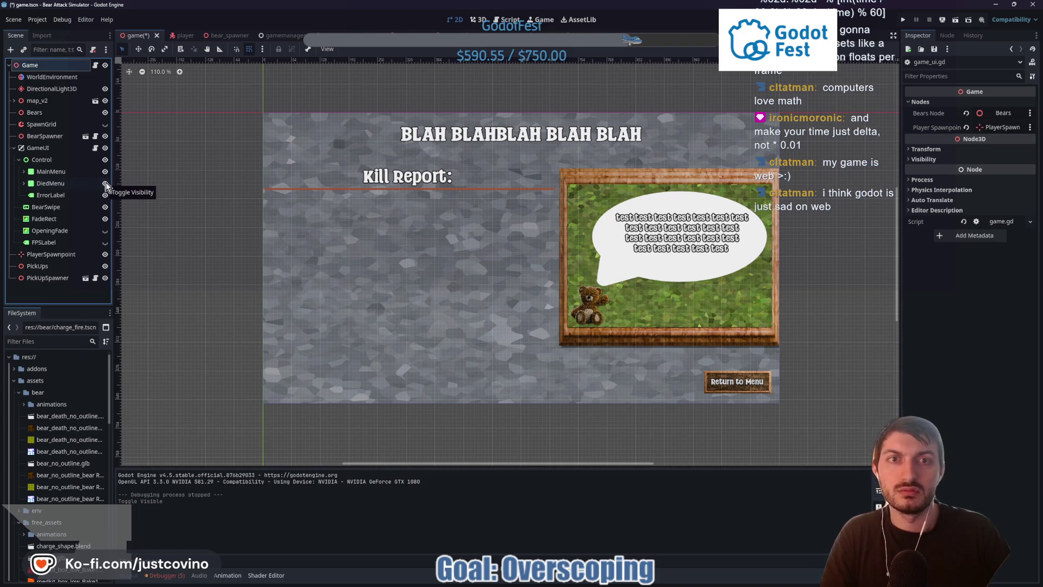
pyautogui.click(326, 38)
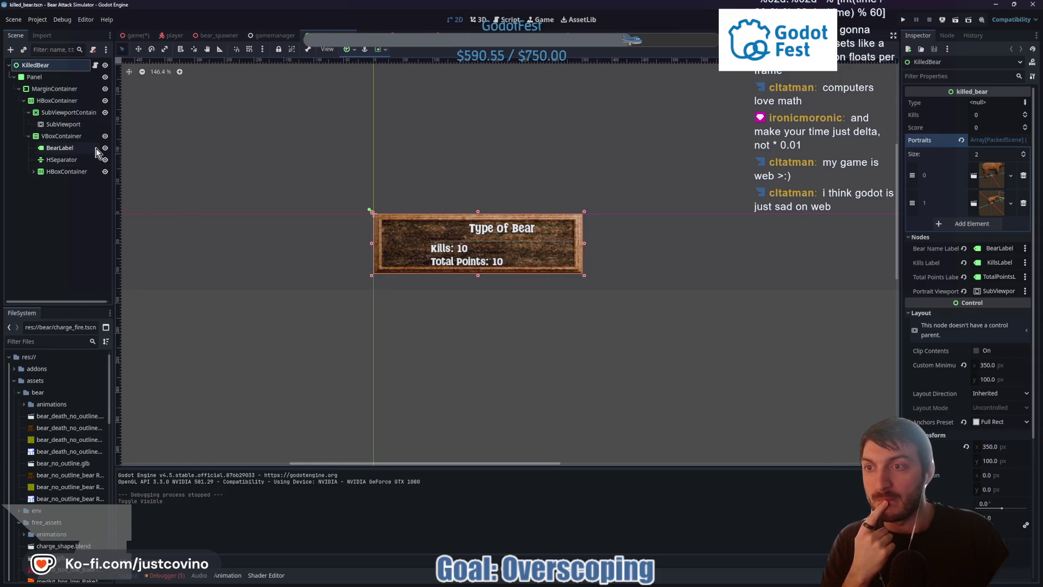
# Hide TotalPointsLabel so the killed bear panel shows only type and kills, then open KilledBear's script
pyautogui.click(33, 172)
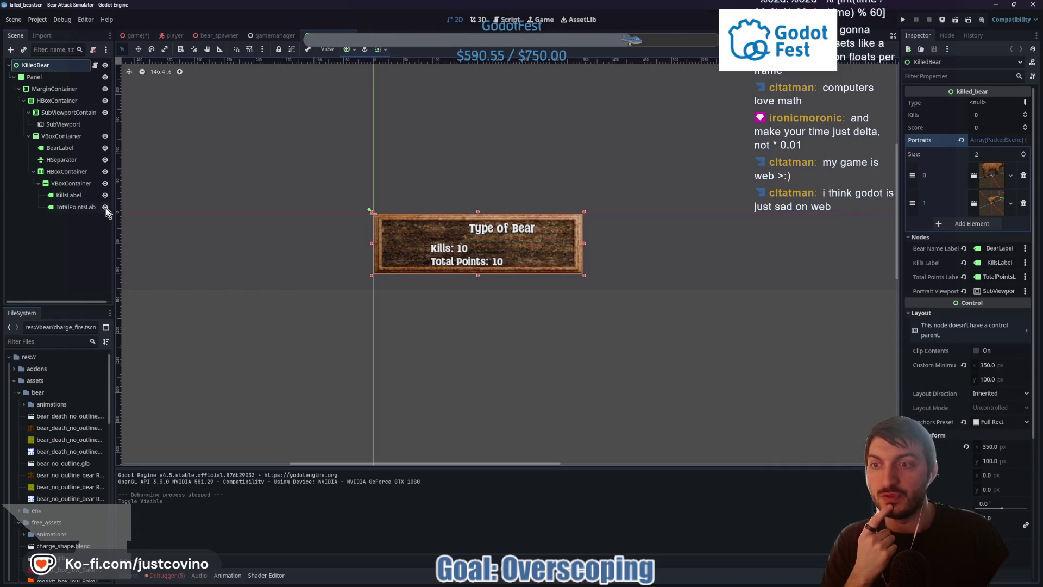
pyautogui.click(104, 207)
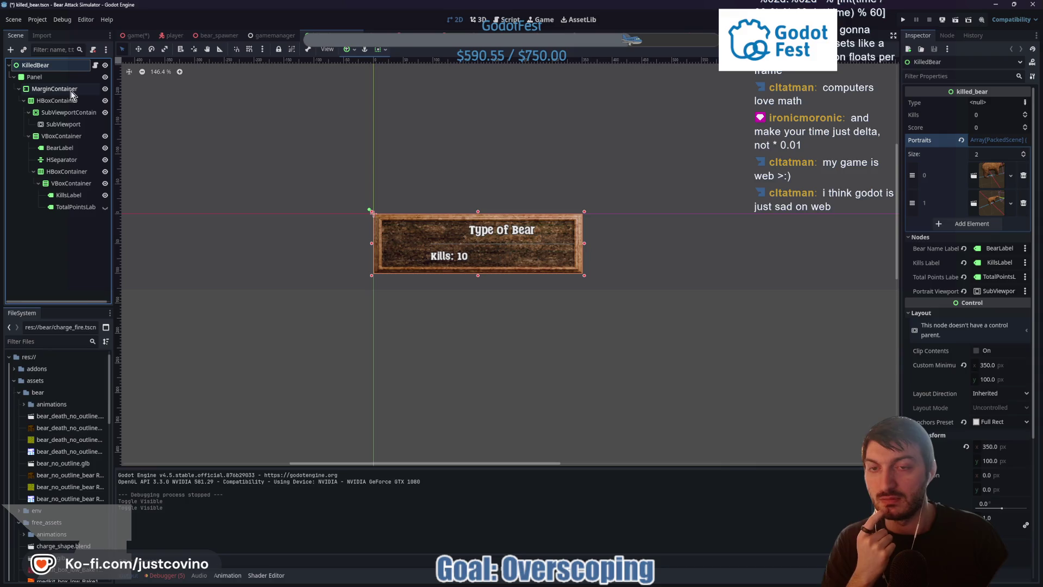
pyautogui.click(96, 65)
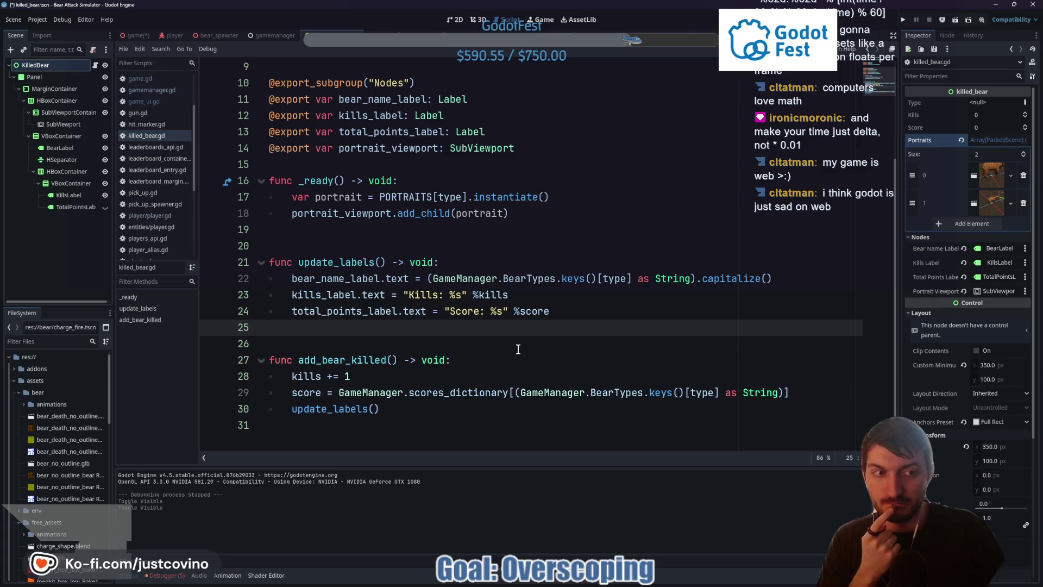
# Follow scores_dictionary from killed_bear.gd's add_bear_killed to its definition in gamemanager.gd
pyautogui.doubleClick(450, 393)
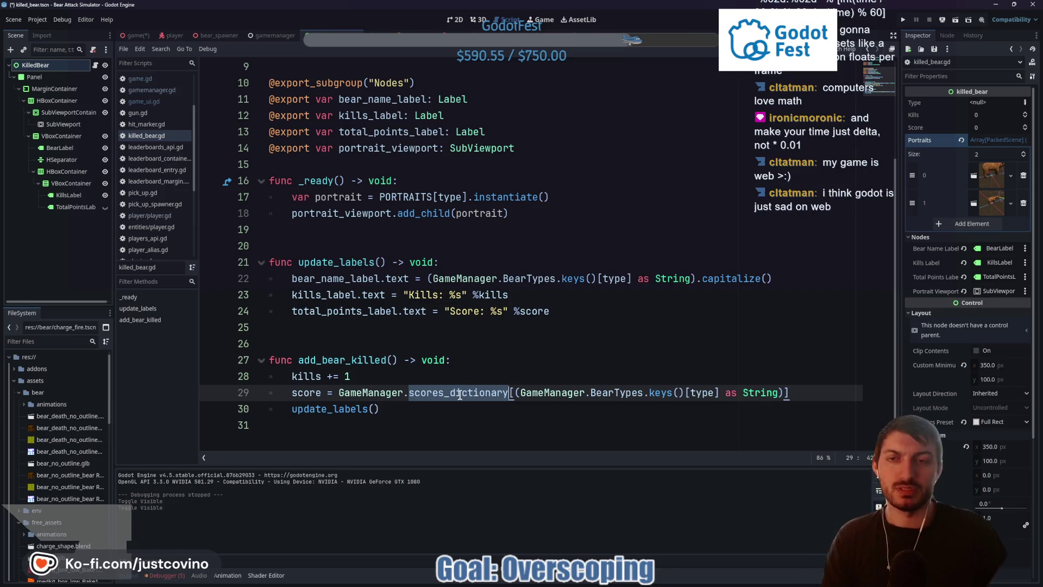
pyautogui.moveTo(460, 395)
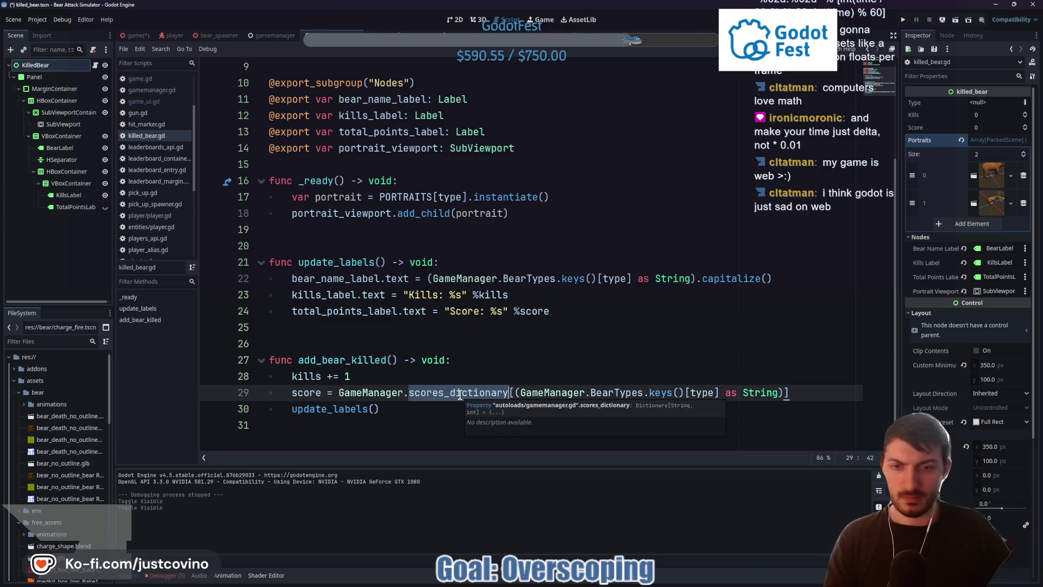
pyautogui.keyDown('ctrl'); pyautogui.click(457, 392); pyautogui.keyUp('ctrl')
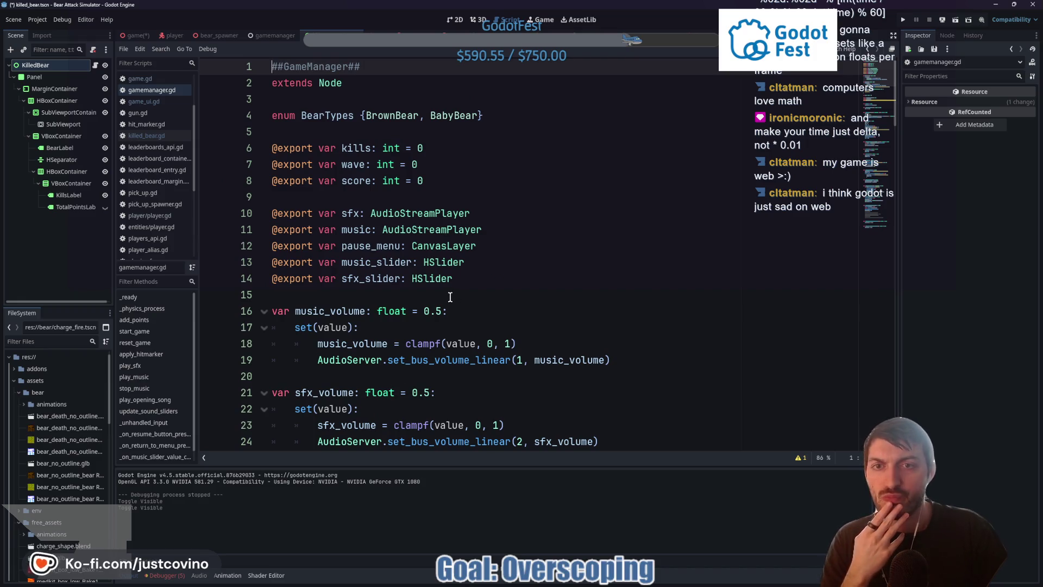
pyautogui.scroll(-5, 374, 174)
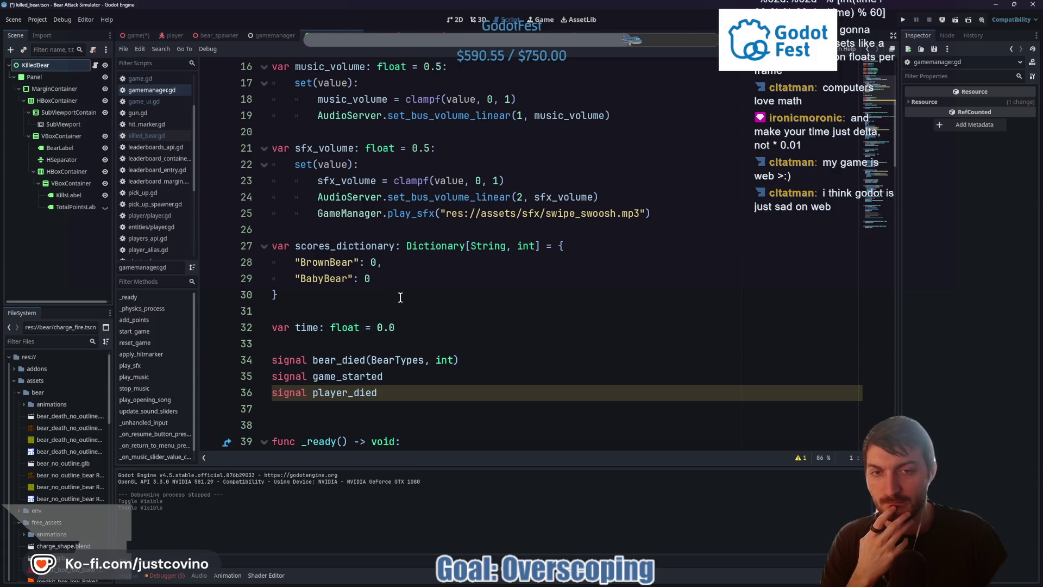
pyautogui.scroll(3, 399, 295)
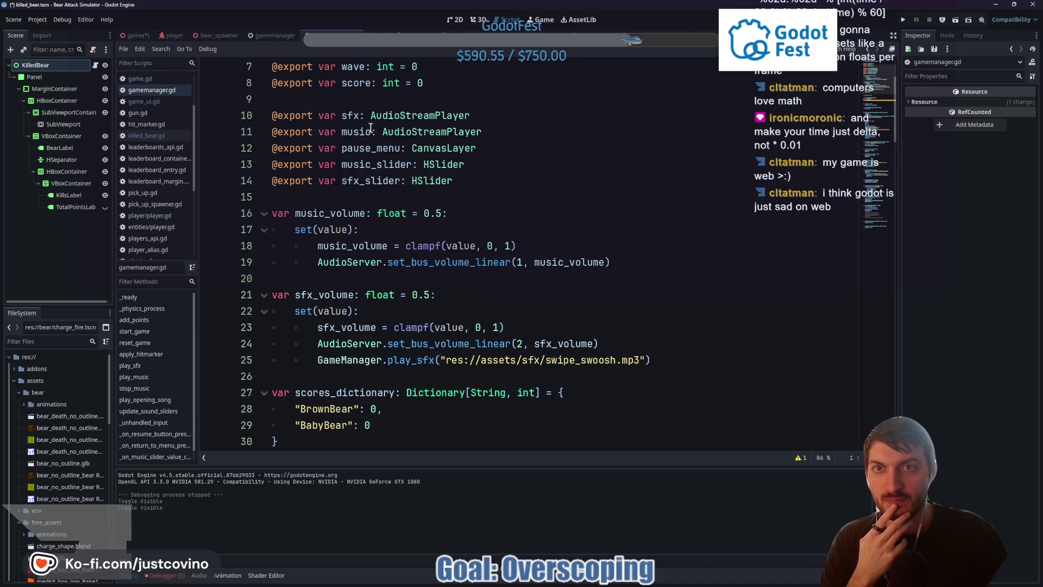
# Back in the main game scene, browse game_ui.gd's start-button code, then open the gamemanager scene
pyautogui.click(135, 36)
pyautogui.click(96, 148)
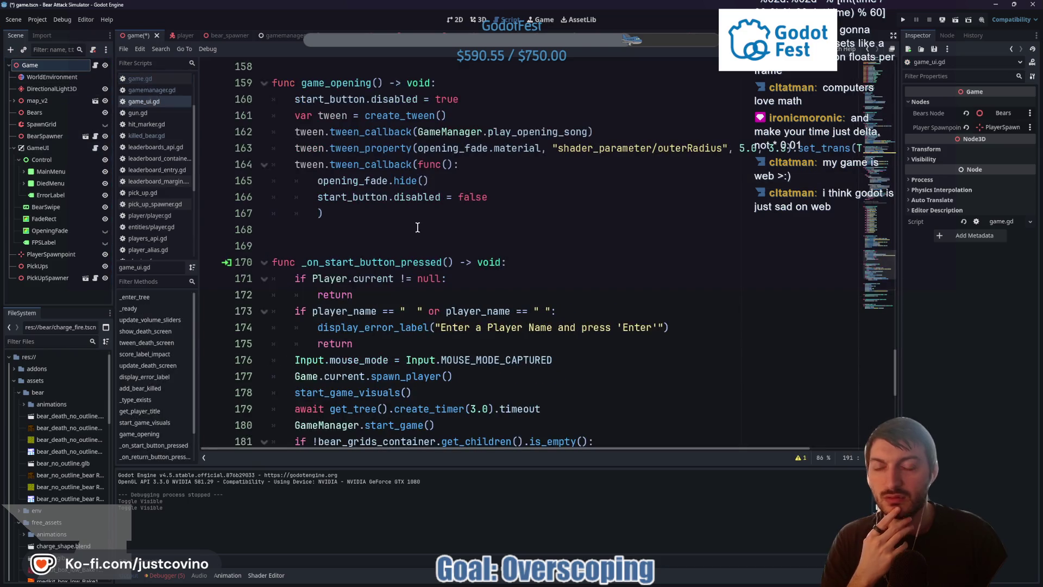
pyautogui.scroll(-7, 405, 253)
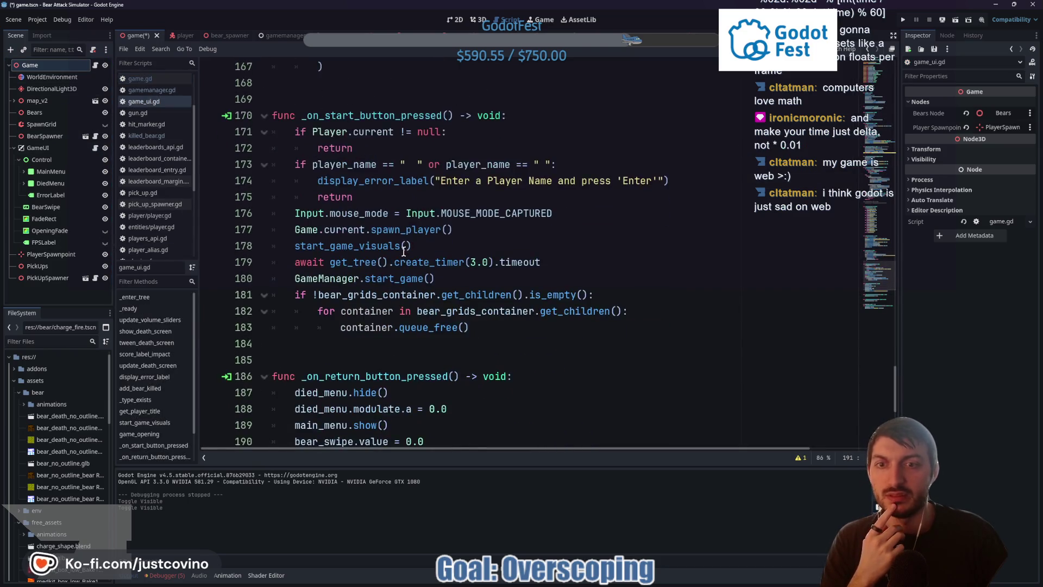
pyautogui.scroll(-2, 403, 251)
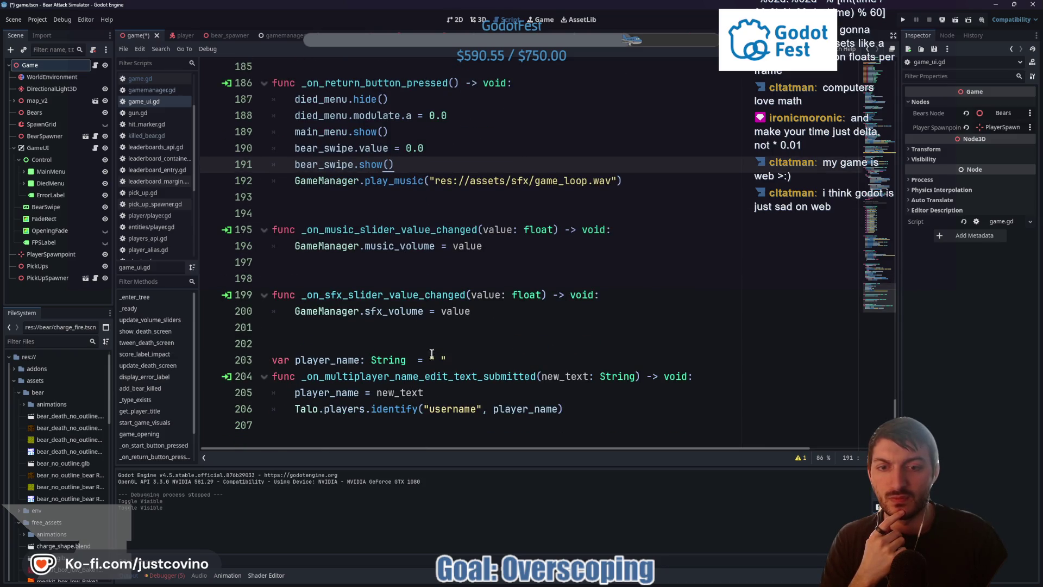
pyautogui.scroll(1, 316, 392)
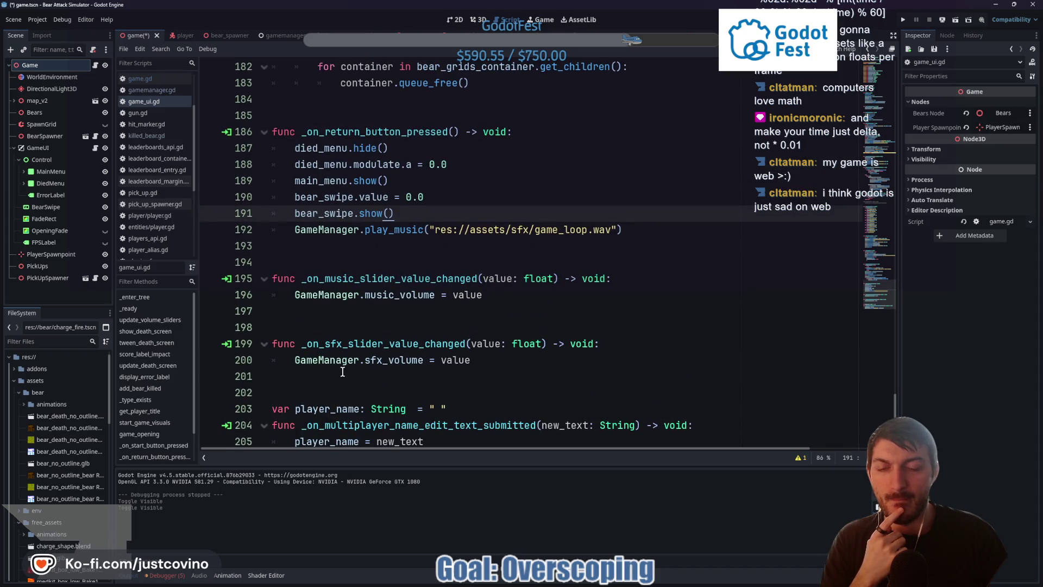
pyautogui.scroll(3, 342, 371)
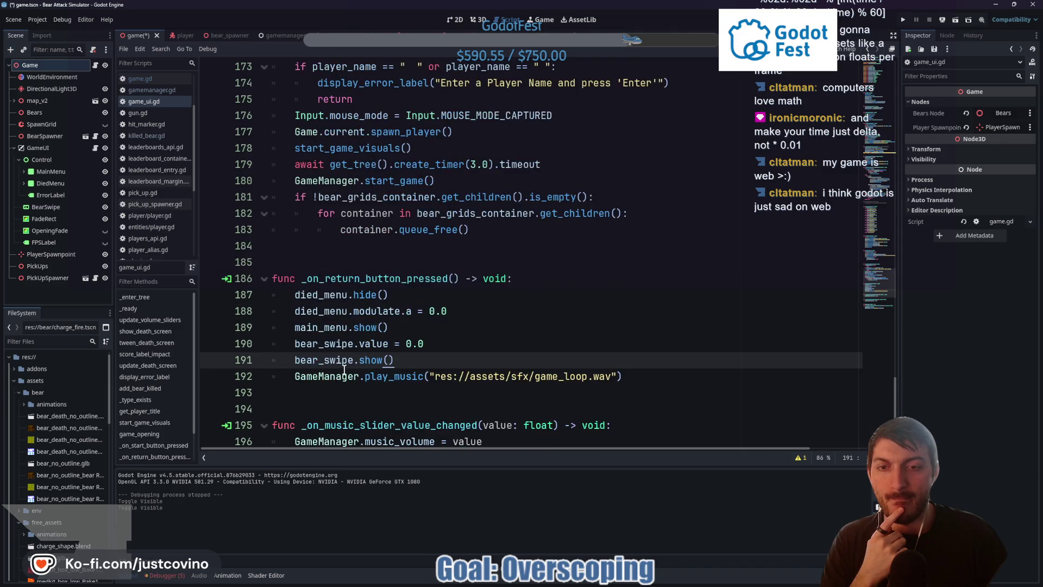
pyautogui.scroll(1, 344, 370)
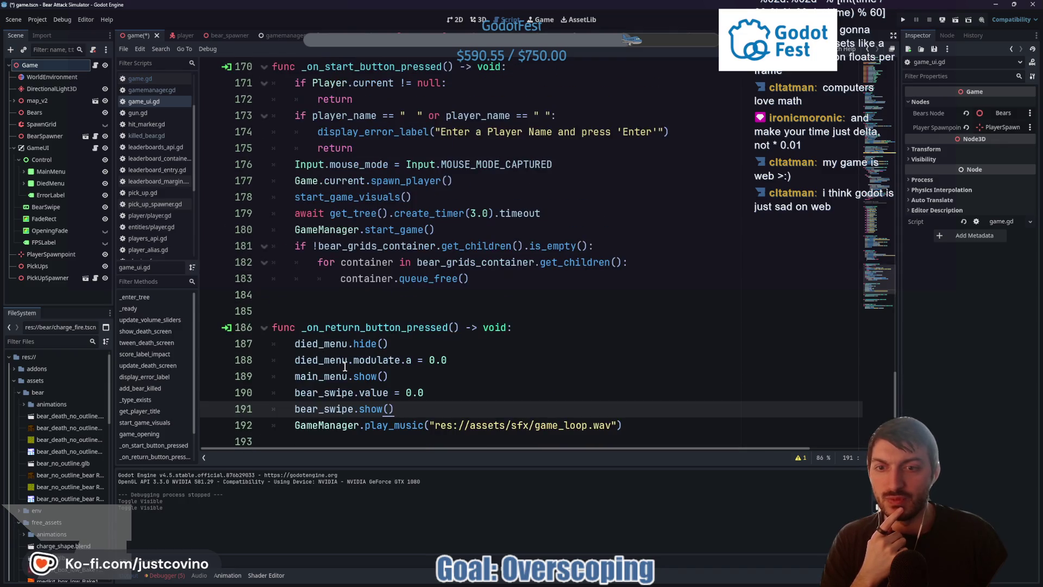
pyautogui.scroll(2, 365, 331)
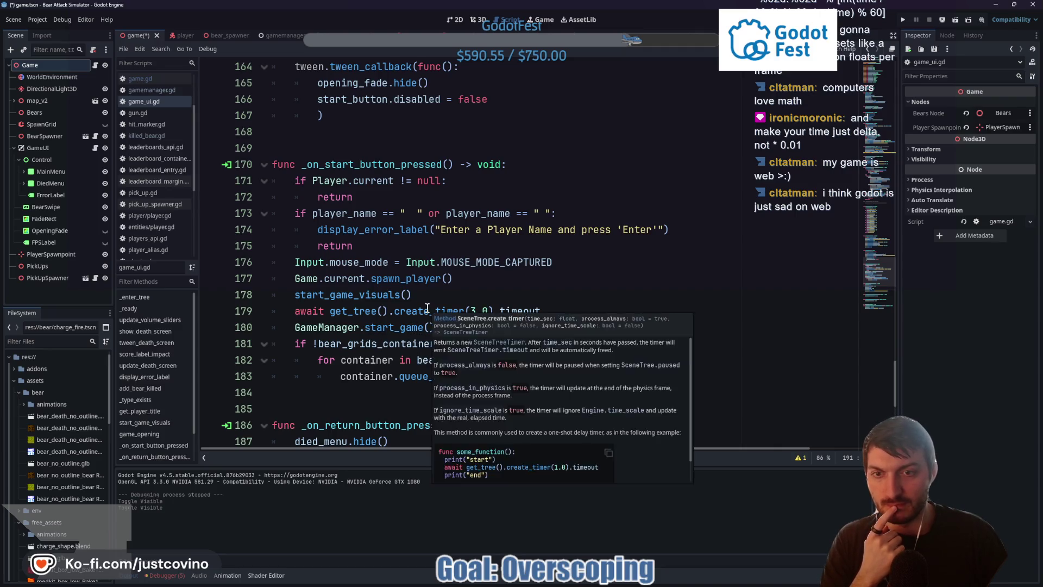
pyautogui.scroll(1, 427, 308)
pyautogui.scroll(-4, 428, 308)
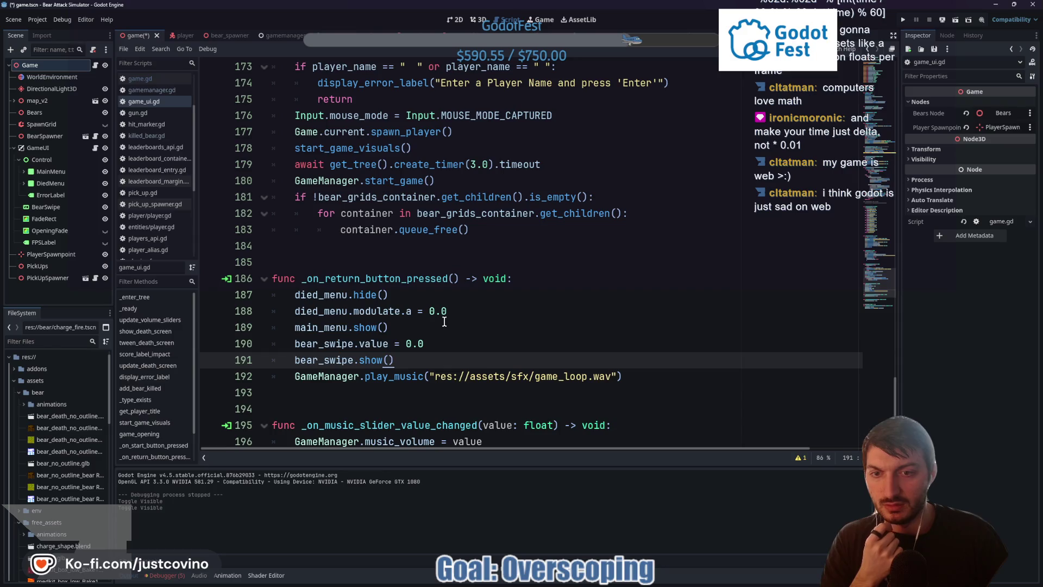
pyautogui.scroll(11, 444, 322)
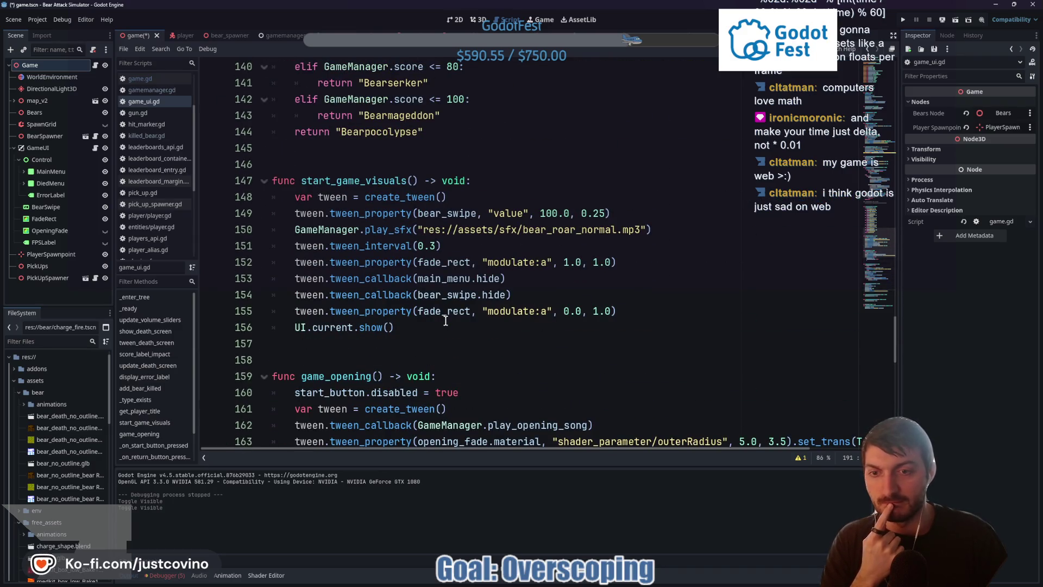
pyautogui.scroll(1, 445, 321)
pyautogui.scroll(10, 446, 320)
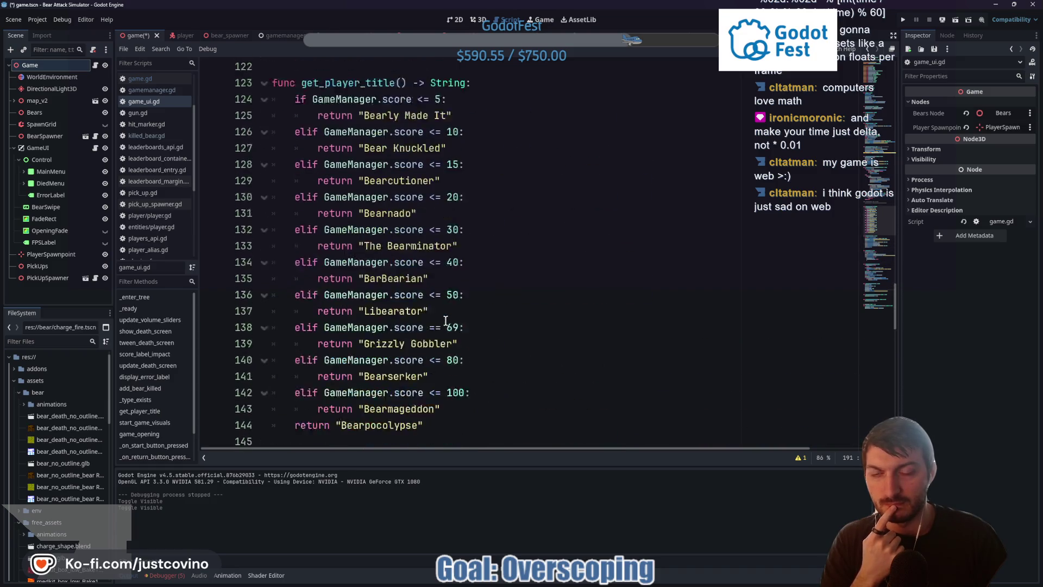
pyautogui.scroll(6, 349, 237)
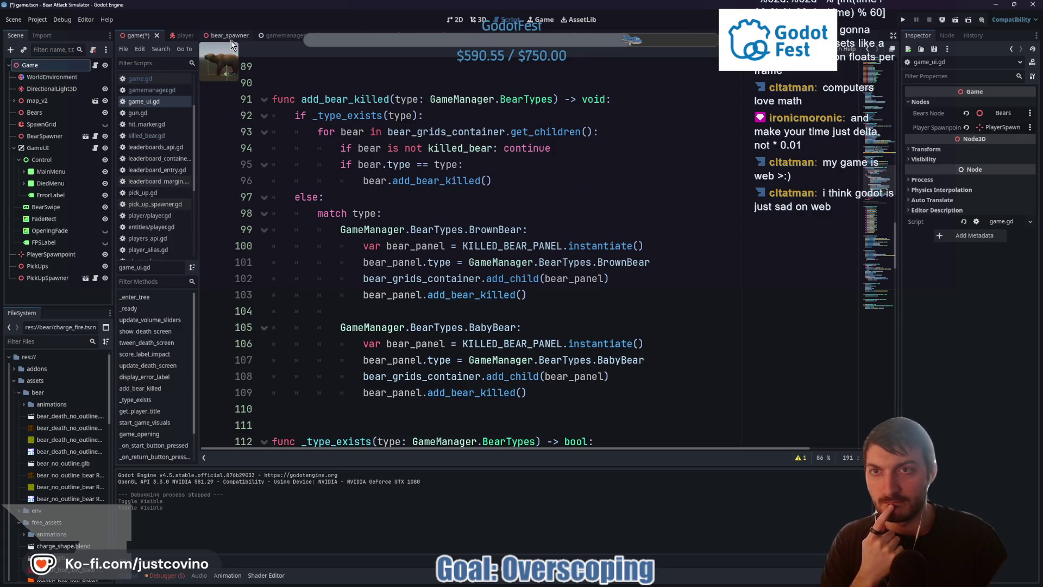
pyautogui.scroll(-20, 348, 254)
pyautogui.scroll(-4, 349, 253)
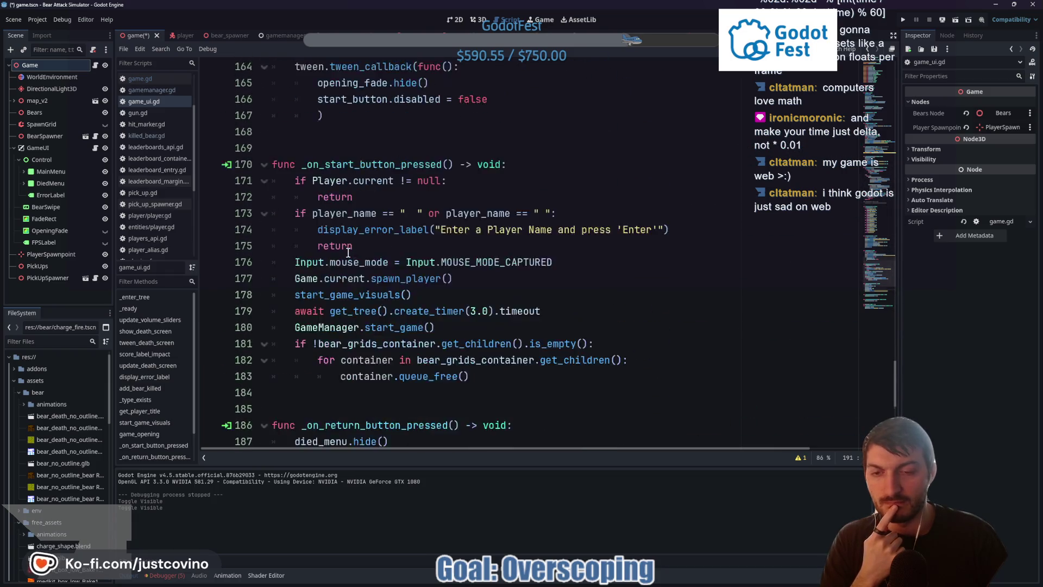
pyautogui.scroll(4, 333, 197)
pyautogui.click(280, 37)
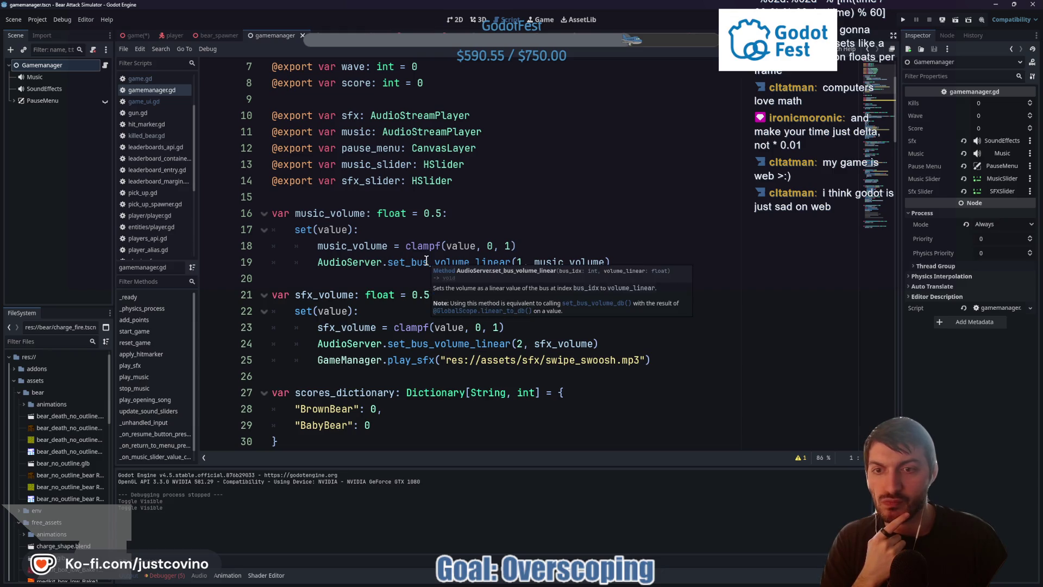
pyautogui.scroll(-7, 426, 260)
pyautogui.scroll(-1, 426, 262)
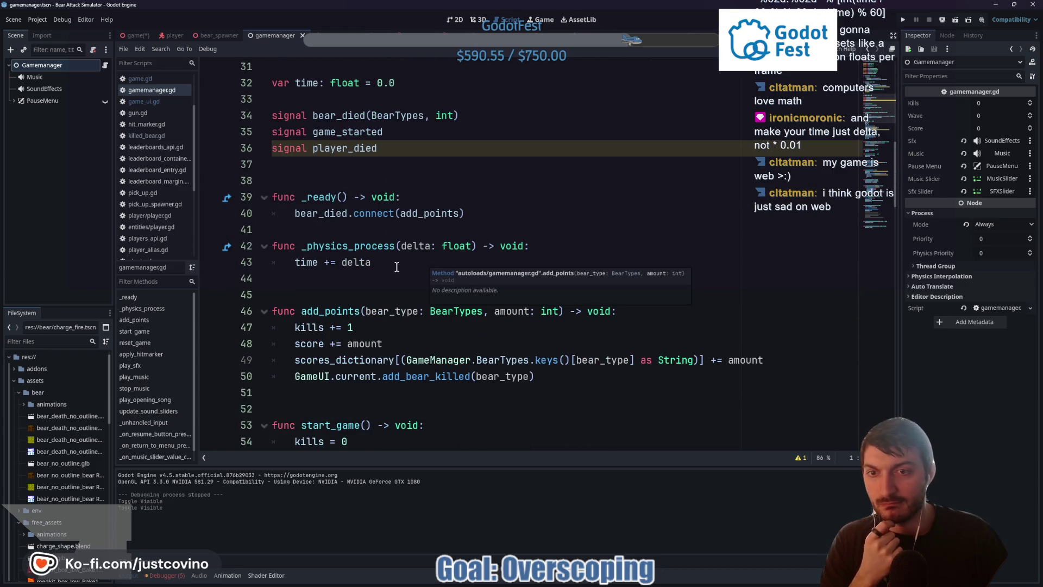
pyautogui.click(489, 210)
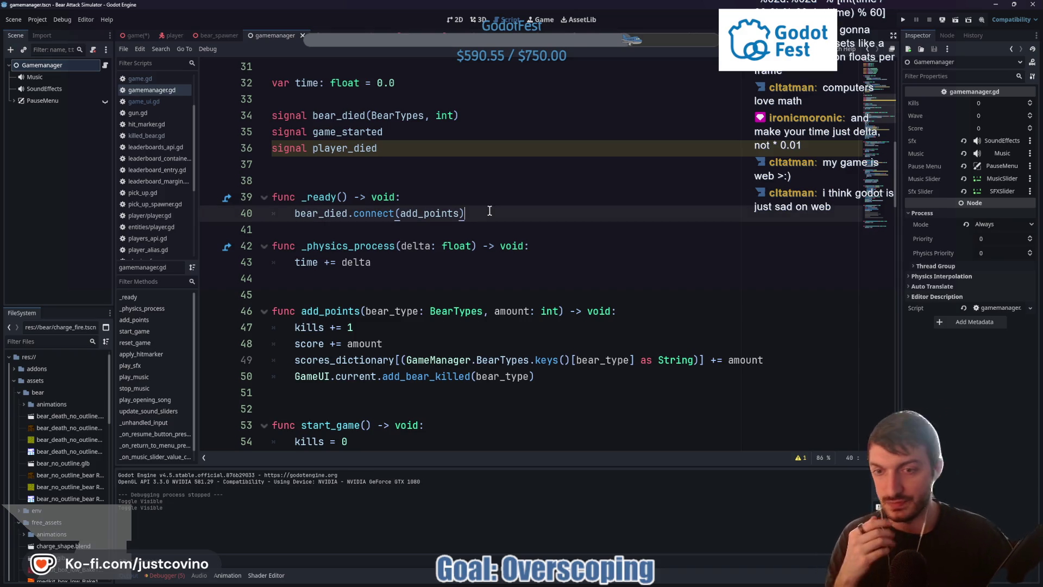
pyautogui.scroll(-1, 475, 247)
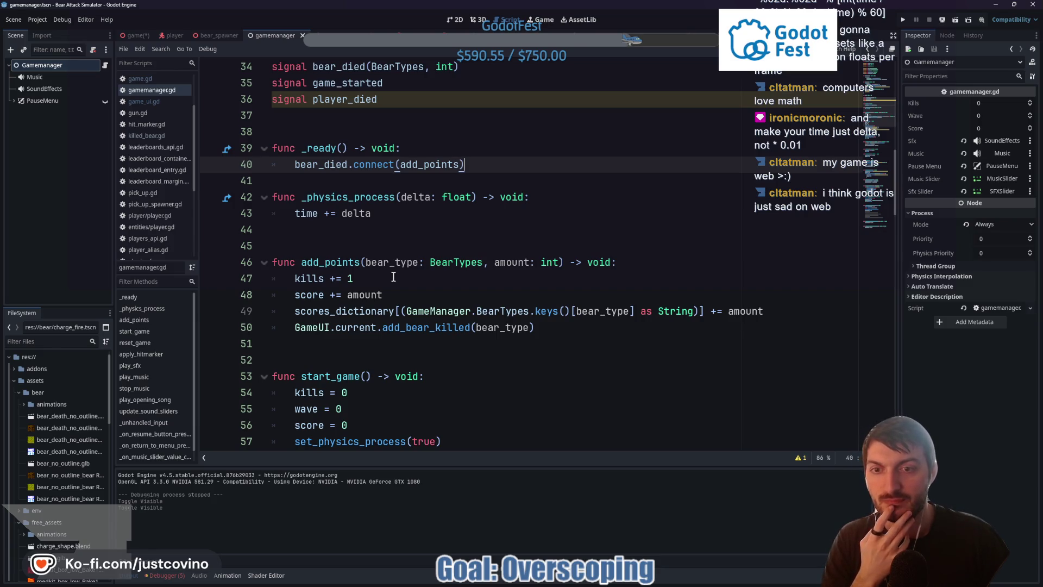
pyautogui.scroll(-1, 393, 277)
pyautogui.scroll(-1, 393, 277)
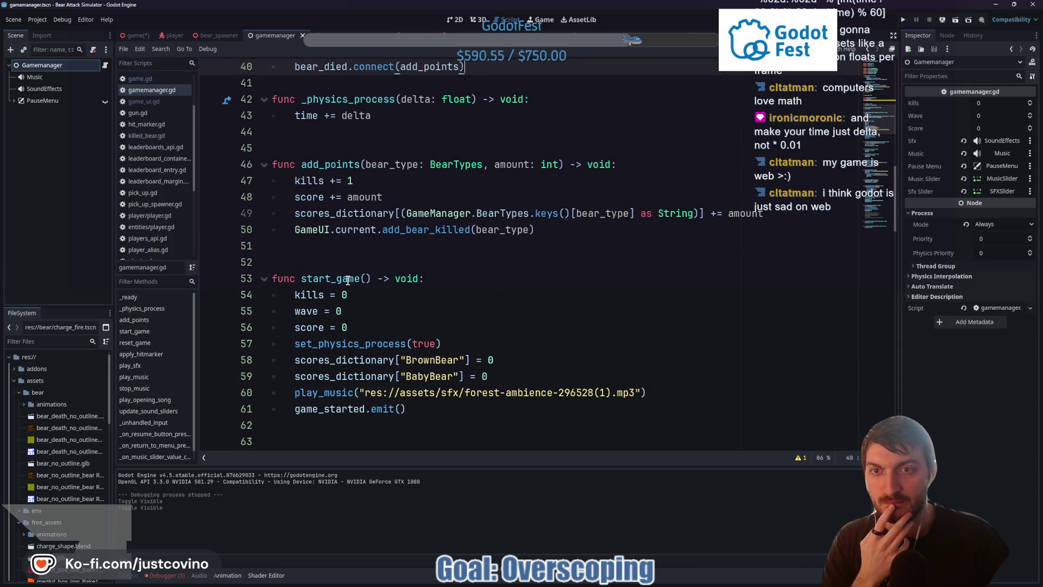
pyautogui.scroll(3, 348, 280)
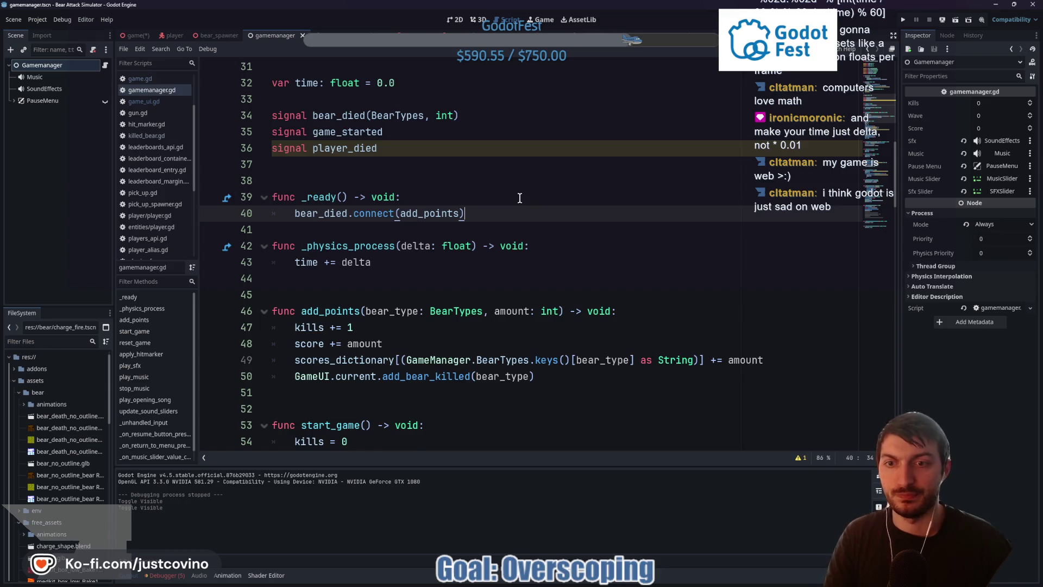
pyautogui.press('Return')
pyautogui.write('set')
pyautogui.press('Escape')
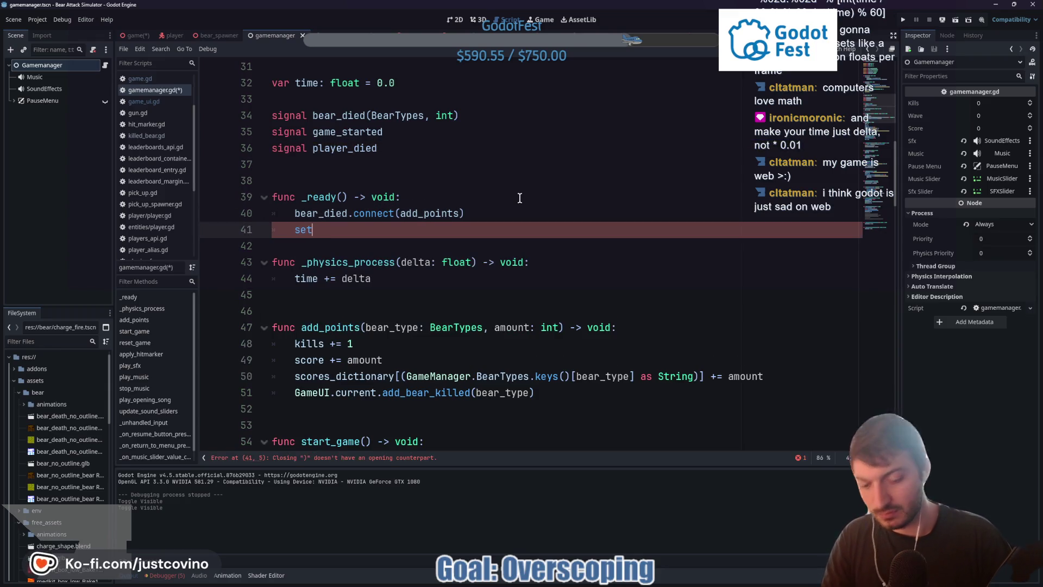
pyautogui.write('_phys')
pyautogui.press('Return')
pyautogui.write('false')
pyautogui.hotkey('ctrl', 's')
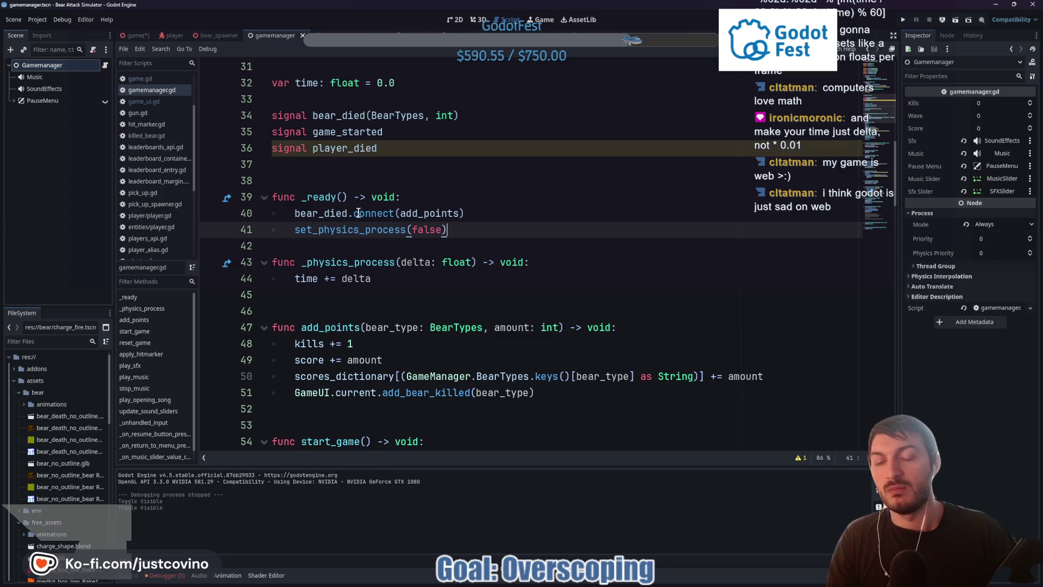
pyautogui.doubleClick(325, 327)
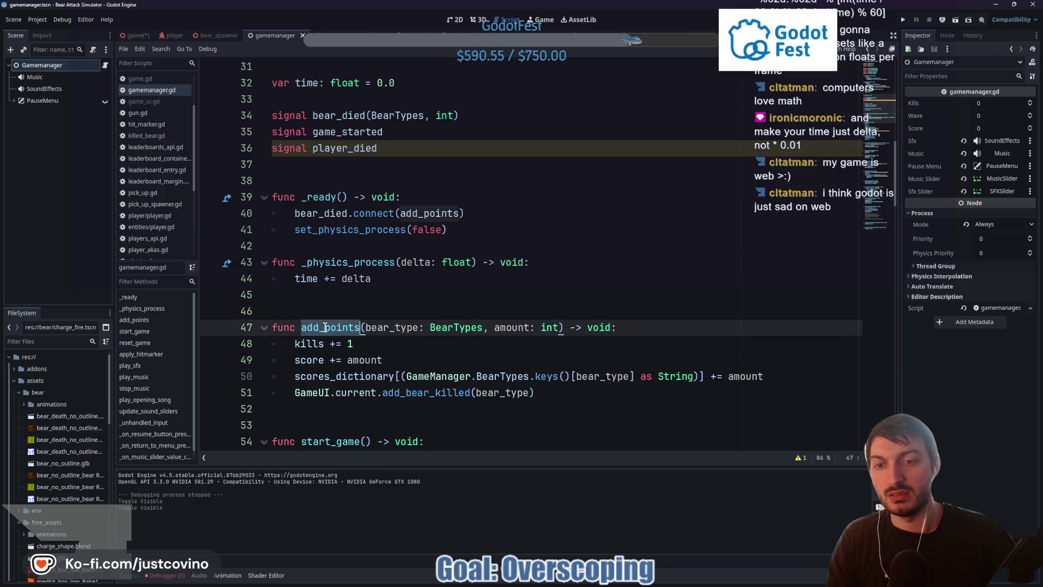
pyautogui.doubleClick(335, 214)
# Find where bear_died is emitted in bear.gd line 257, then reach add_bear_killed in killed_bear.gd
pyautogui.hotkey('ctrl', 'shift', 'f')
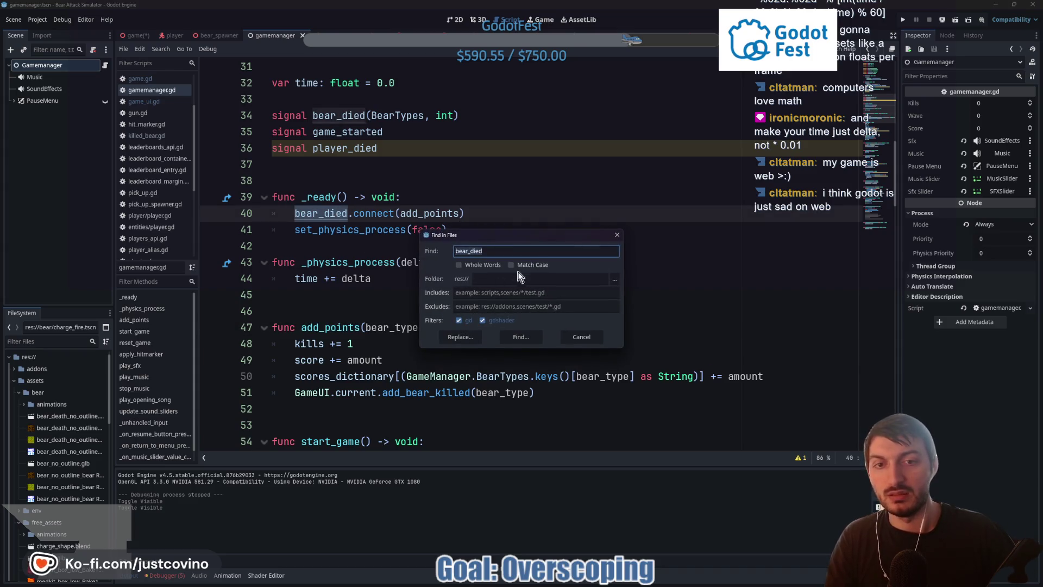
pyautogui.click(519, 333)
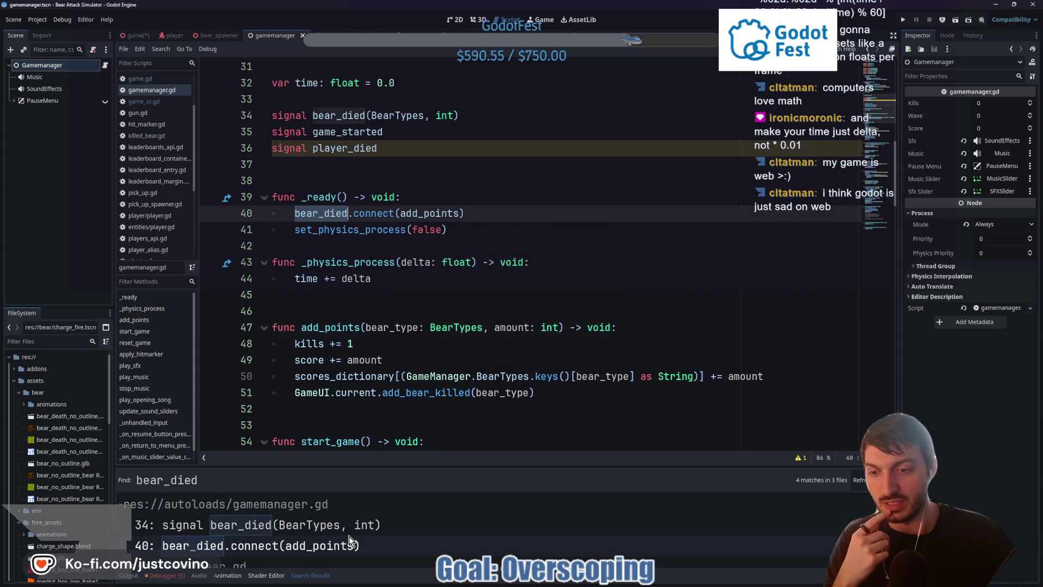
pyautogui.scroll(-1, 345, 530)
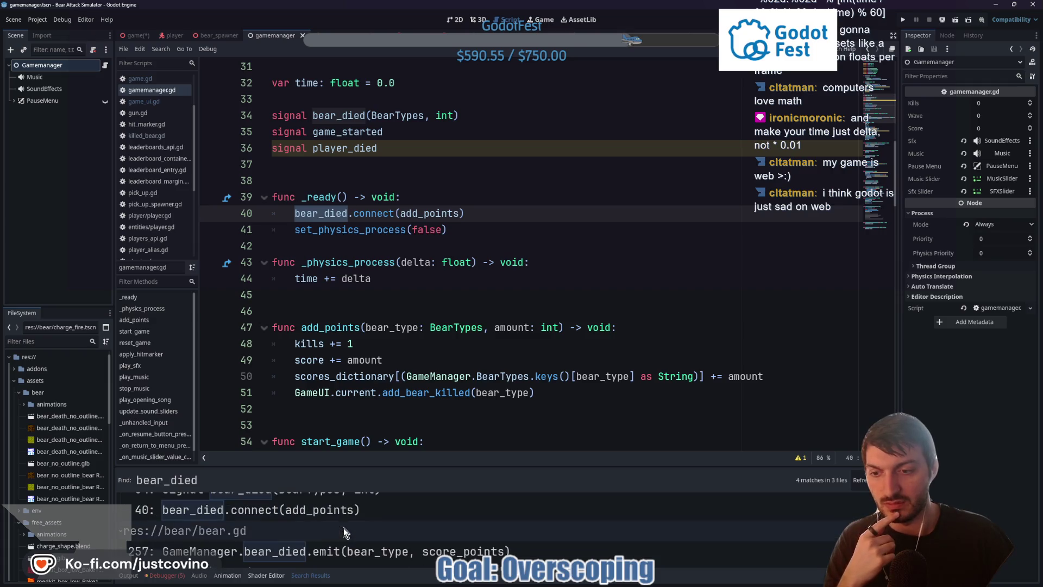
pyautogui.click(329, 552)
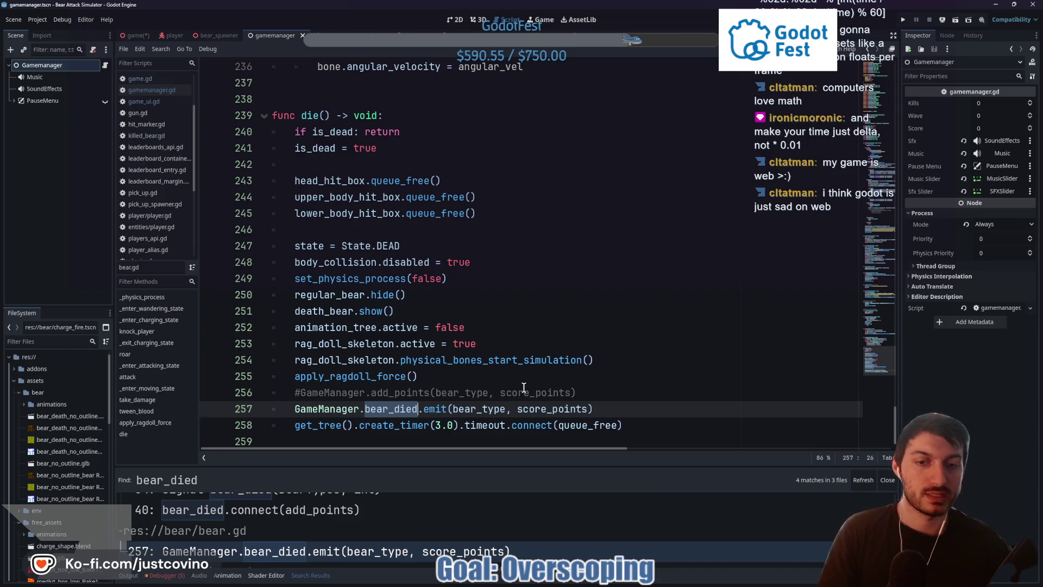
pyautogui.hotkey('alt', 'Left')
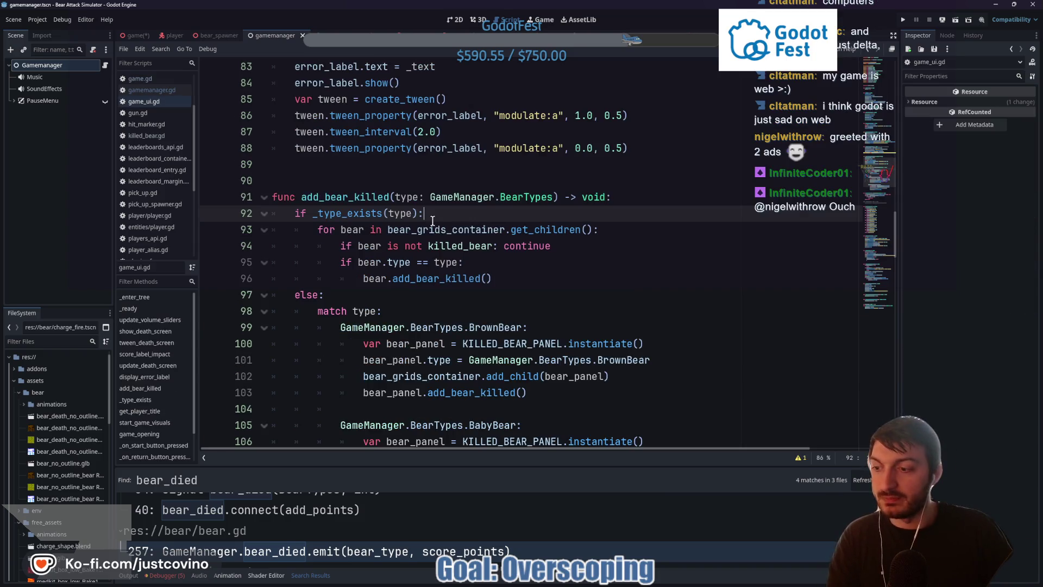
pyautogui.hotkey('alt', 'Left')
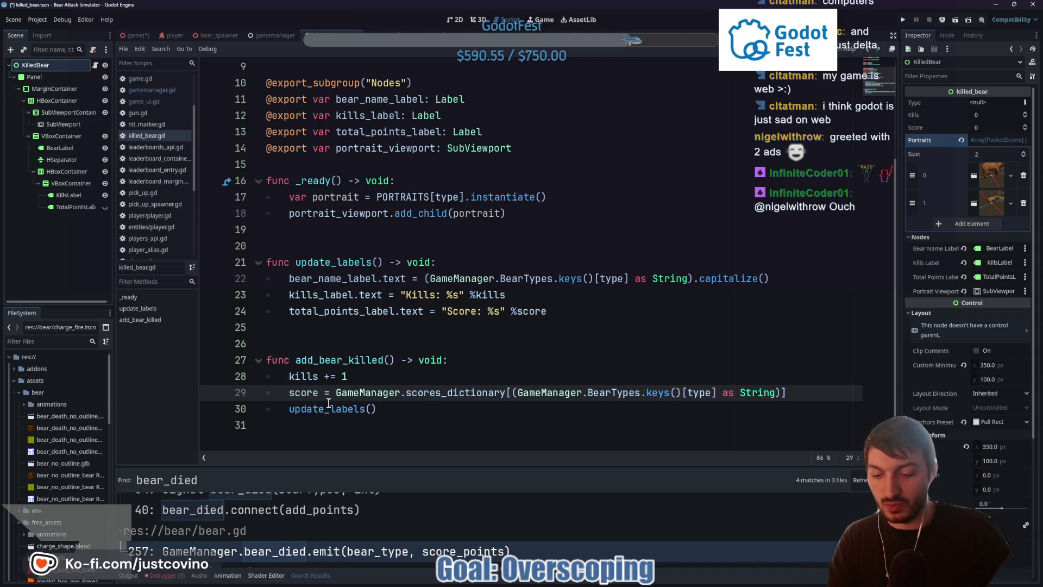
# Comment out line 29's score assignment and line 24's total_points_label update in killed_bear.gd
pyautogui.hotkey('ctrl', 'k')
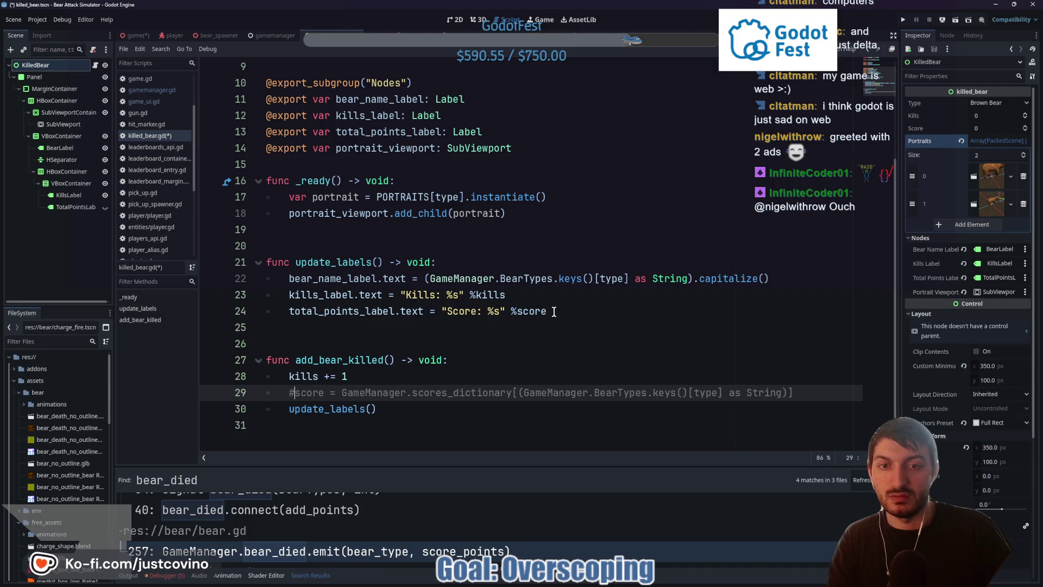
pyautogui.moveTo(550, 311); pyautogui.dragTo(515, 310)
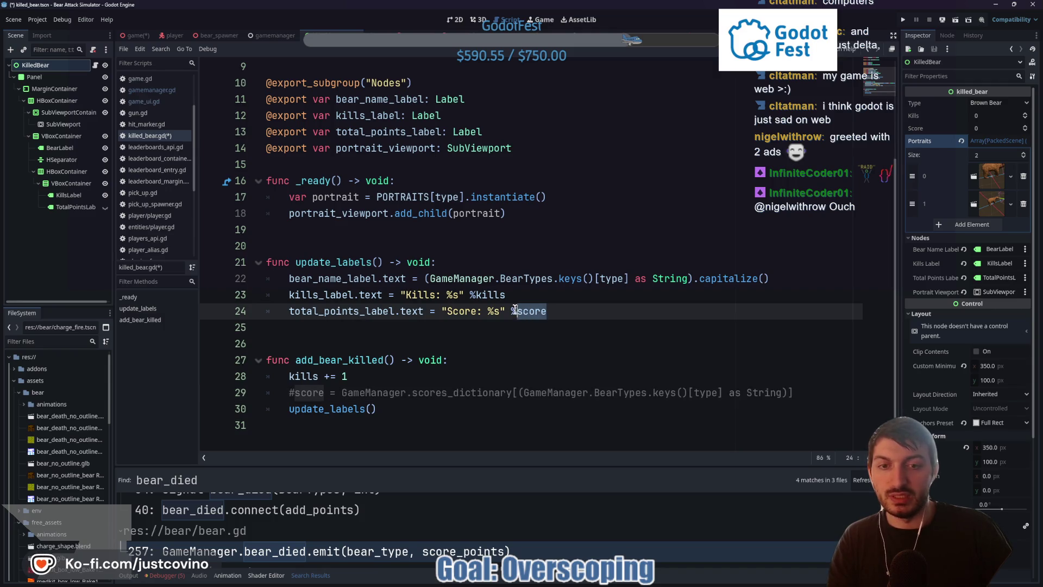
pyautogui.scroll(3, 565, 315)
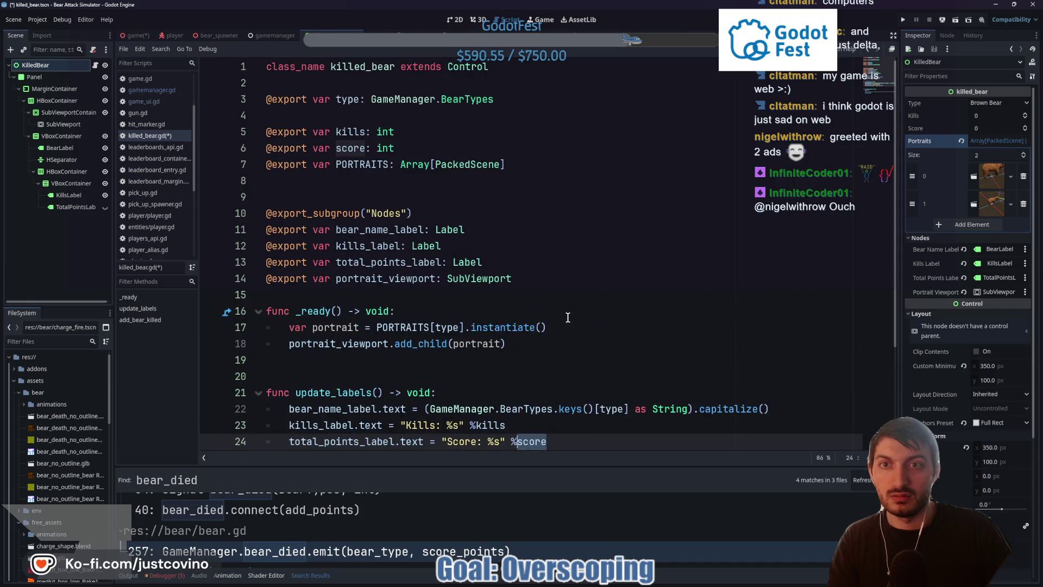
pyautogui.scroll(-1, 568, 317)
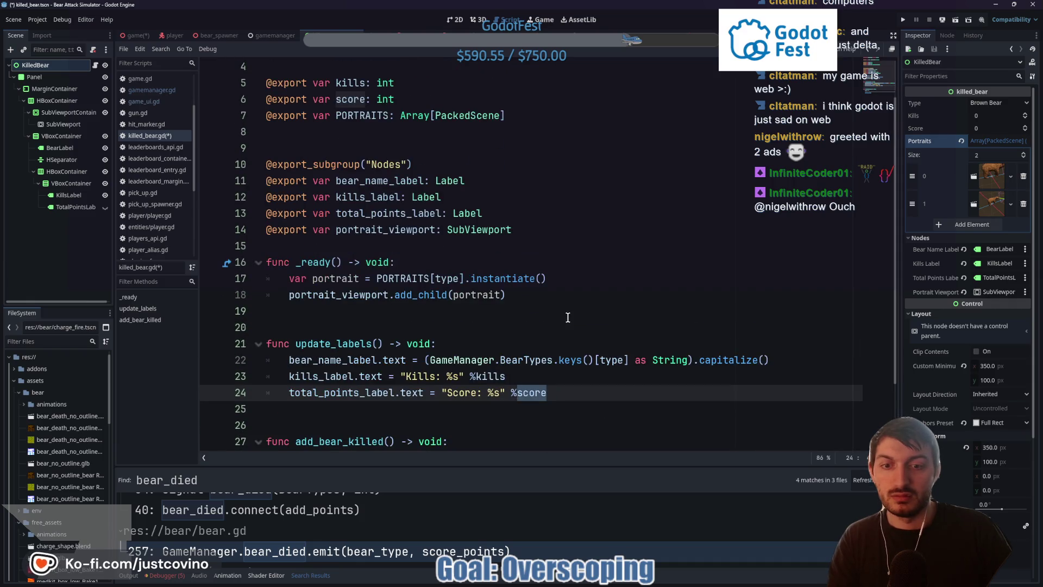
pyautogui.click(293, 392)
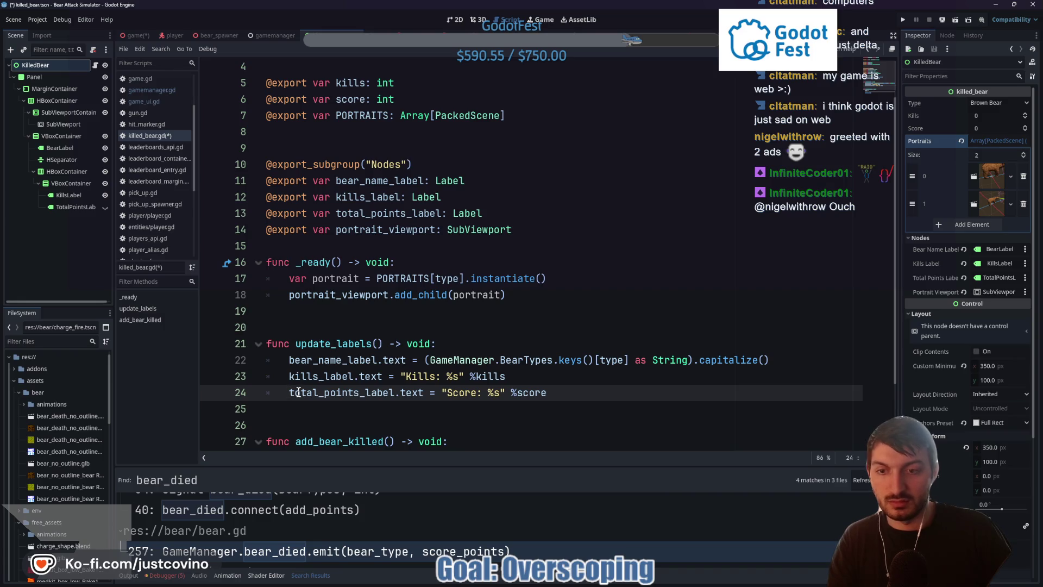
pyautogui.write('#')
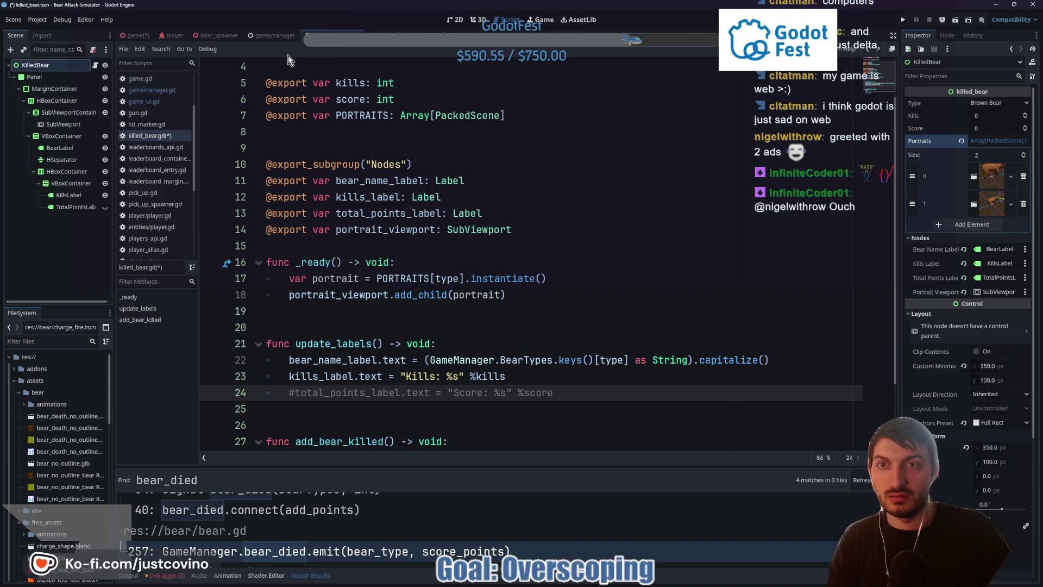
pyautogui.click(139, 35)
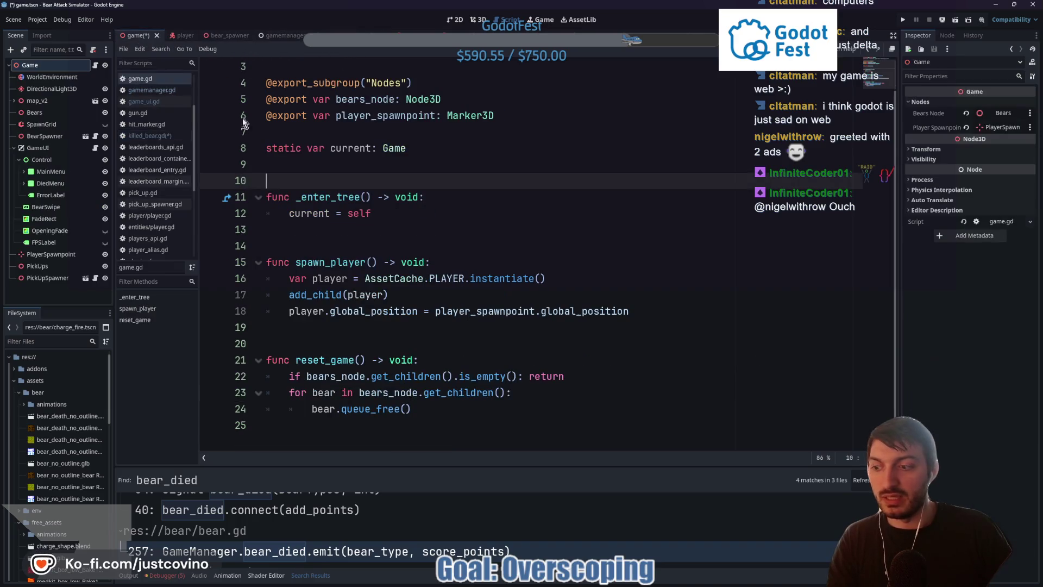
# Show game_ui.gd's add_bear_killed match cases around line 104 and save the edited scripts
pyautogui.click(95, 148)
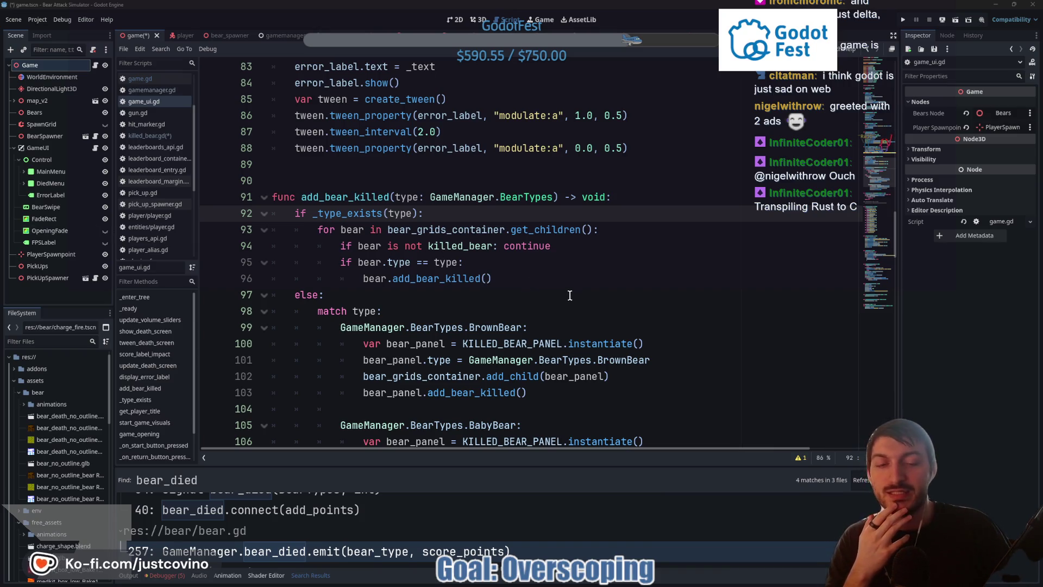
pyautogui.scroll(-3, 562, 287)
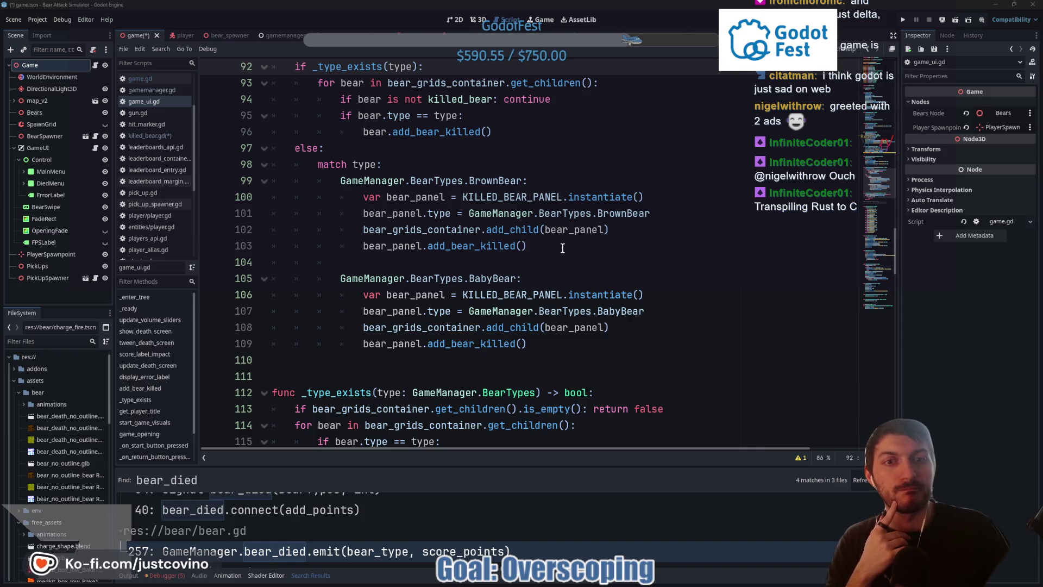
pyautogui.moveTo(474, 227)
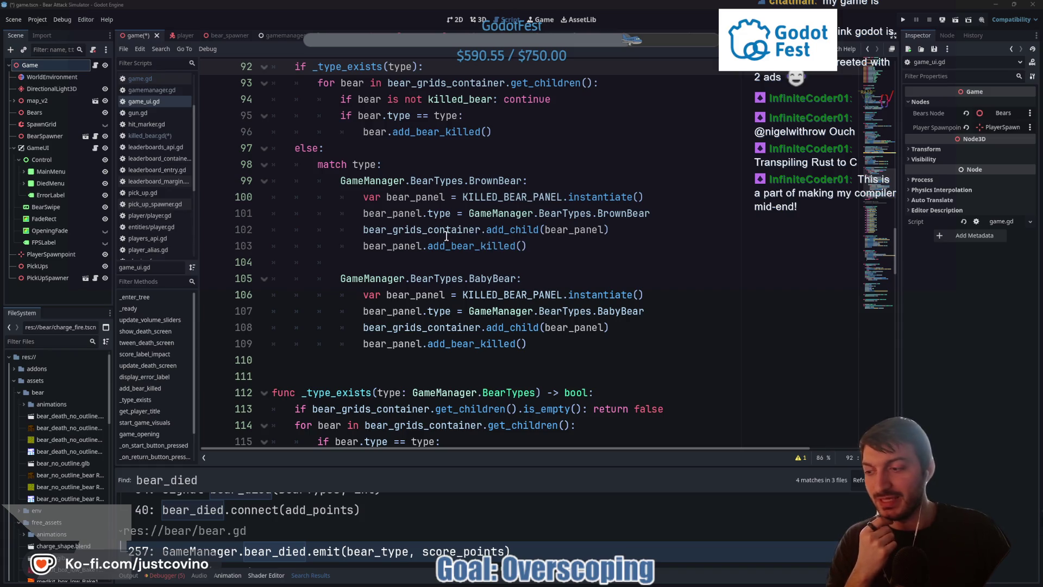
pyautogui.moveTo(446, 237)
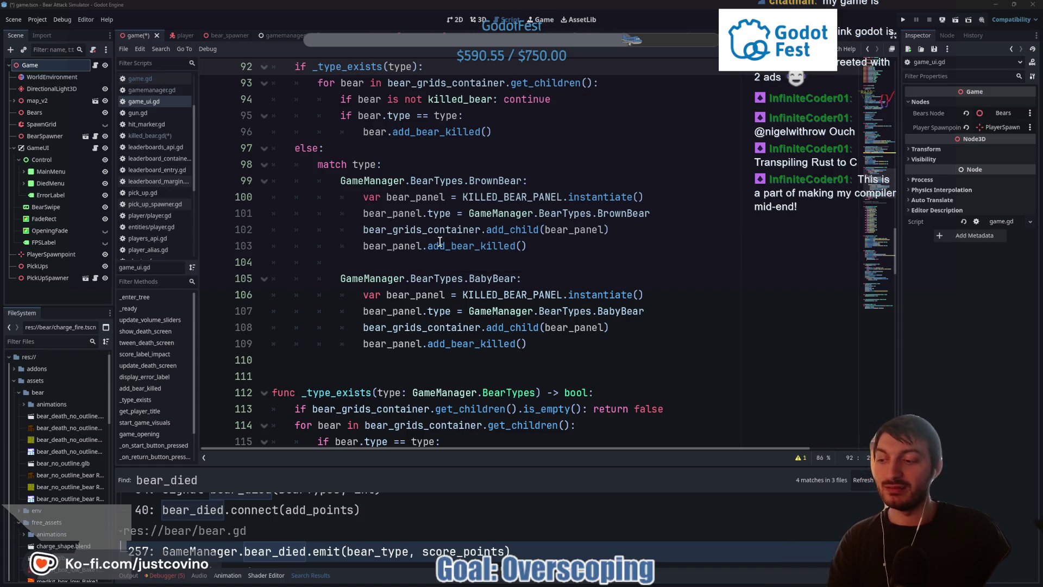
pyautogui.click(506, 263)
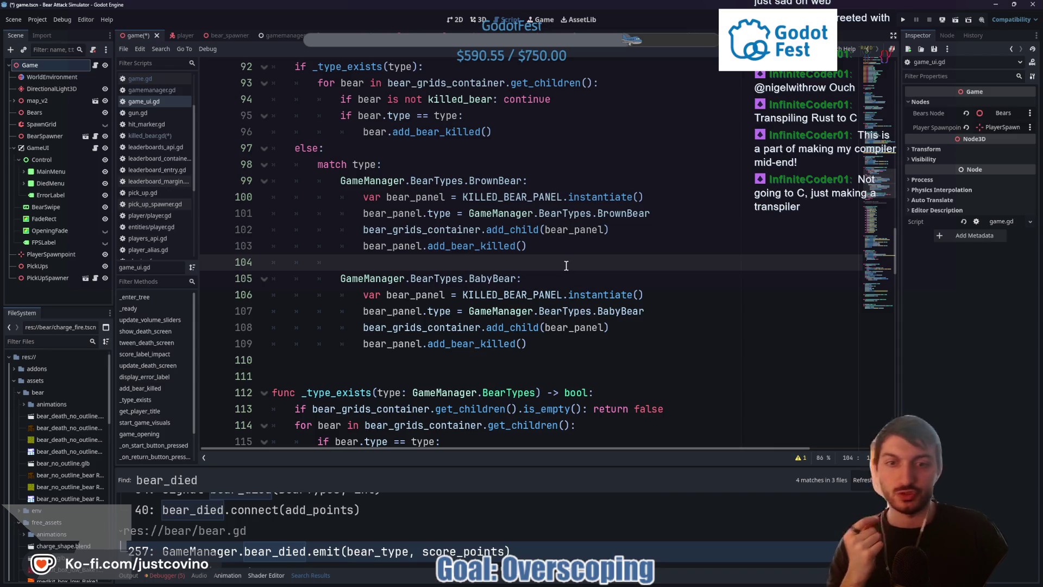
pyautogui.hotkey('ctrl', 's')
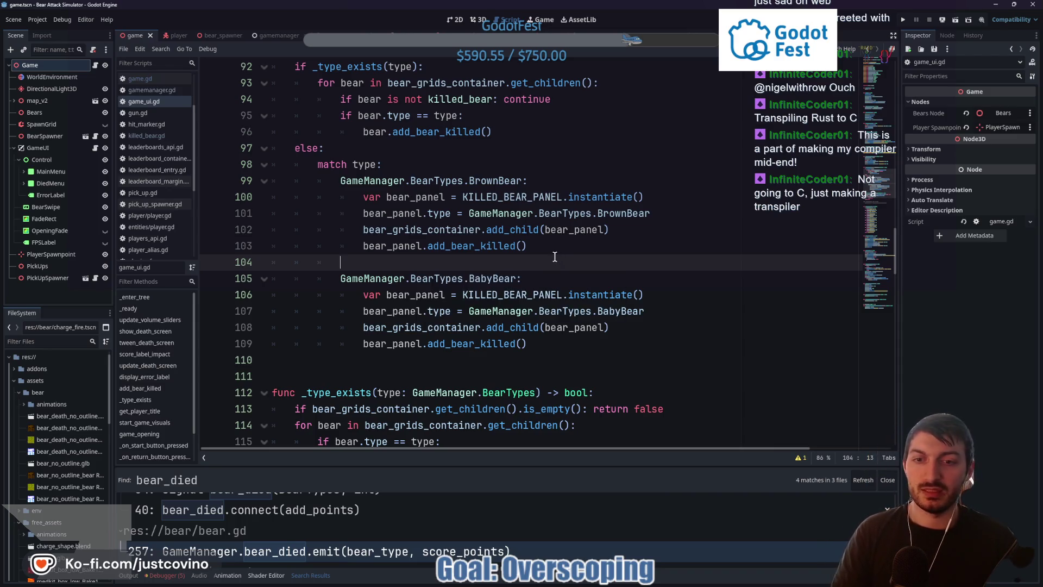
pyautogui.scroll(-2, 511, 272)
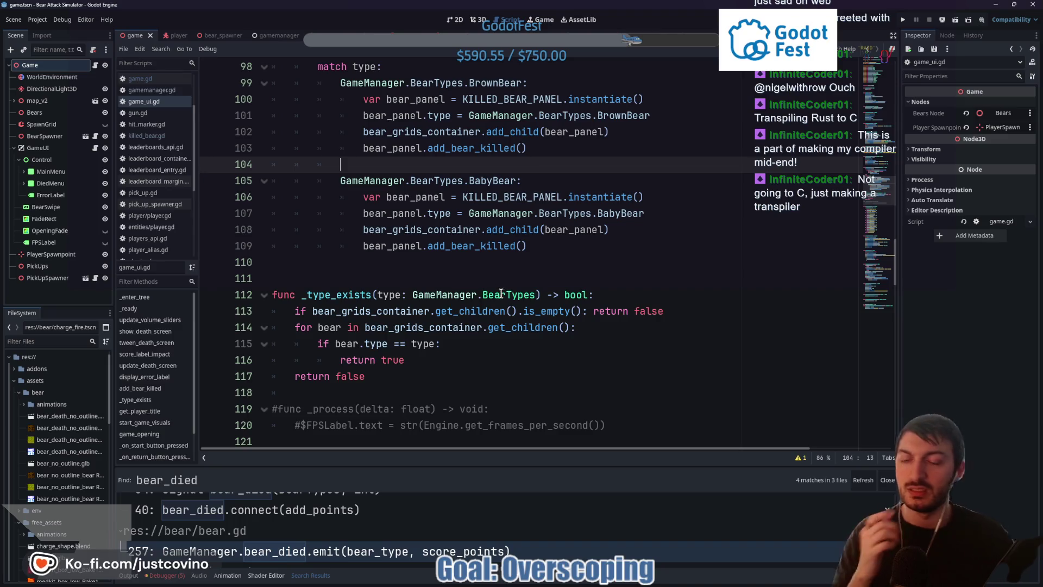
pyautogui.scroll(-6, 501, 293)
pyautogui.scroll(-6, 491, 286)
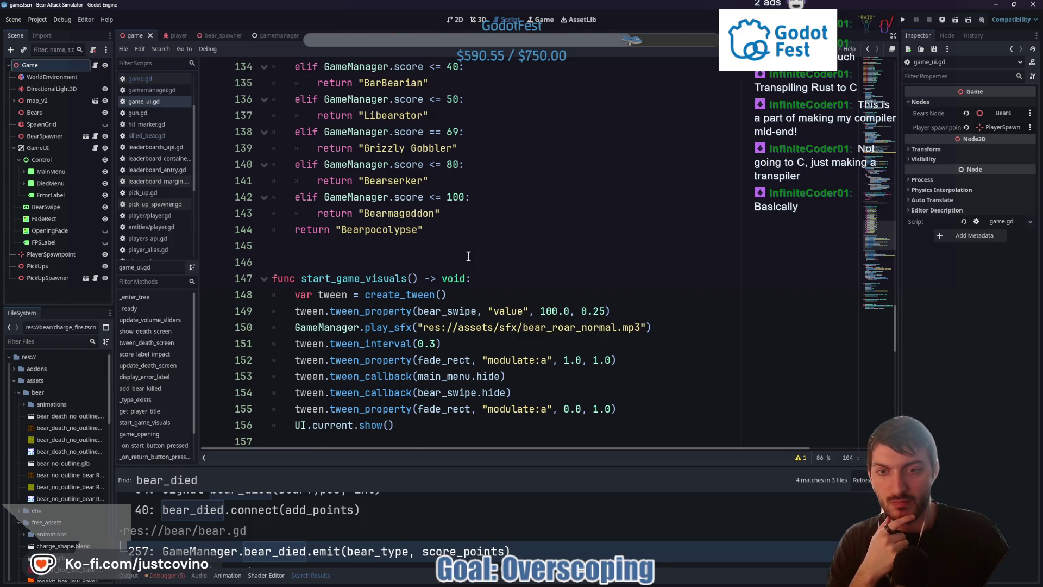
pyautogui.scroll(-4, 469, 256)
pyautogui.scroll(18, 466, 254)
pyautogui.scroll(16, 465, 255)
pyautogui.scroll(-4, 423, 247)
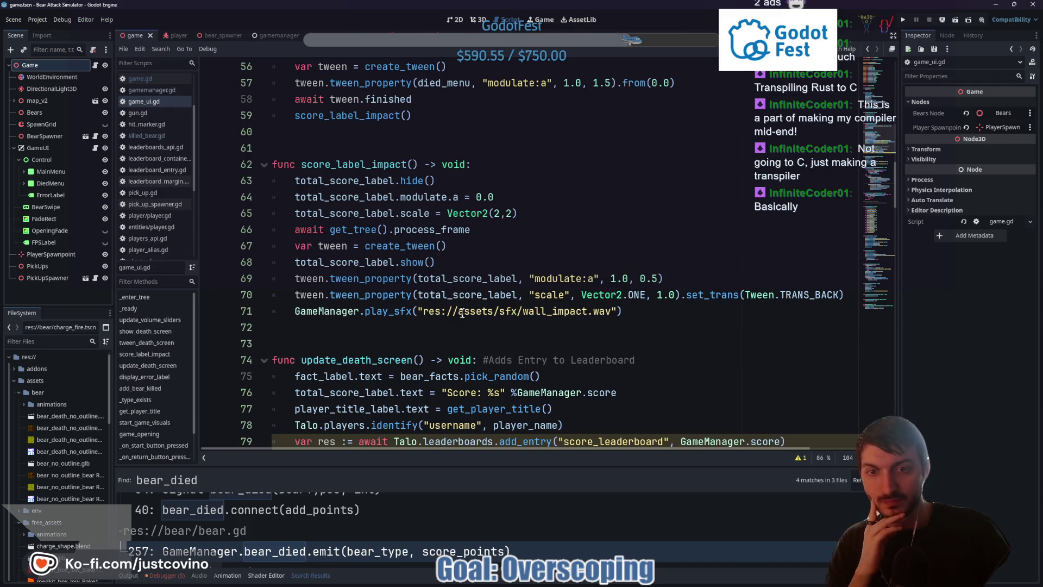
pyautogui.scroll(3, 361, 182)
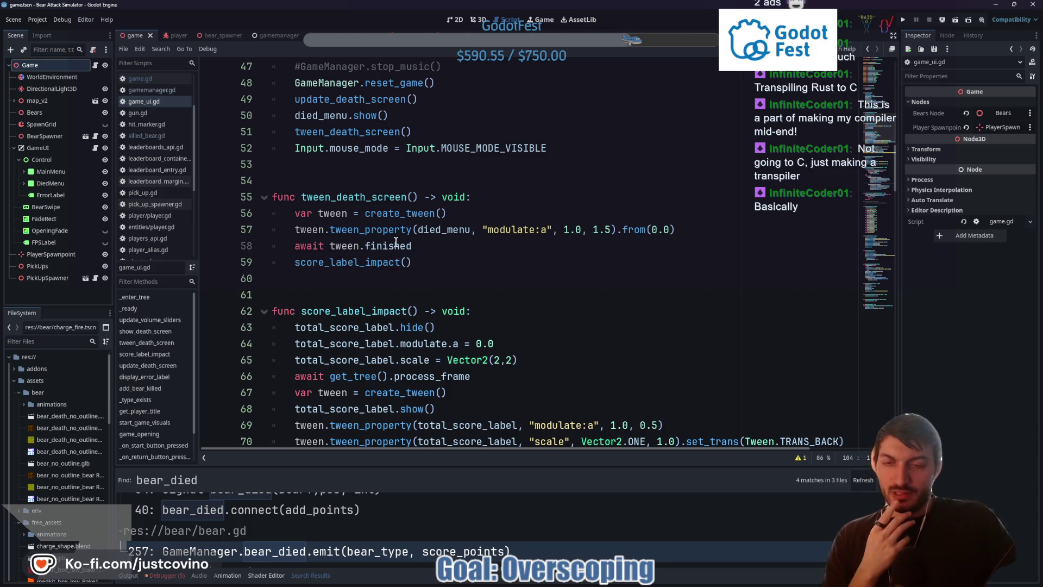
pyautogui.scroll(3, 391, 266)
pyautogui.scroll(2, 392, 268)
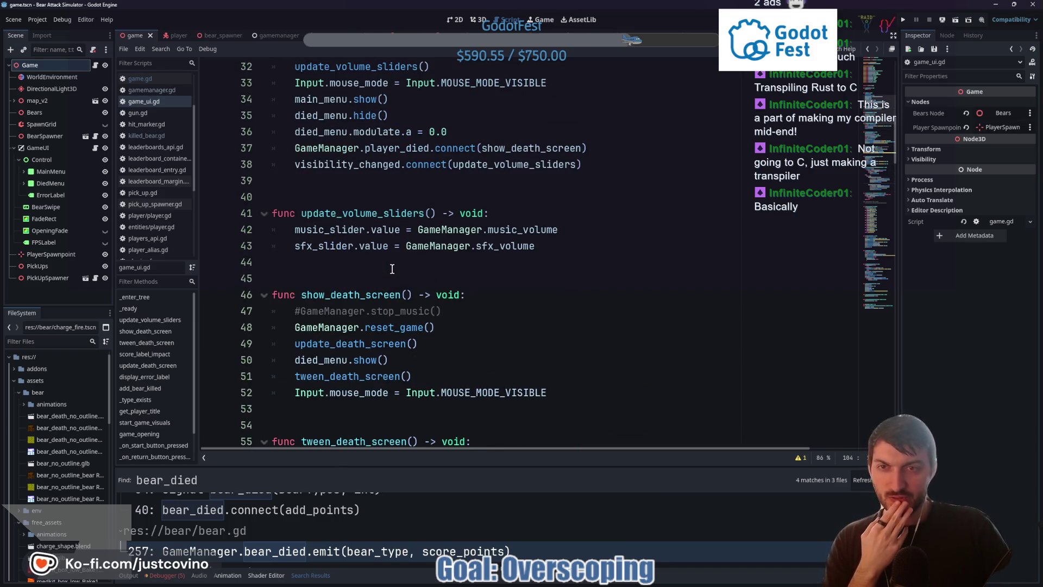
pyautogui.scroll(-4, 391, 274)
pyautogui.scroll(-2, 390, 273)
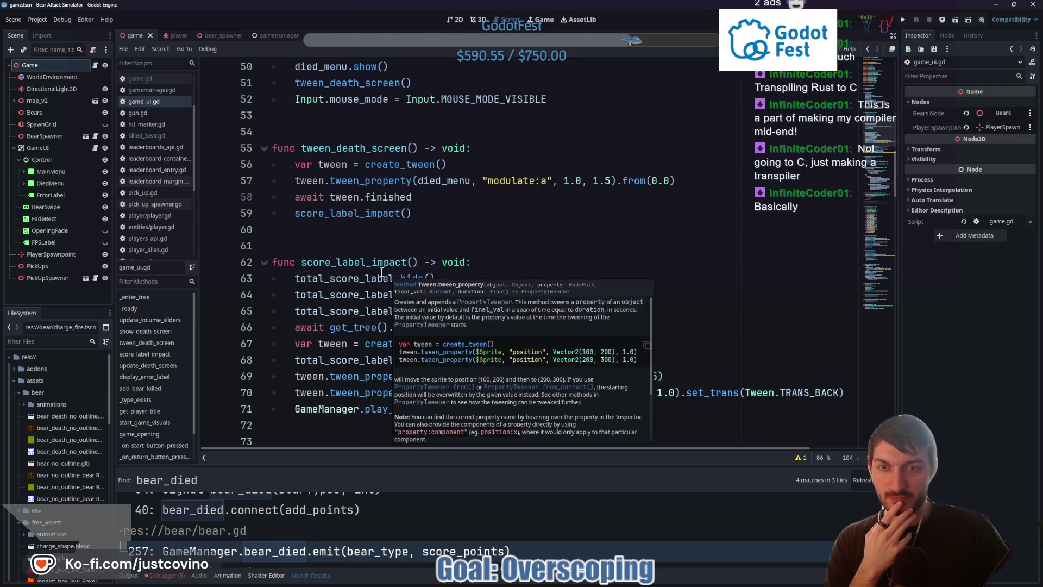
pyautogui.scroll(-3, 430, 258)
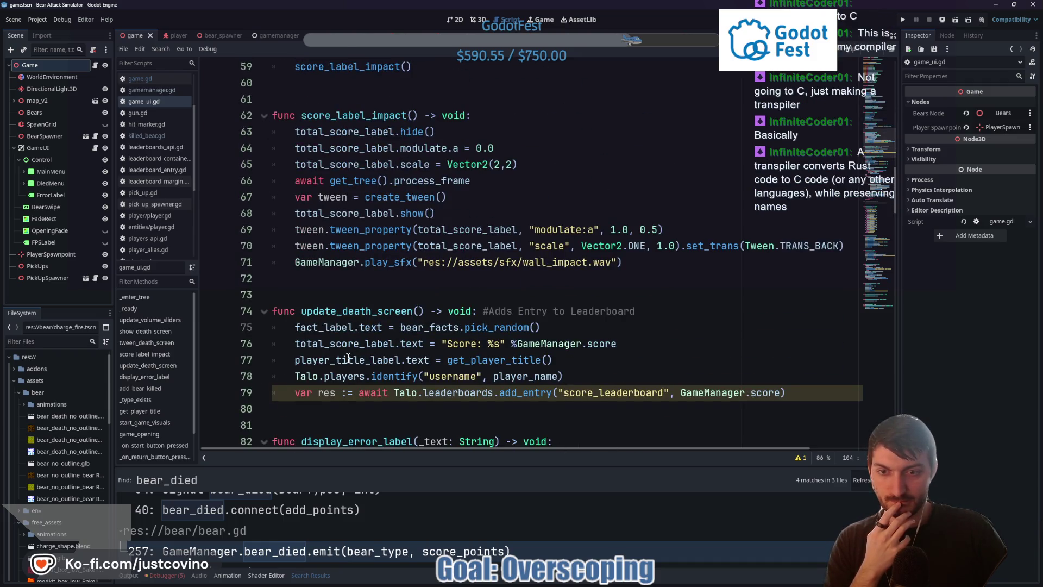
pyautogui.click(592, 344)
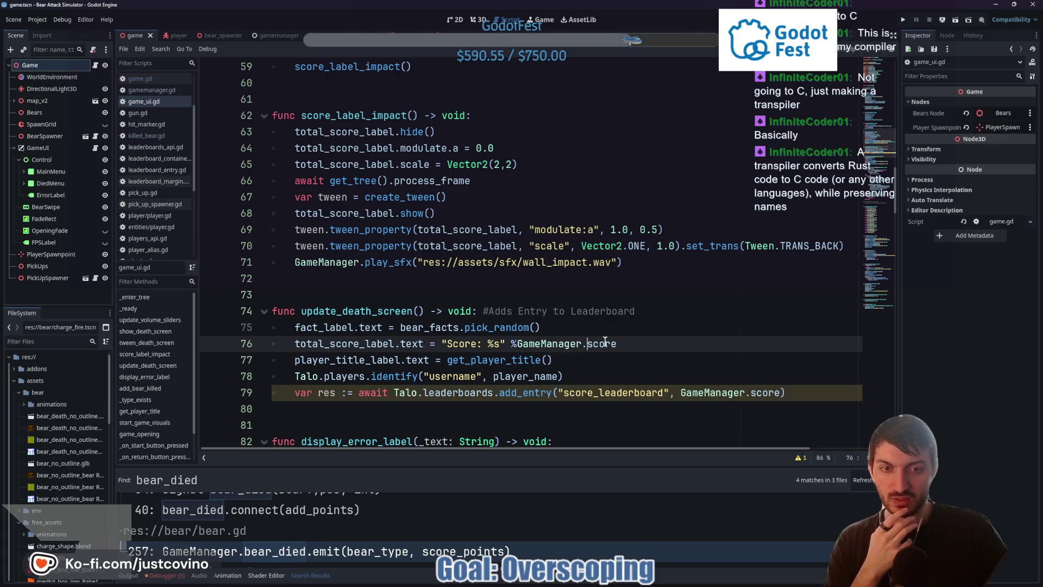
pyautogui.moveTo(618, 343); pyautogui.dragTo(521, 340)
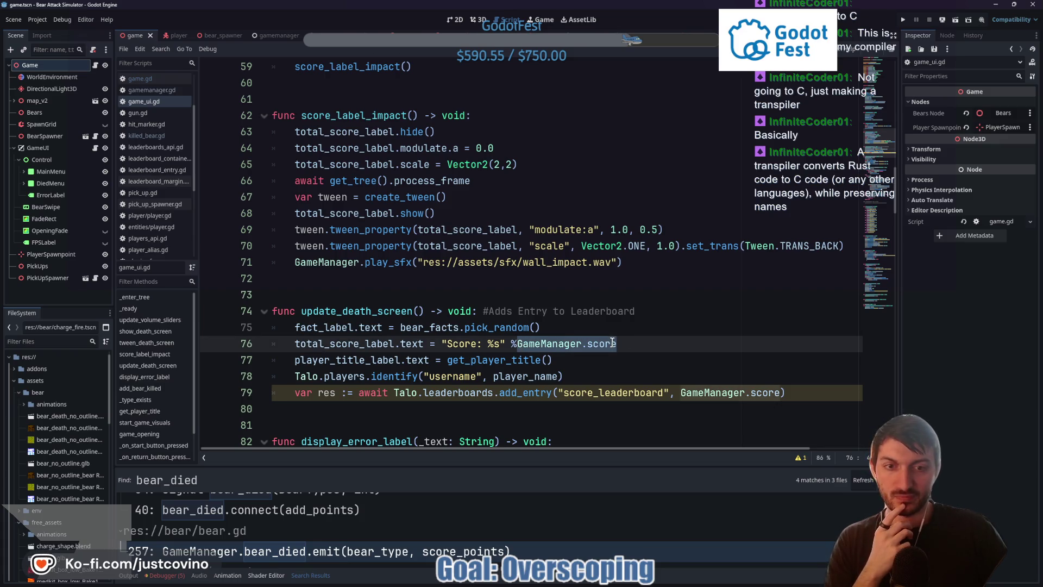
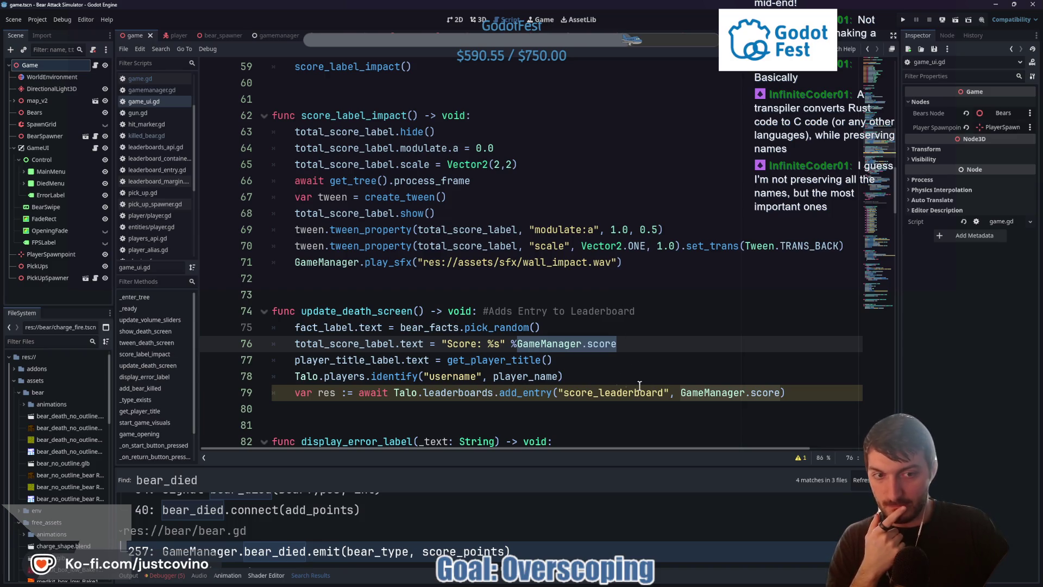
# Jump to gamemanager.gd from the GameManager reference and add a blank line after set_physics_process(false) in _ready
pyautogui.keyDown('ctrl'); pyautogui.click(544, 343); pyautogui.keyUp('ctrl')
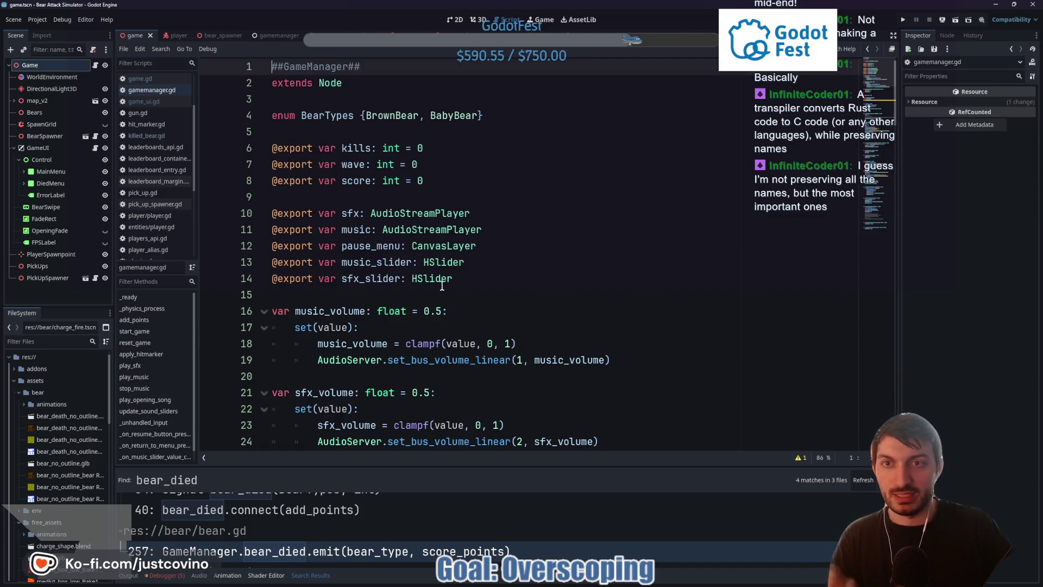
pyautogui.scroll(-3, 438, 282)
pyautogui.scroll(-1, 438, 282)
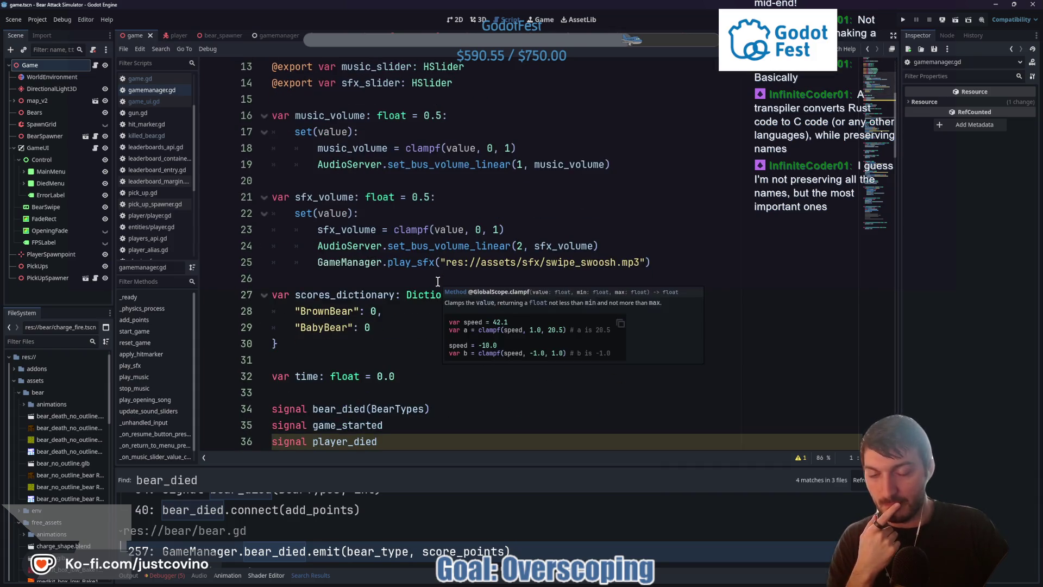
pyautogui.scroll(-5, 438, 282)
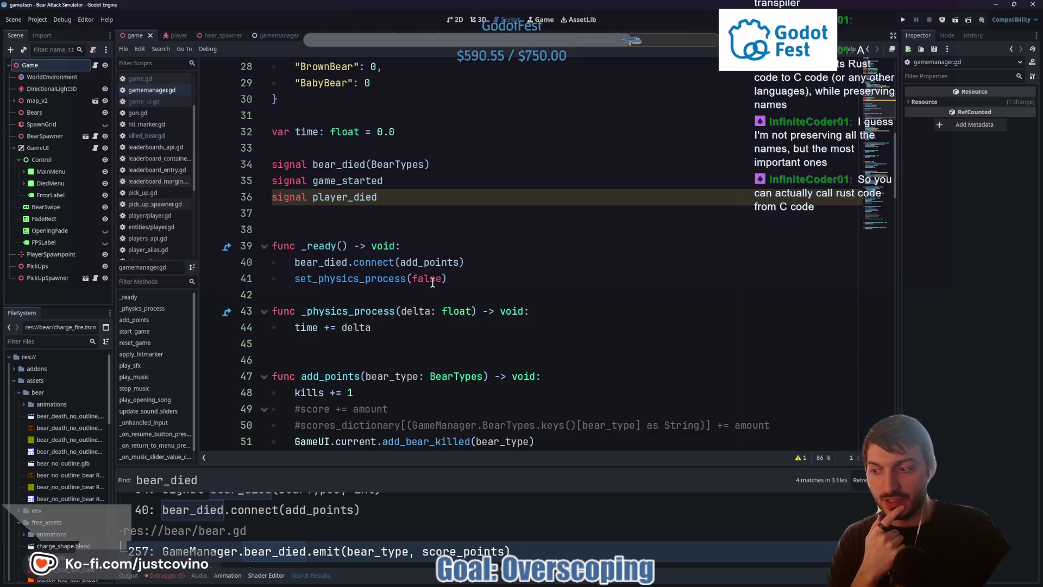
pyautogui.scroll(-1, 432, 283)
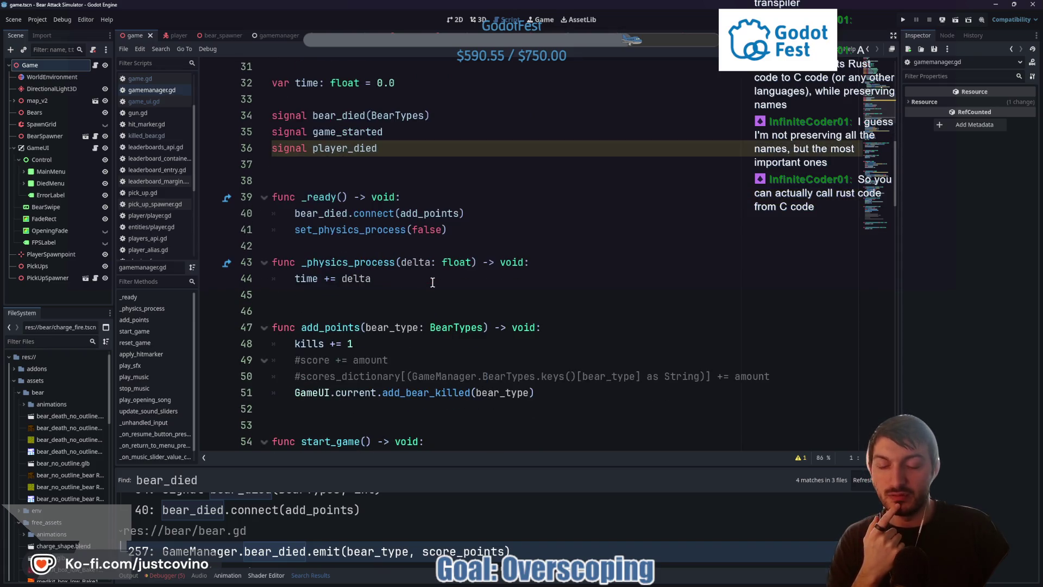
pyautogui.click(308, 247)
pyautogui.press('Return')
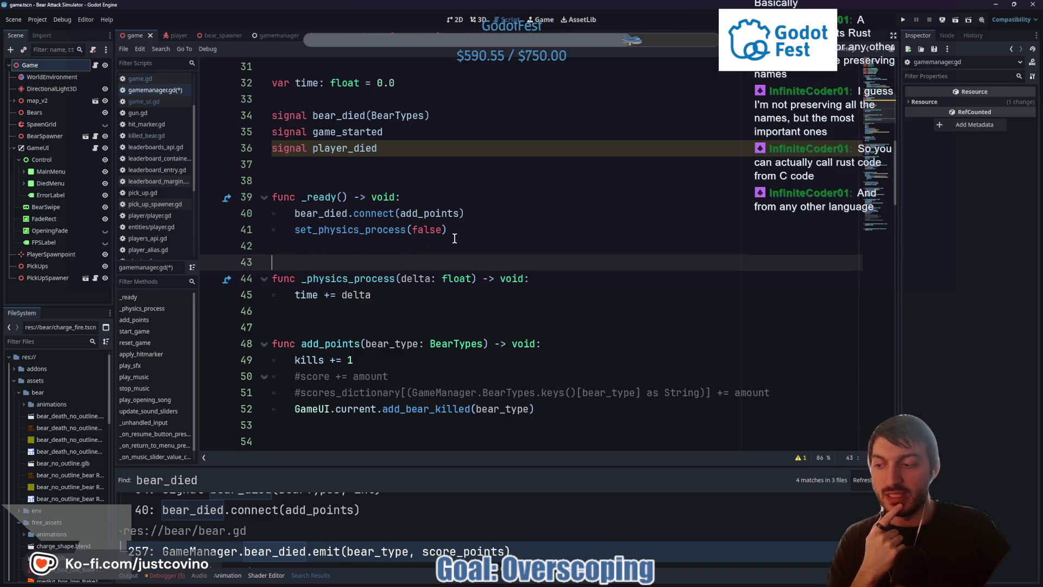
# Scroll down through gamemanager.gd, then open and dismiss the code context menu at line 53
pyautogui.scroll(-1, 456, 239)
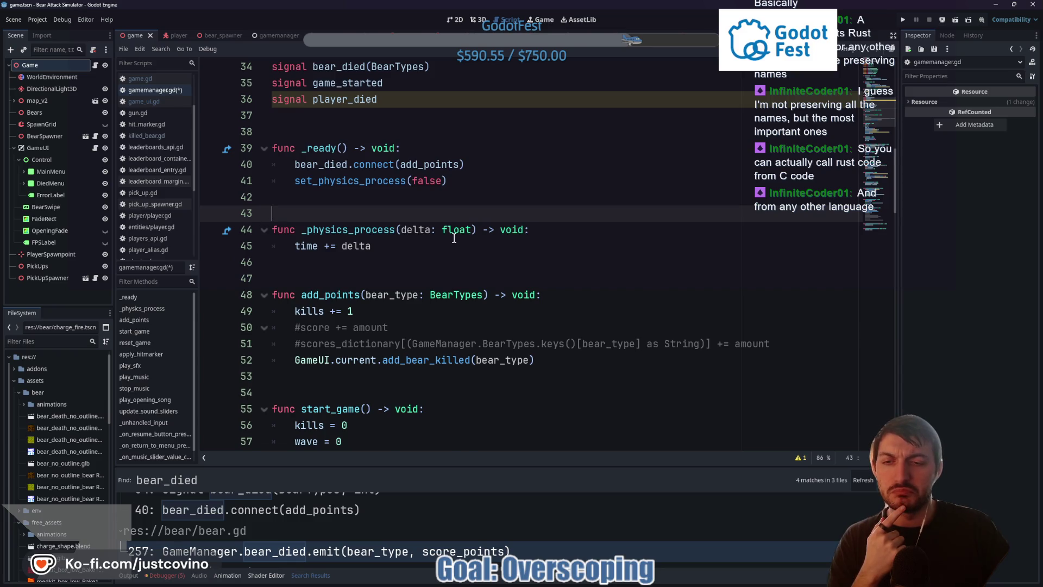
pyautogui.scroll(-1, 454, 238)
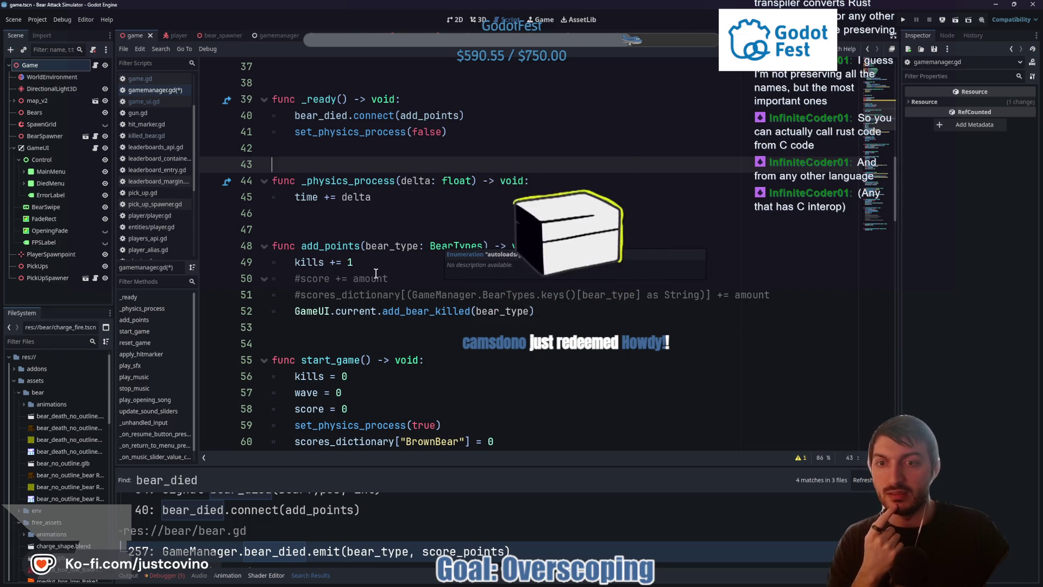
pyautogui.scroll(-1, 399, 278)
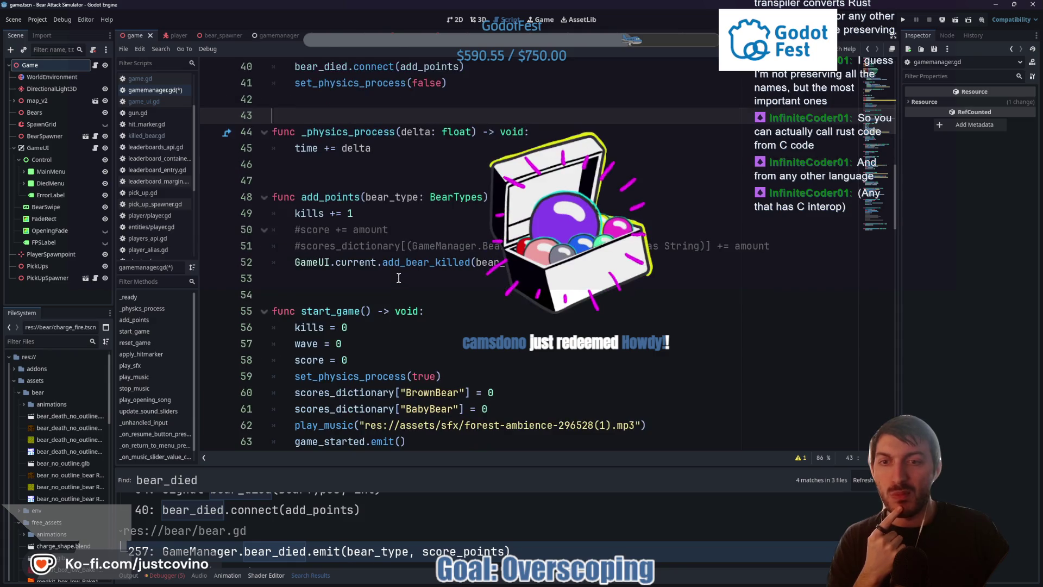
pyautogui.scroll(-2, 399, 277)
pyautogui.scroll(-1, 399, 276)
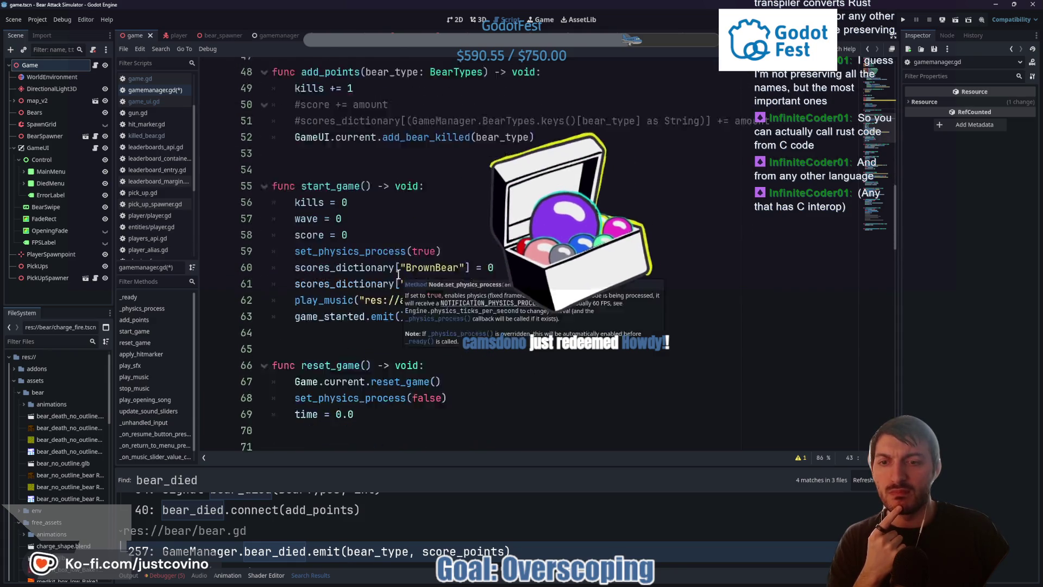
pyautogui.scroll(-2, 399, 275)
pyautogui.scroll(10, 462, 253)
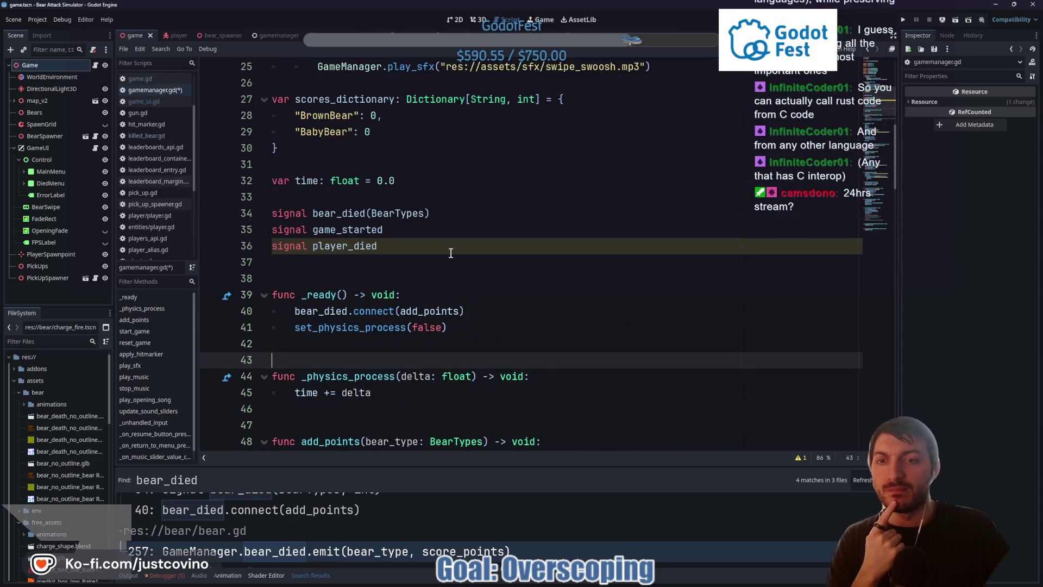
pyautogui.scroll(-4, 451, 253)
pyautogui.scroll(-1, 451, 254)
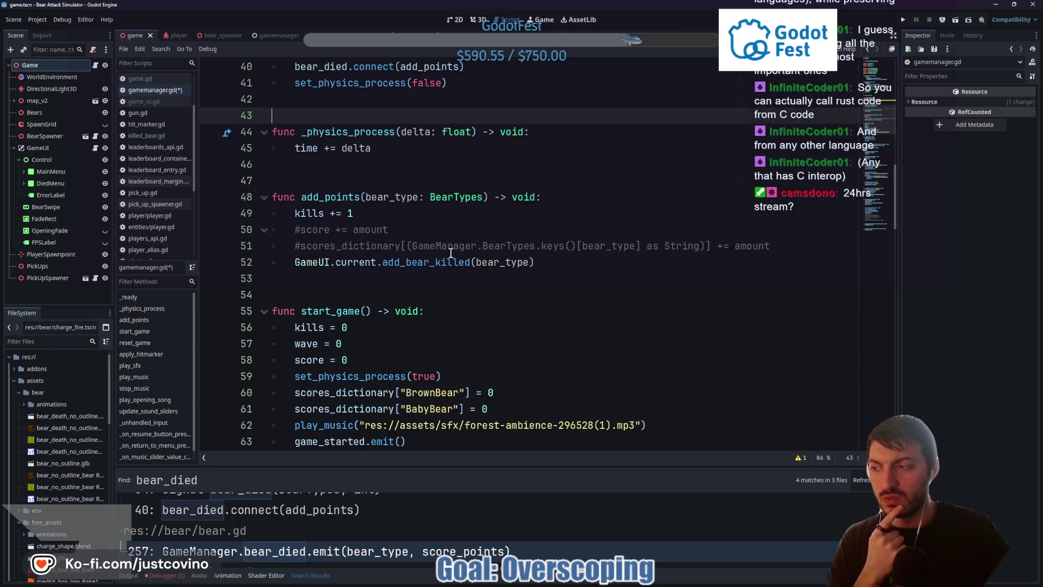
pyautogui.rightClick(428, 275)
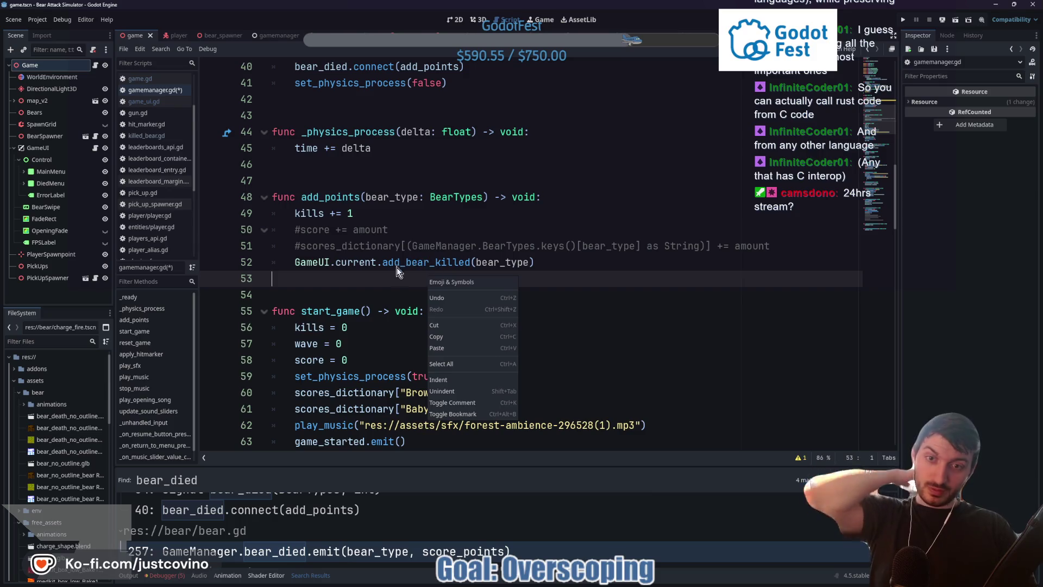
pyautogui.click(383, 278)
# Scroll back to the top of gamemanager.gd and select the score variable on line 8
pyautogui.scroll(-3, 383, 278)
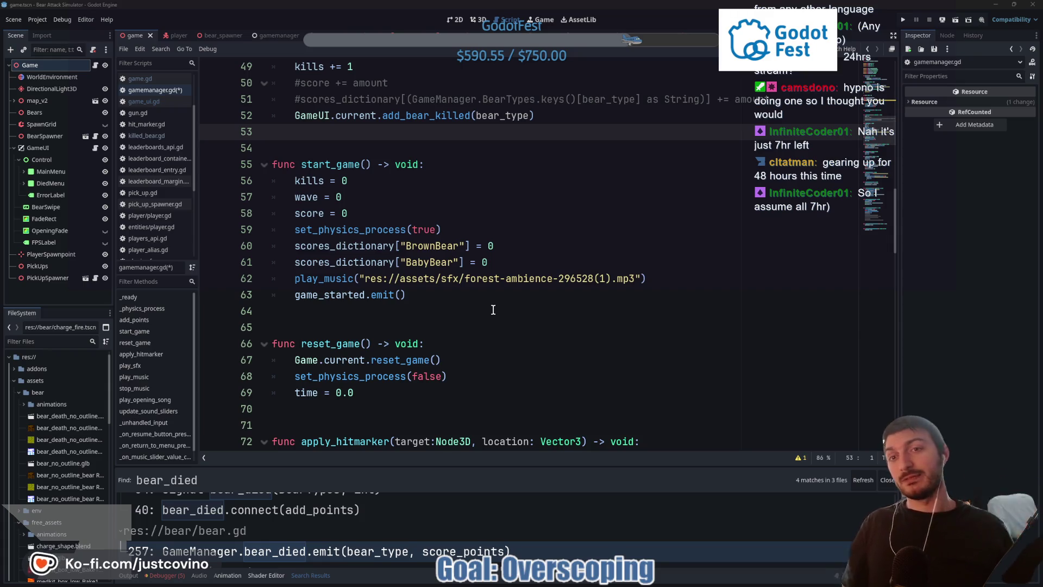
pyautogui.scroll(3, 438, 175)
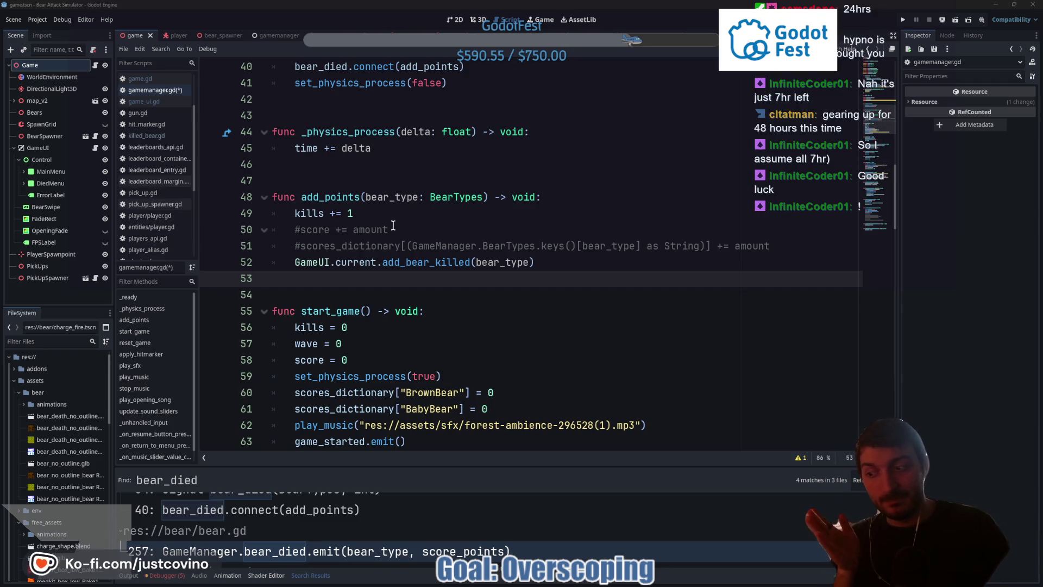
pyautogui.scroll(1, 393, 224)
pyautogui.scroll(2, 394, 225)
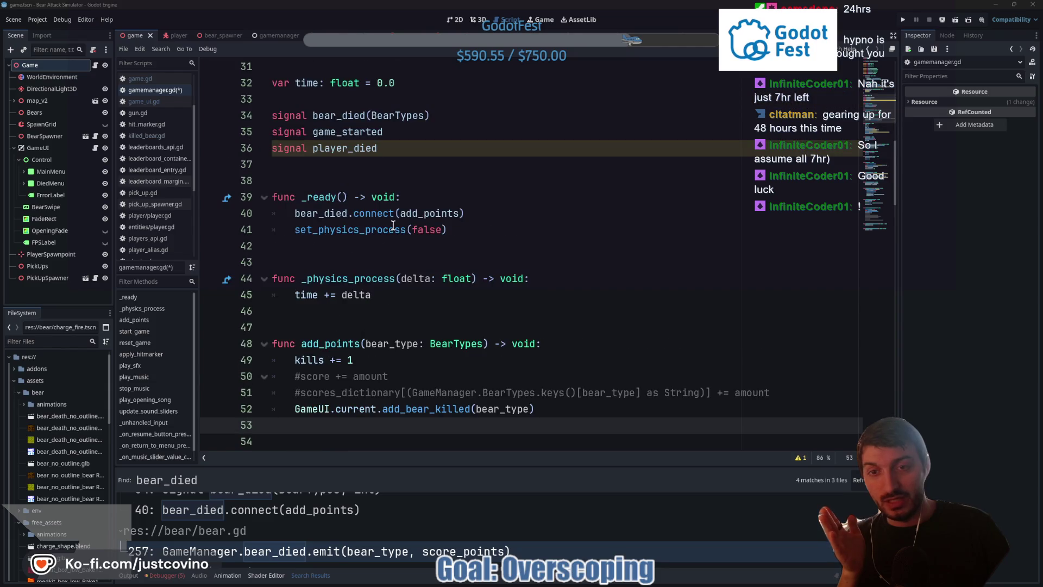
pyautogui.scroll(2, 393, 224)
pyautogui.scroll(3, 377, 181)
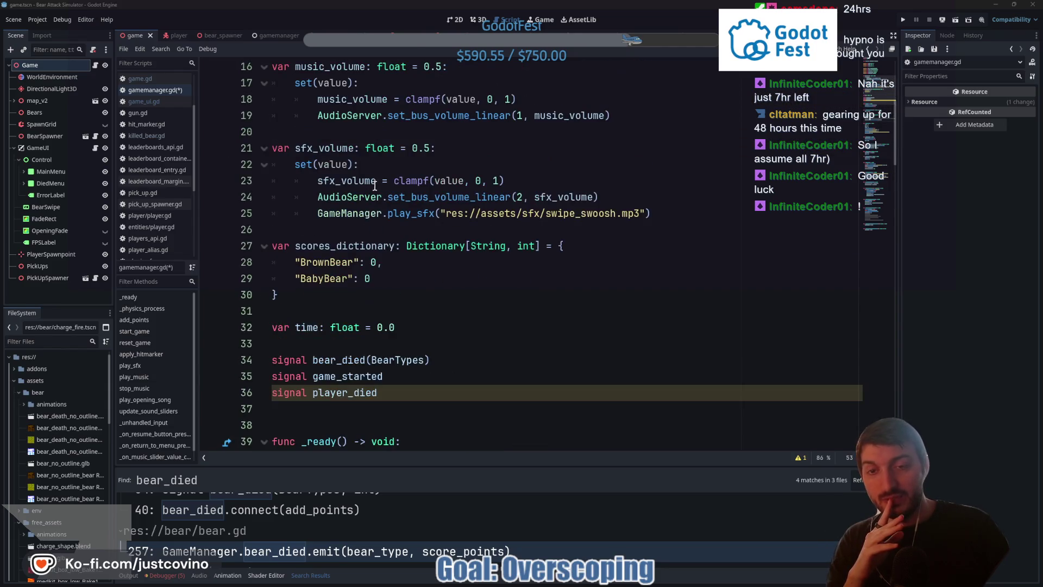
pyautogui.scroll(4, 361, 202)
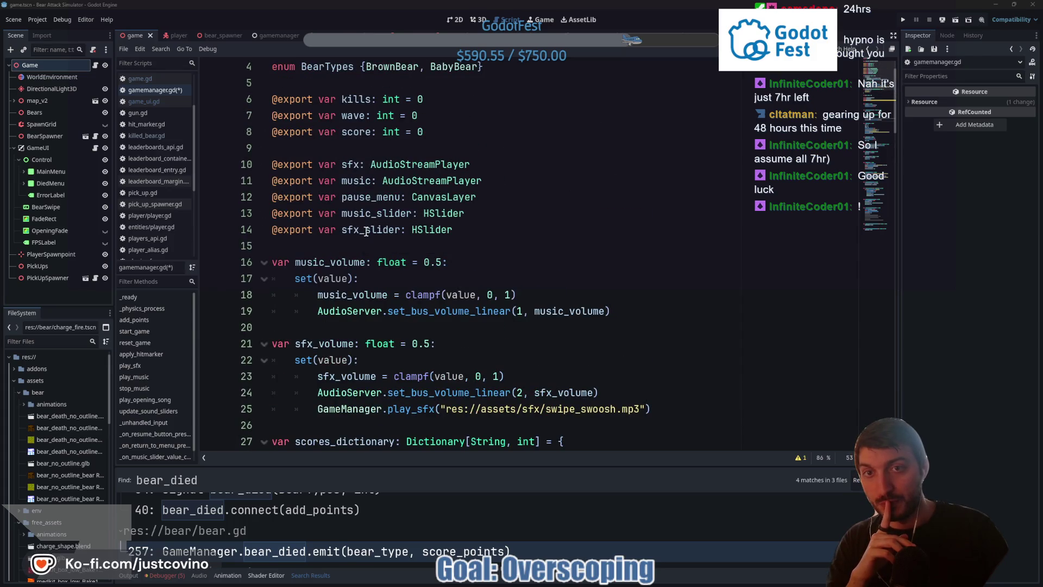
pyautogui.doubleClick(358, 132)
# Review the script, select the kills variable on line 6, then scroll back down
pyautogui.scroll(-20, 459, 229)
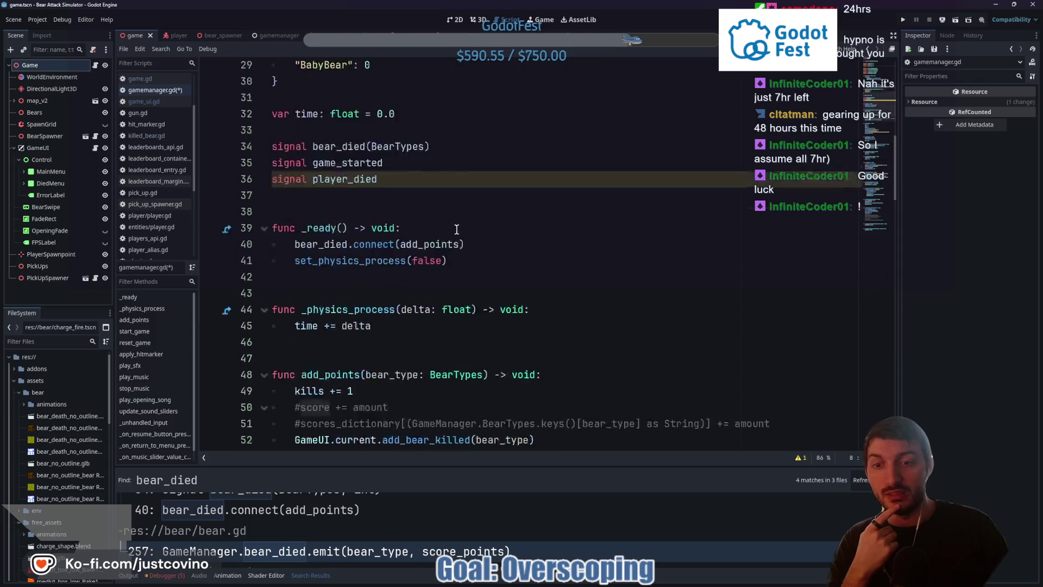
pyautogui.scroll(-8, 457, 228)
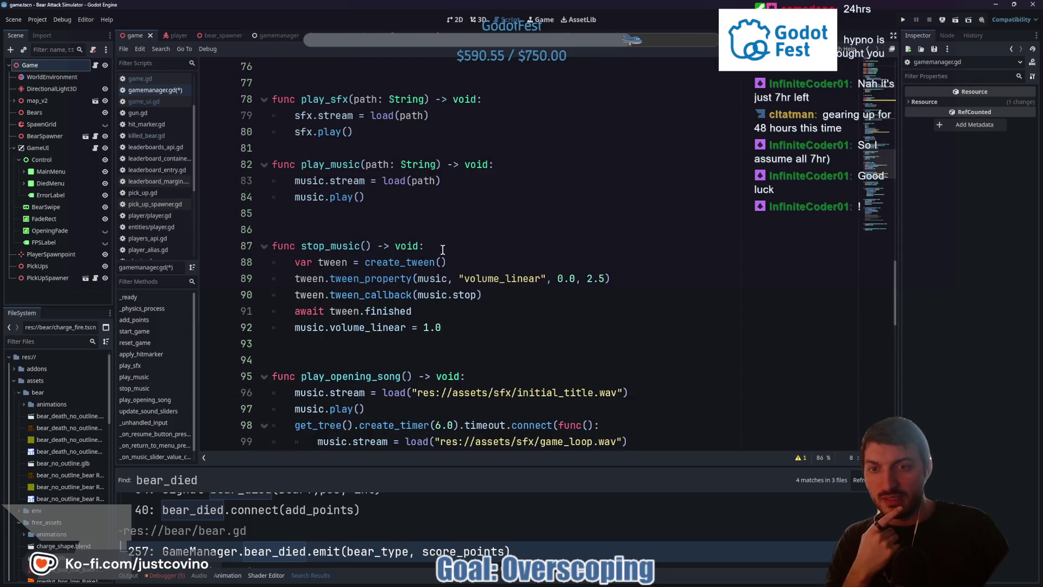
pyautogui.scroll(-8, 439, 241)
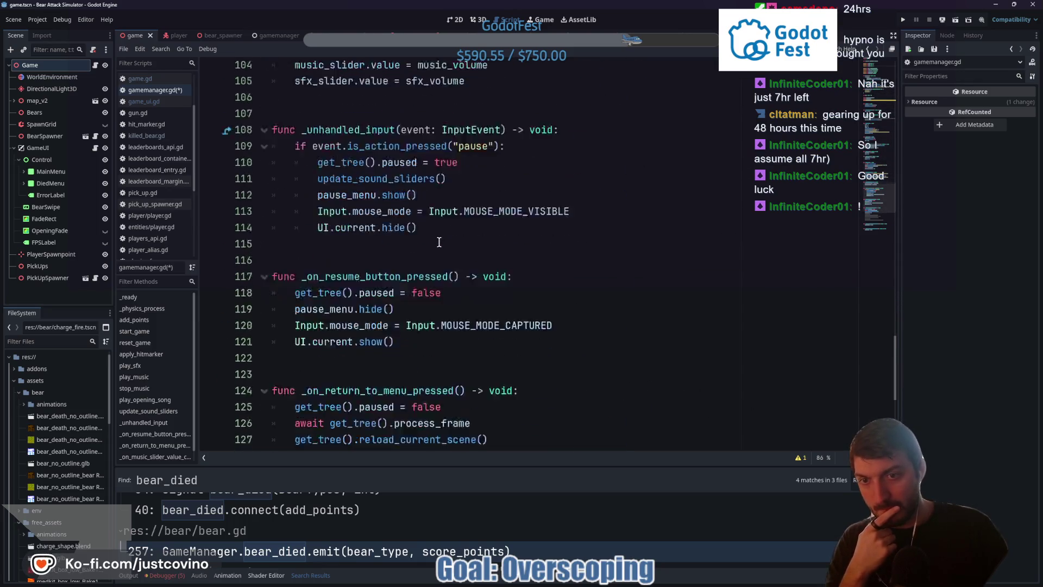
pyautogui.scroll(6, 438, 243)
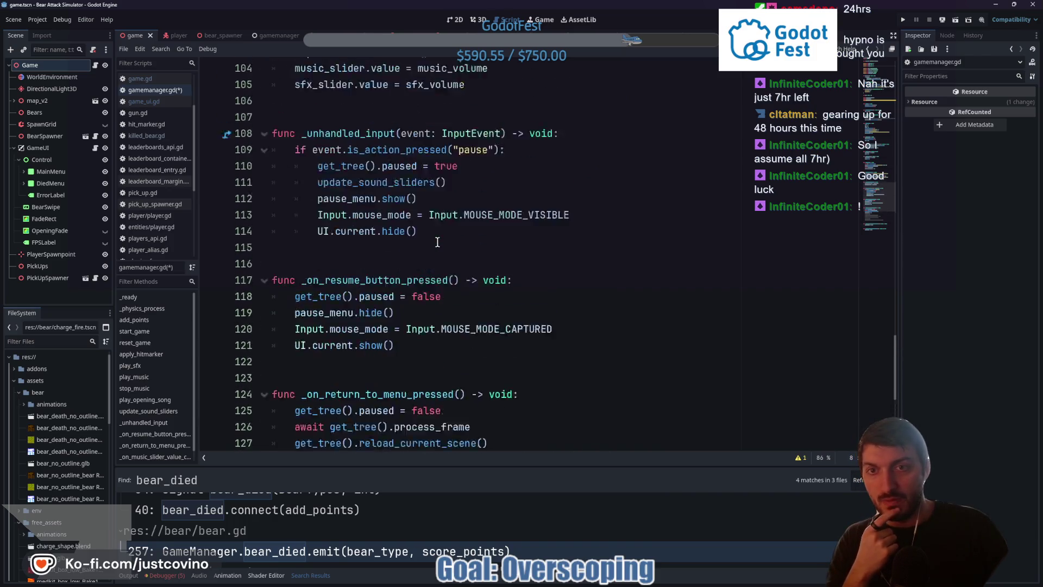
pyautogui.scroll(4, 435, 240)
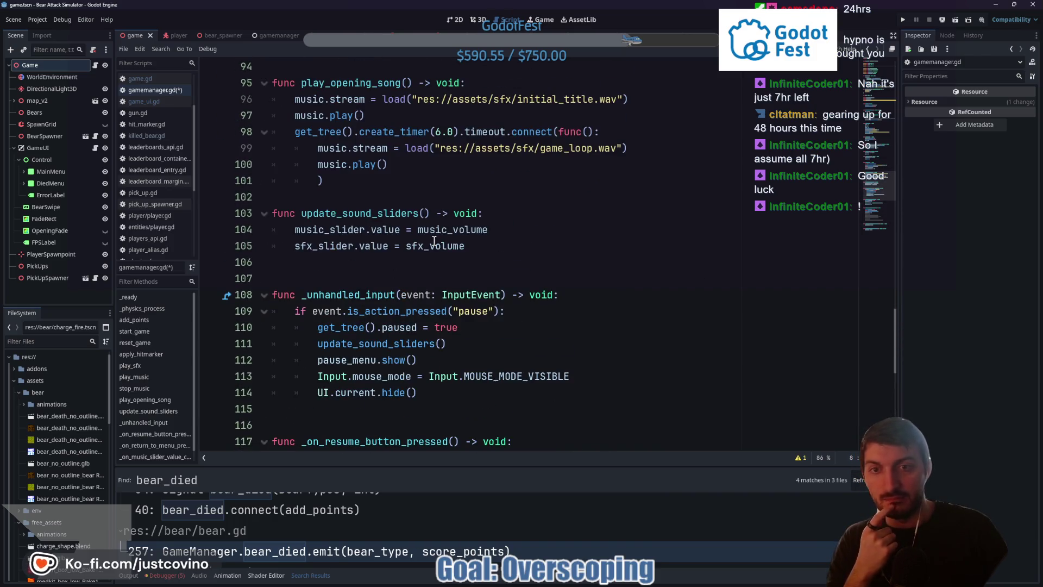
pyautogui.scroll(12, 432, 240)
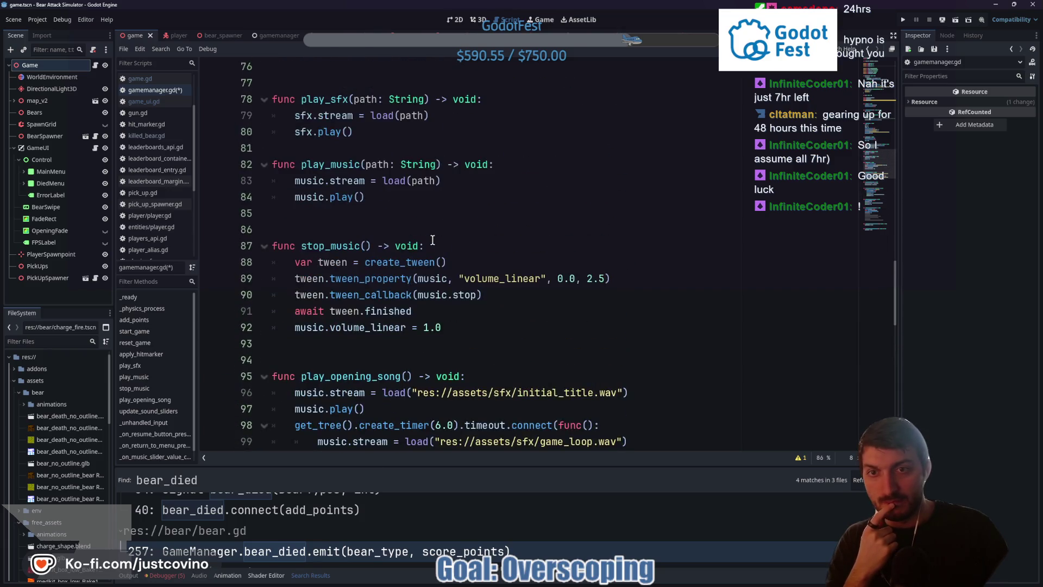
pyautogui.scroll(6, 433, 239)
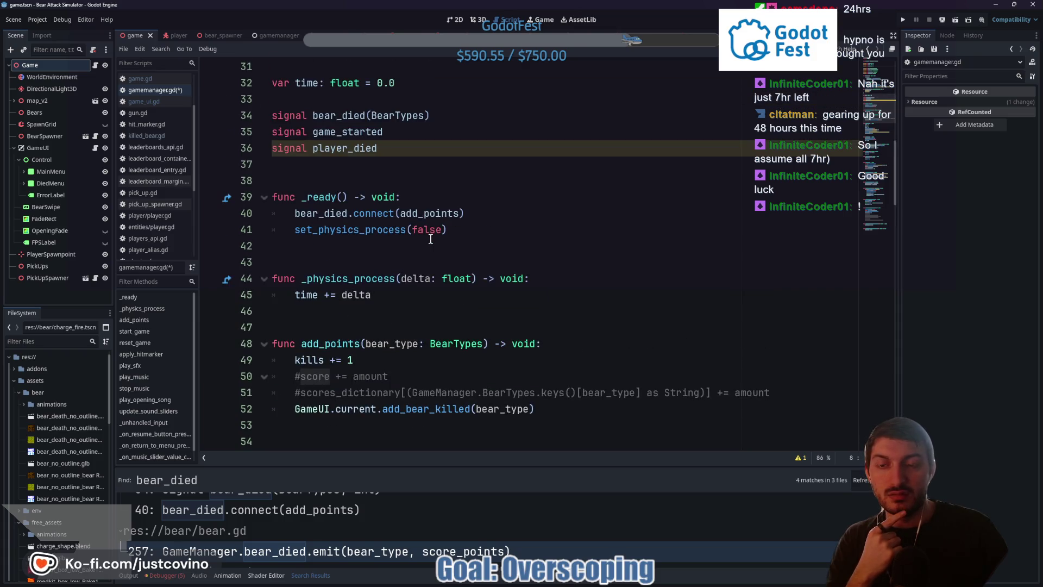
pyautogui.scroll(4, 430, 239)
pyautogui.scroll(6, 429, 238)
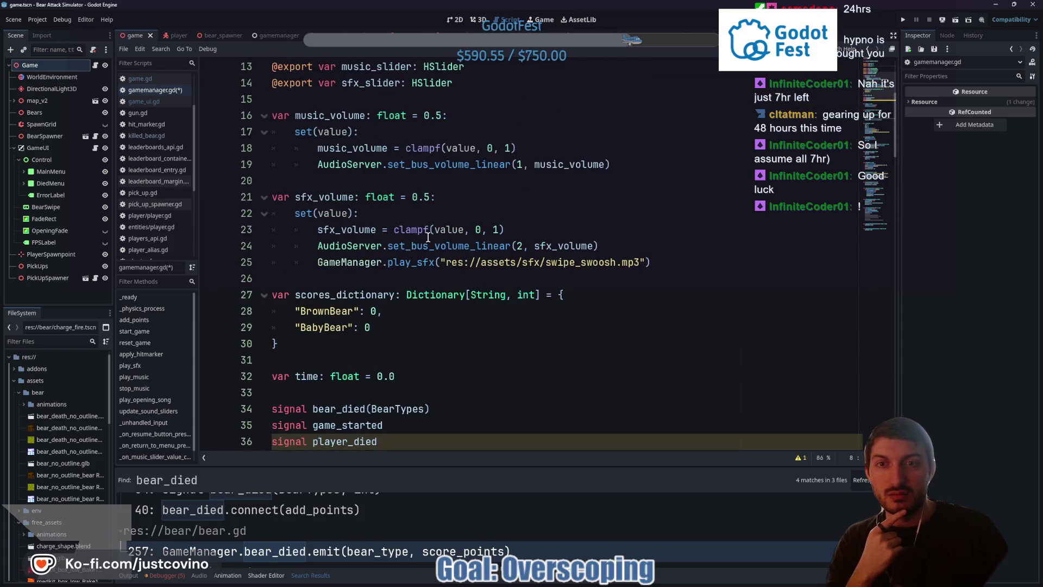
pyautogui.click(381, 148)
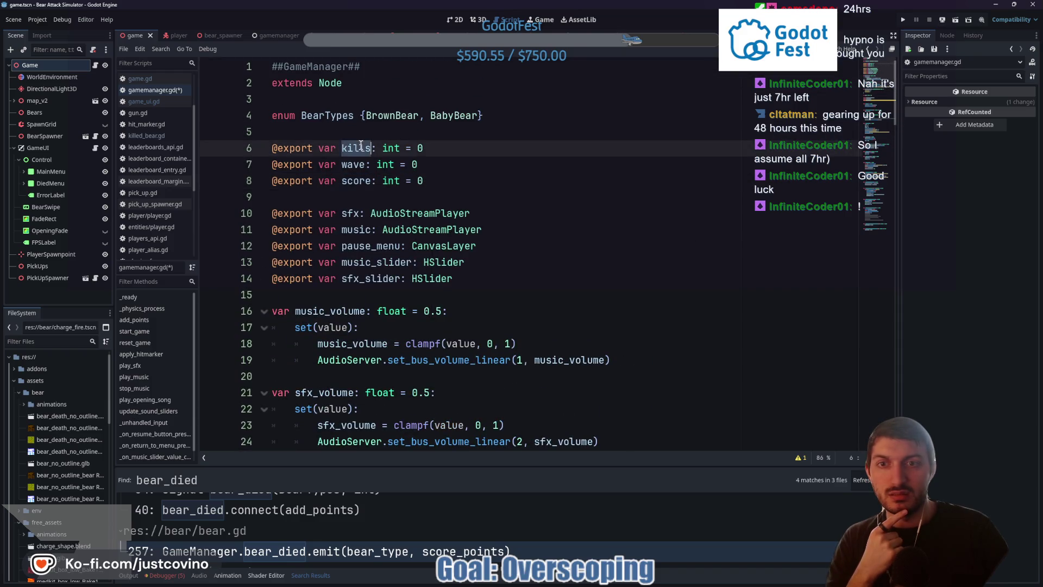
pyautogui.scroll(-4, 434, 244)
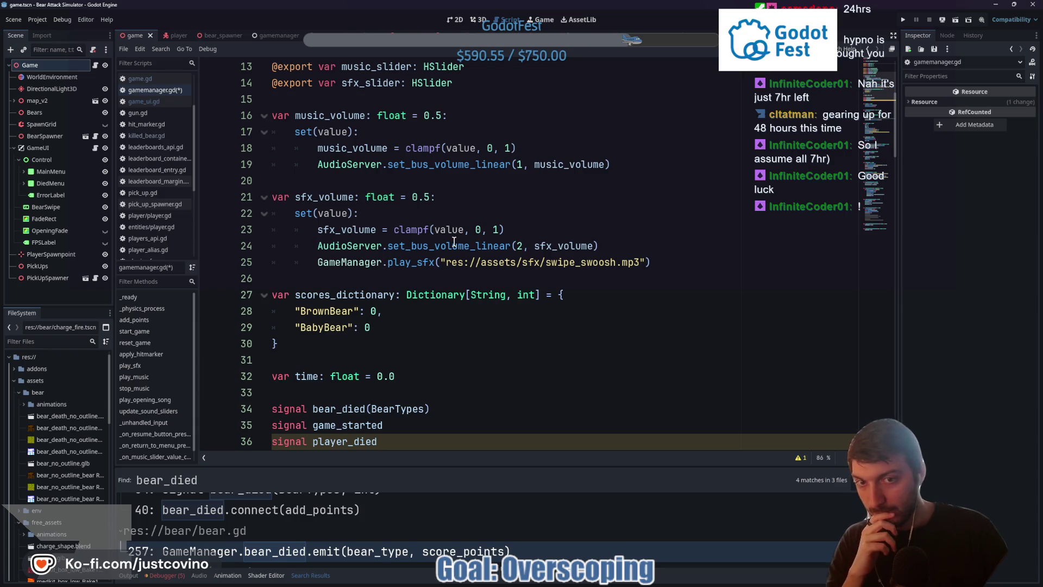
pyautogui.scroll(-4, 441, 242)
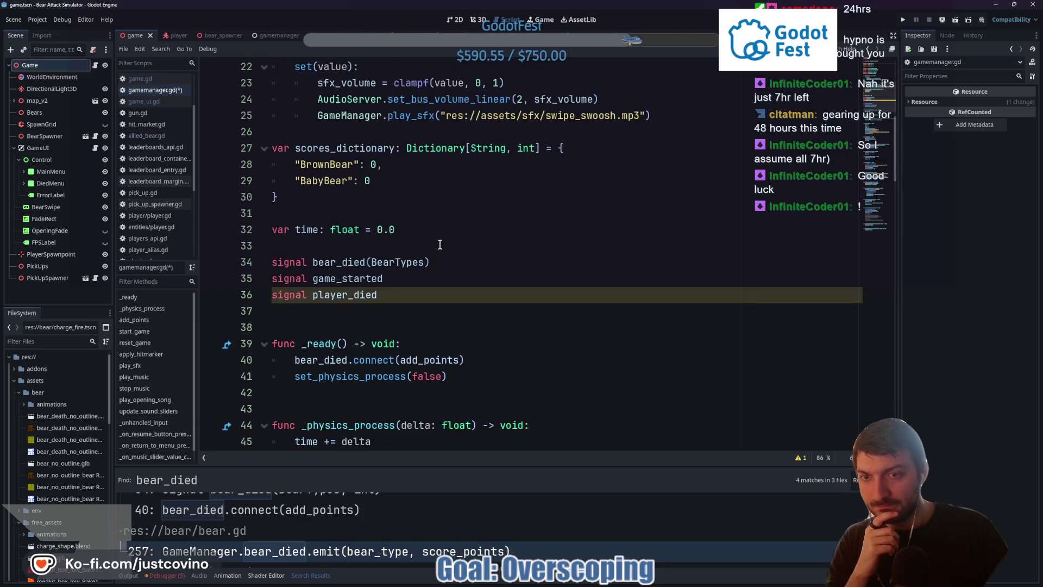
pyautogui.scroll(-1, 440, 245)
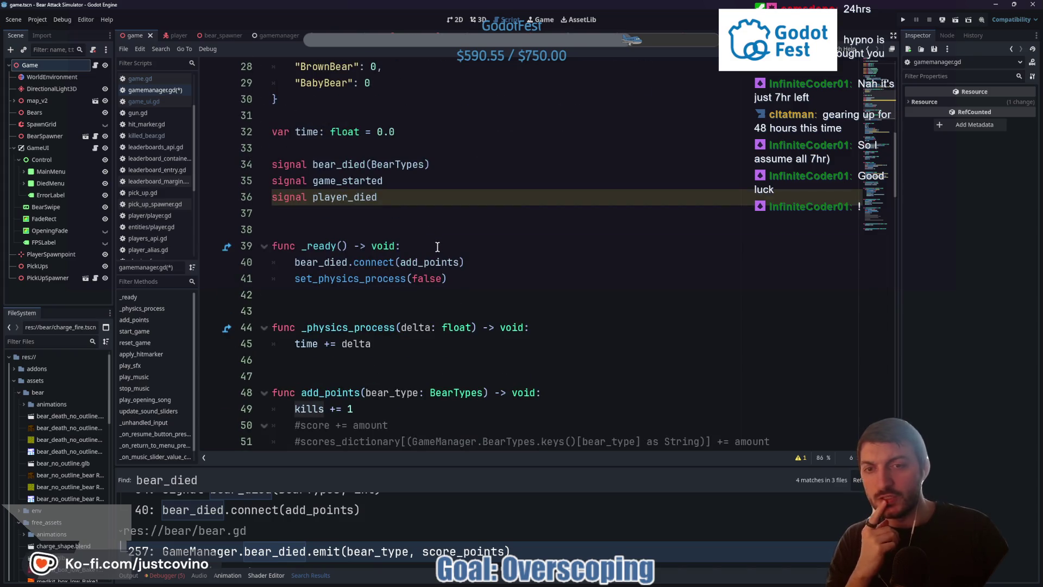
pyautogui.scroll(-3, 446, 263)
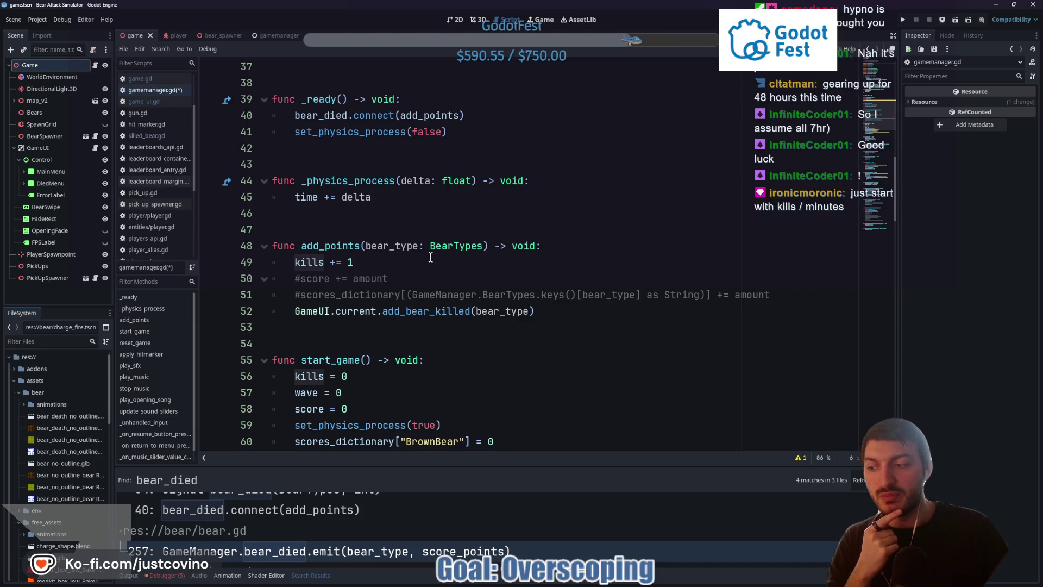
# Below the time-tracking function, add func calculate_score() -> float: with a body starting 'return kills'
pyautogui.click(372, 225)
pyautogui.press('Return')
pyautogui.press('Return')
pyautogui.press('Return')
pyautogui.press('Up')
pyautogui.press('Up')
pyautogui.write('func calc')
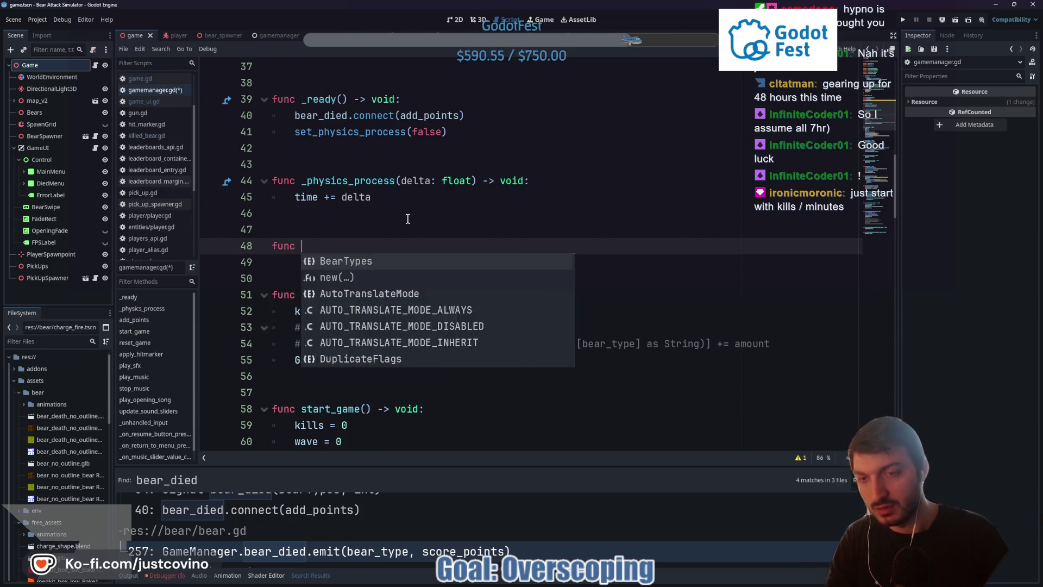
pyautogui.write('ulate_score')
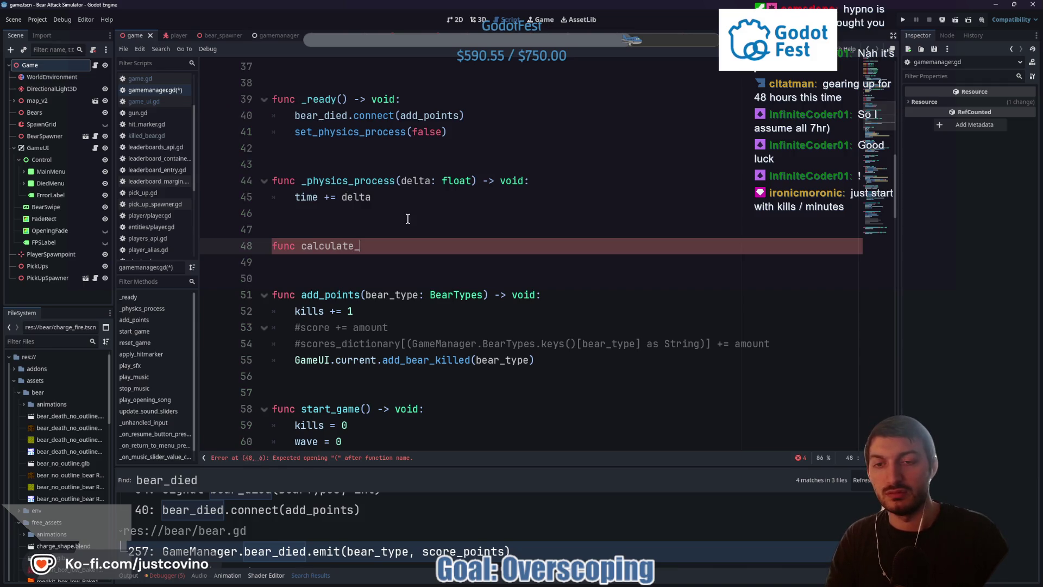
pyautogui.write('() -> vo')
pyautogui.press('BackSpace')
pyautogui.press('BackSpace')
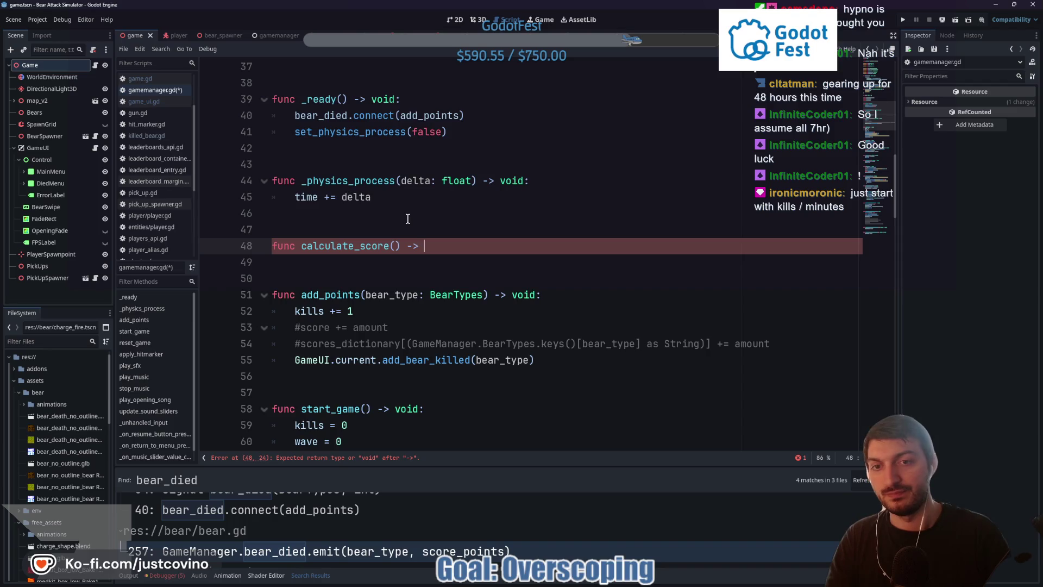
pyautogui.write('float:')
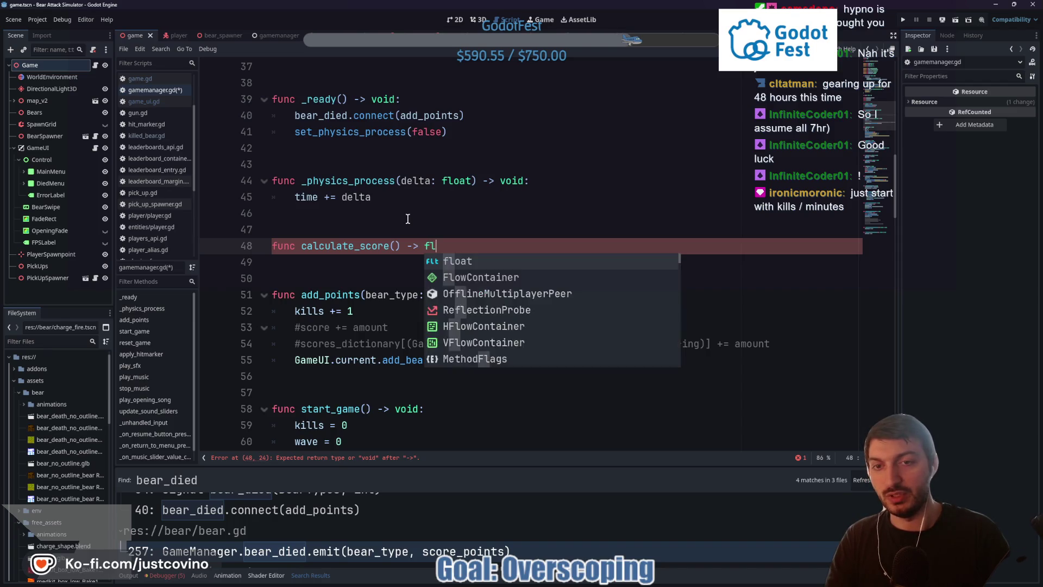
pyautogui.press('Return')
pyautogui.write('return ')
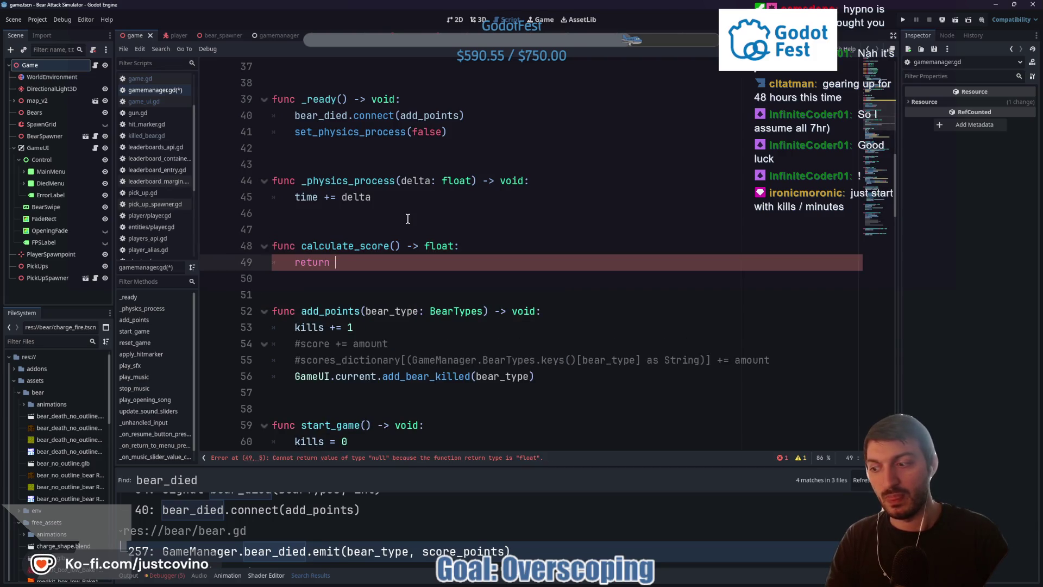
pyautogui.write('kills.')
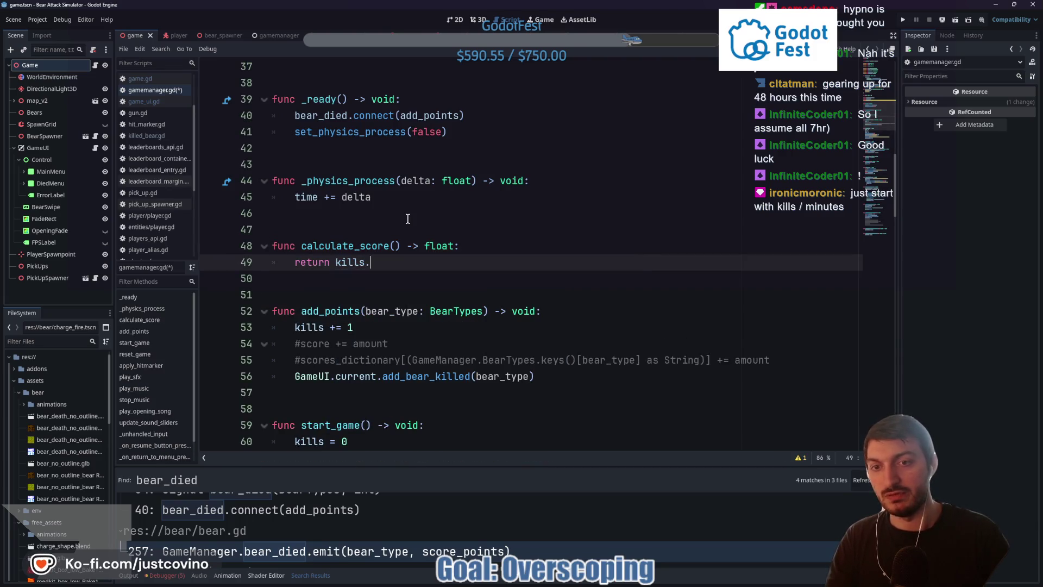
pyautogui.press('BackSpace')
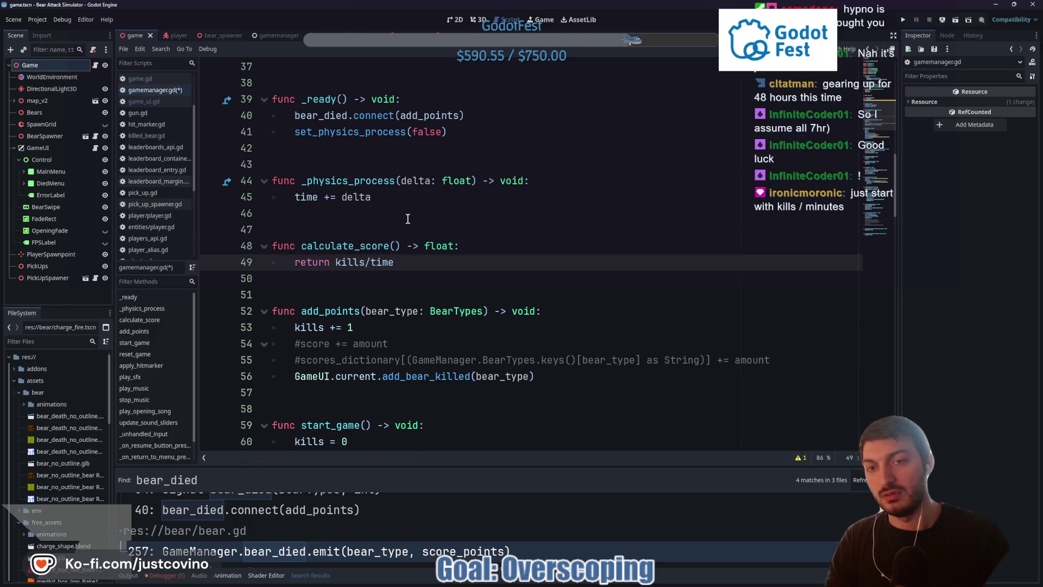
# Make calculate_score return kills / time, dropping the trial (time % 60) divisor, and save
pyautogui.click(365, 262)
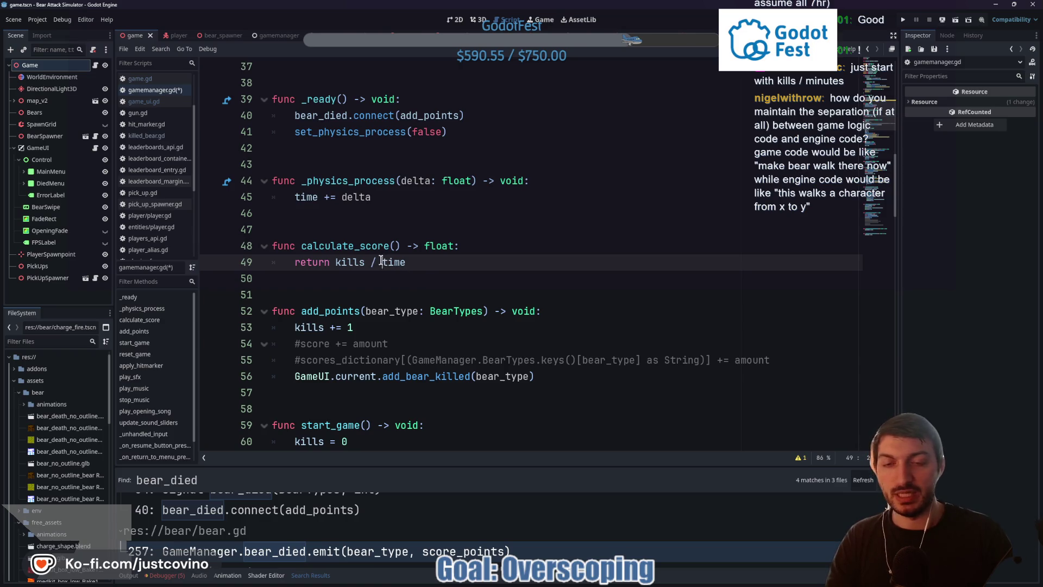
pyautogui.moveTo(381, 261); pyautogui.dragTo(418, 262)
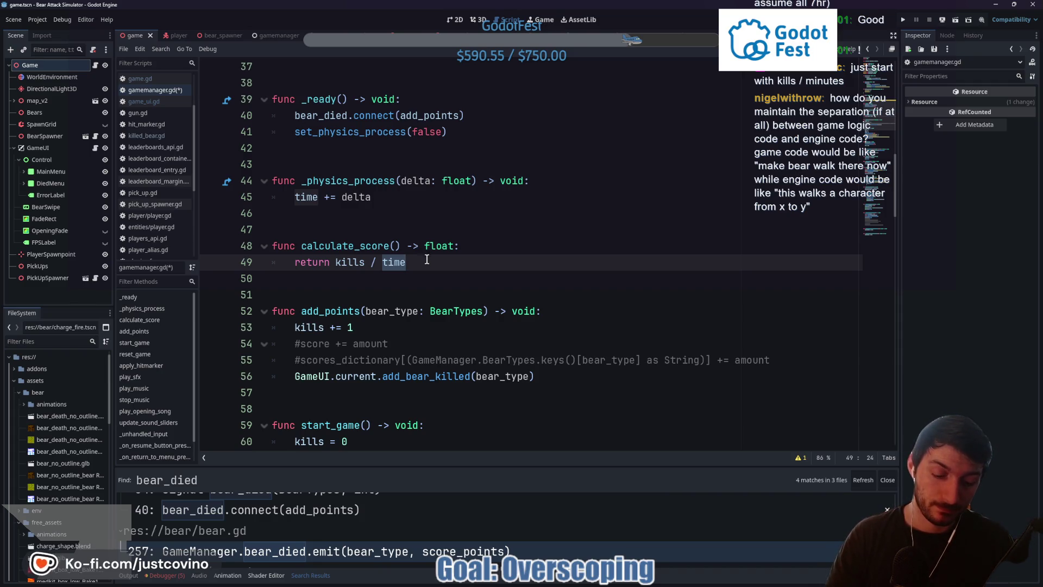
pyautogui.write('(time')
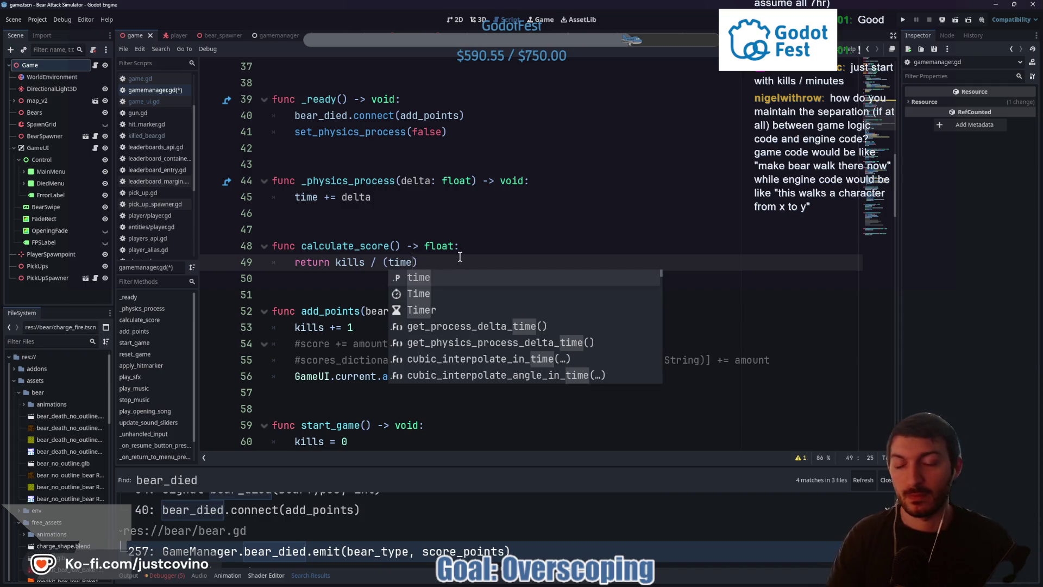
pyautogui.write(' % 6')
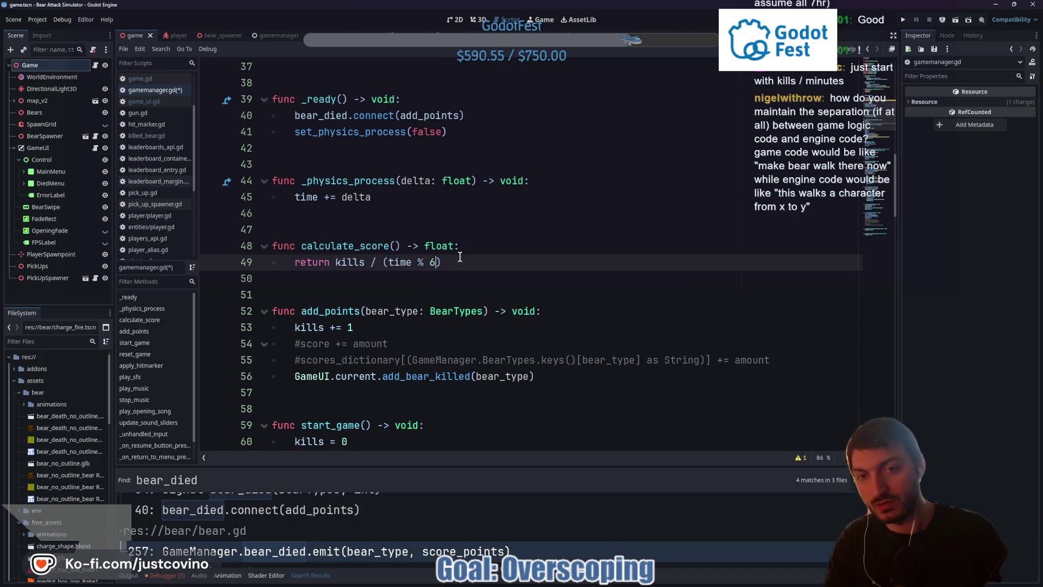
pyautogui.write('0')
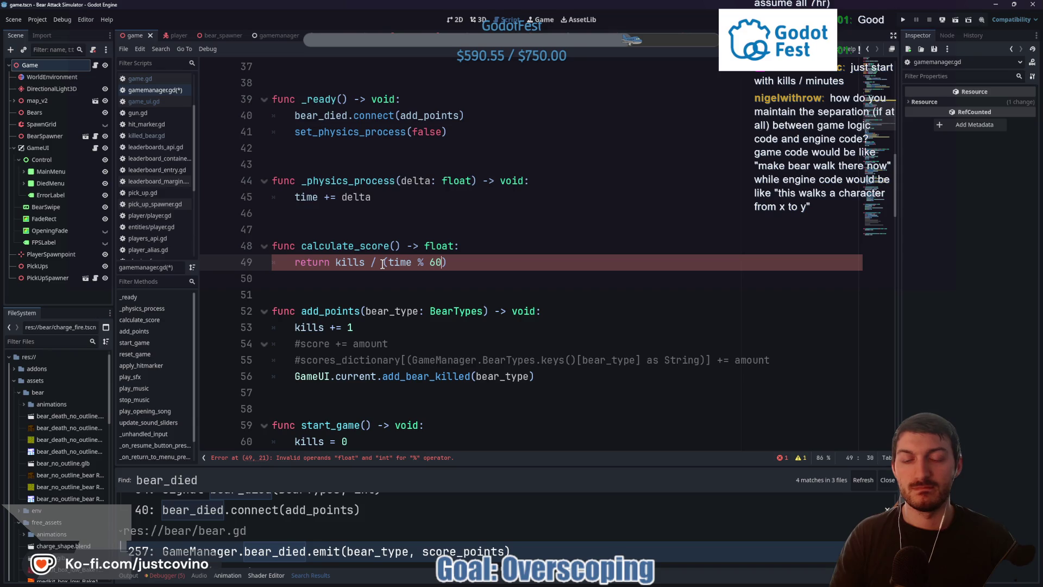
pyautogui.write('f')
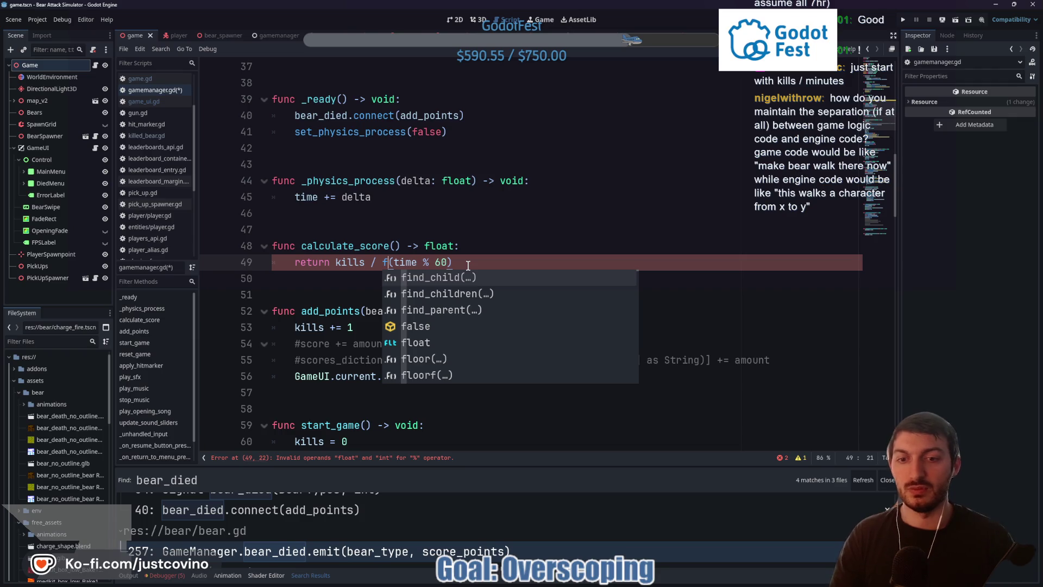
pyautogui.write('loat')
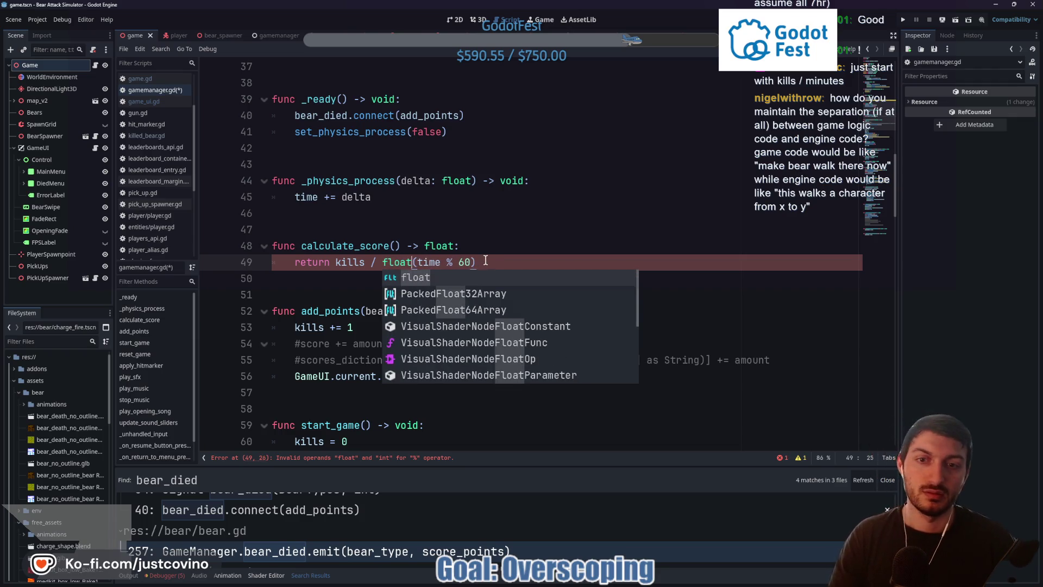
pyautogui.press('BackSpace')
pyautogui.press('BackSpace')
pyautogui.press('BackSpace')
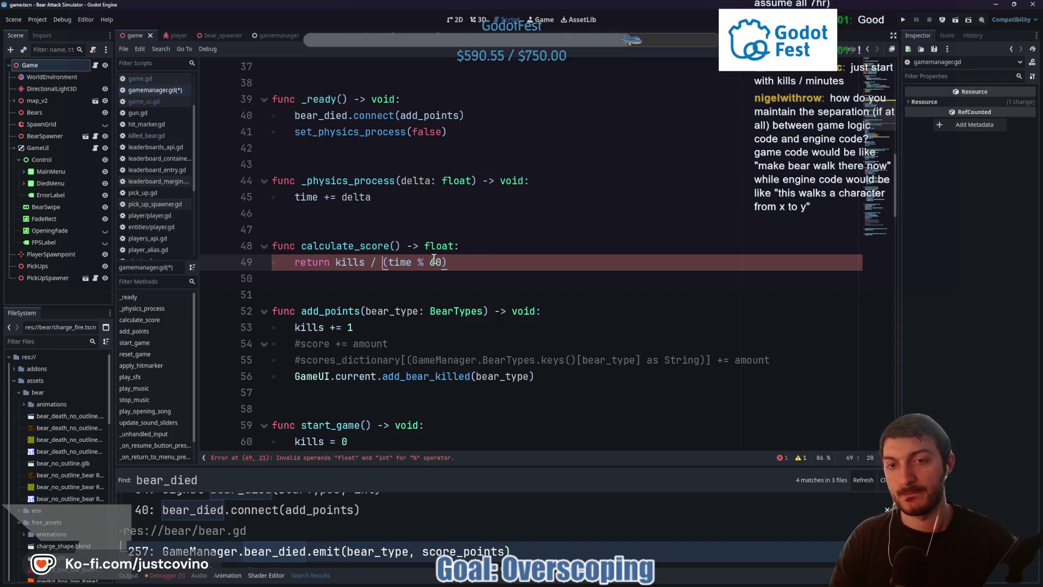
pyautogui.moveTo(452, 262); pyautogui.dragTo(381, 261)
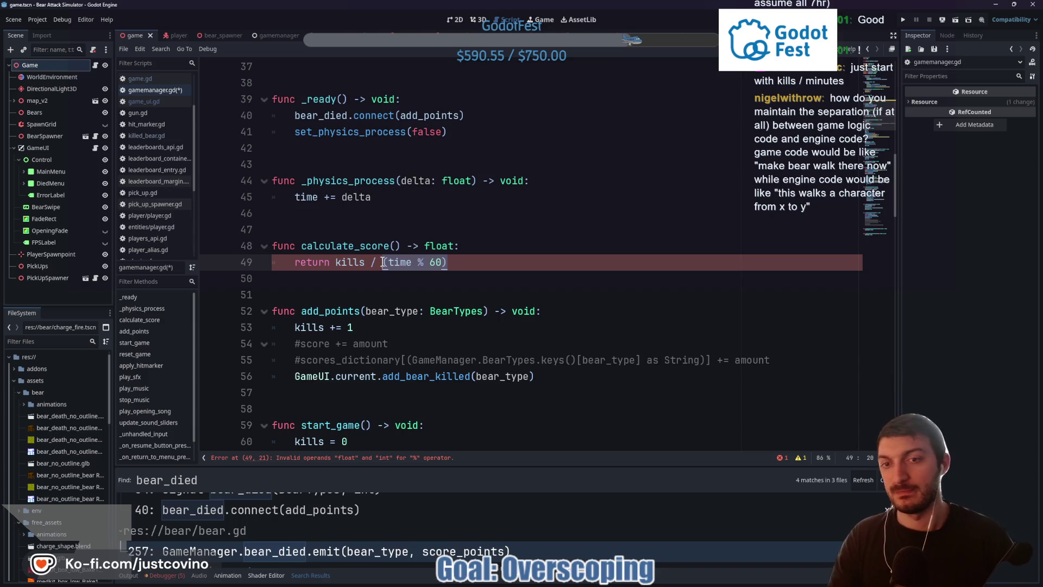
pyautogui.write('time')
pyautogui.press('Escape')
pyautogui.hotkey('ctrl', 's')
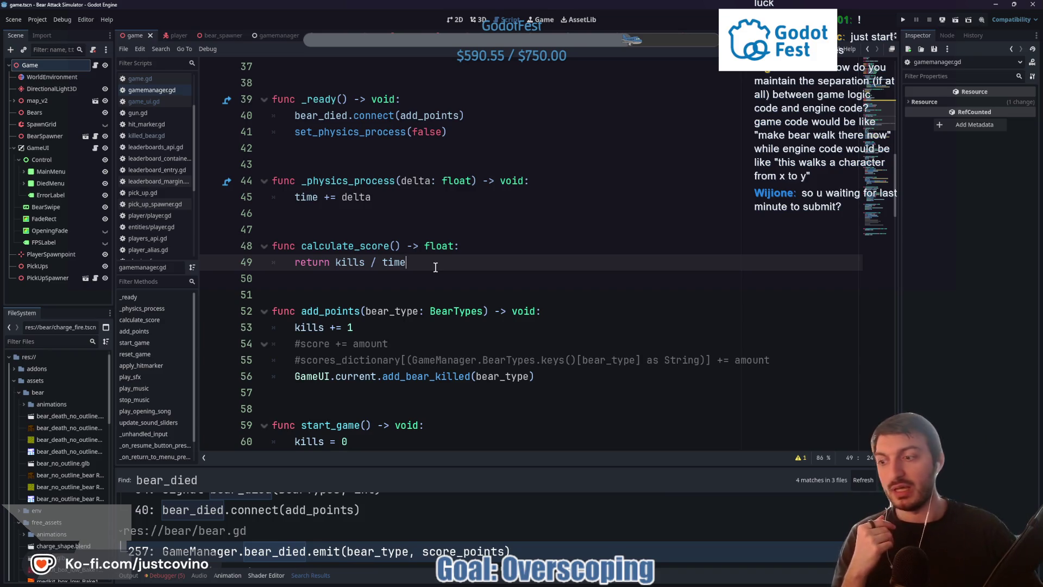
pyautogui.rightClick(471, 275)
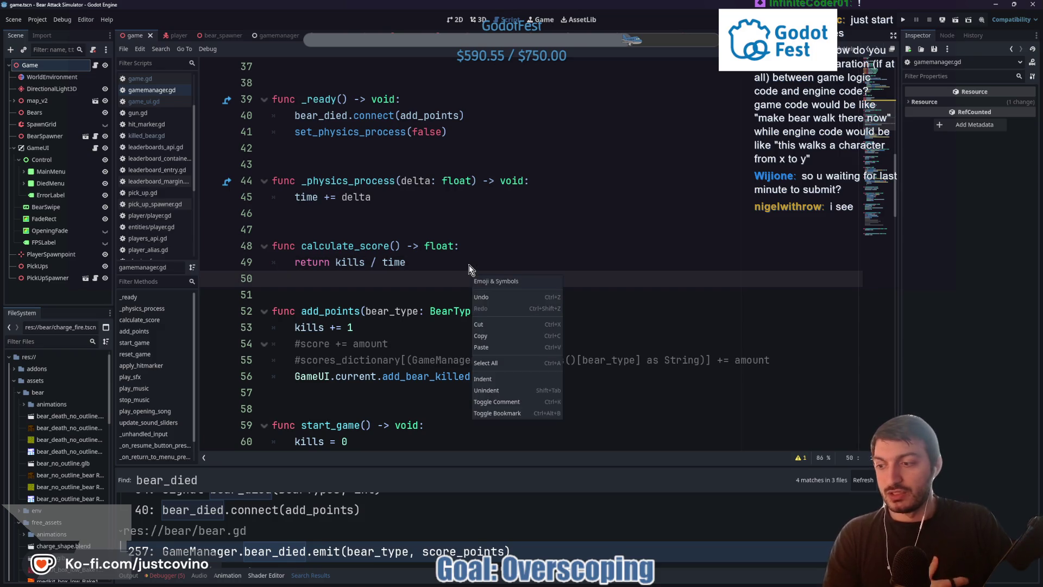
# Rename calculate_score to get_calculated_score and save gamemanager.gd
pyautogui.click(429, 261)
pyautogui.doubleClick(349, 245)
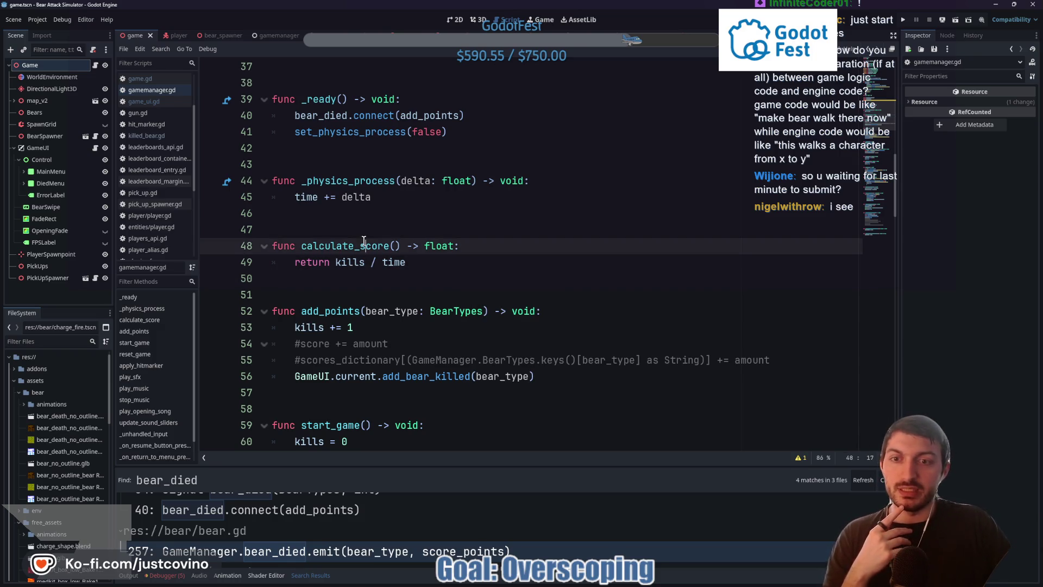
pyautogui.press('Left')
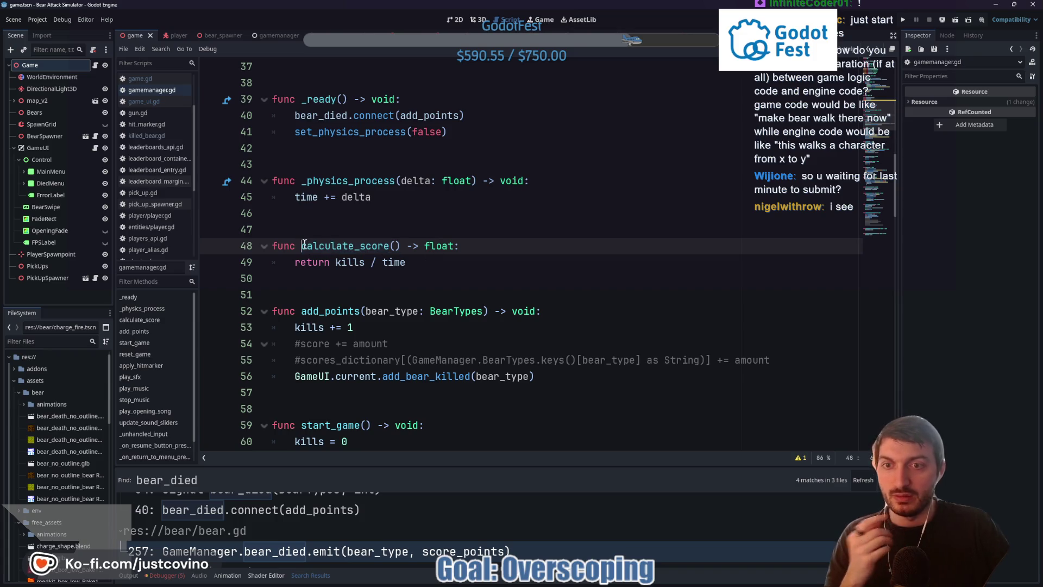
pyautogui.write('get_')
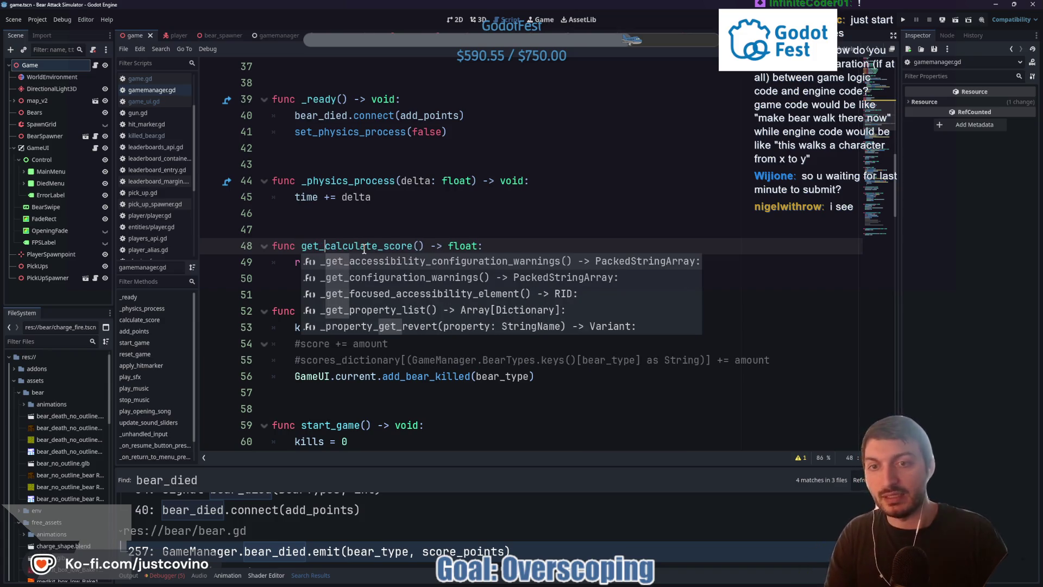
pyautogui.click(379, 245)
pyautogui.write('d')
pyautogui.click(462, 273)
pyautogui.hotkey('ctrl', 's')
# Select the function, then cycle through the gamemanager and player tabs back to the game scene
pyautogui.hotkey('shift', 'Up')
pyautogui.hotkey('shift', 'Up')
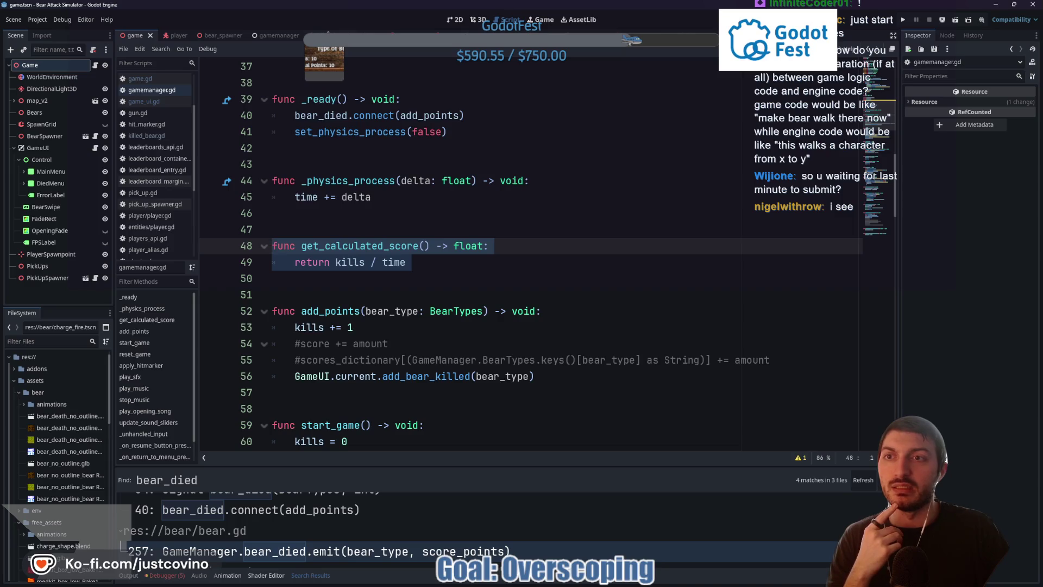
pyautogui.click(270, 35)
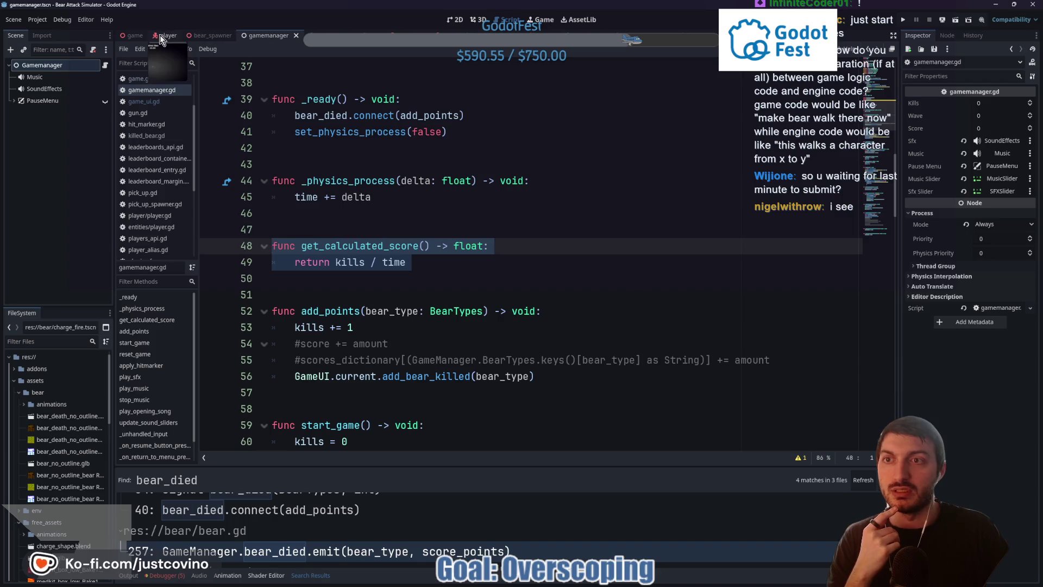
pyautogui.click(159, 34)
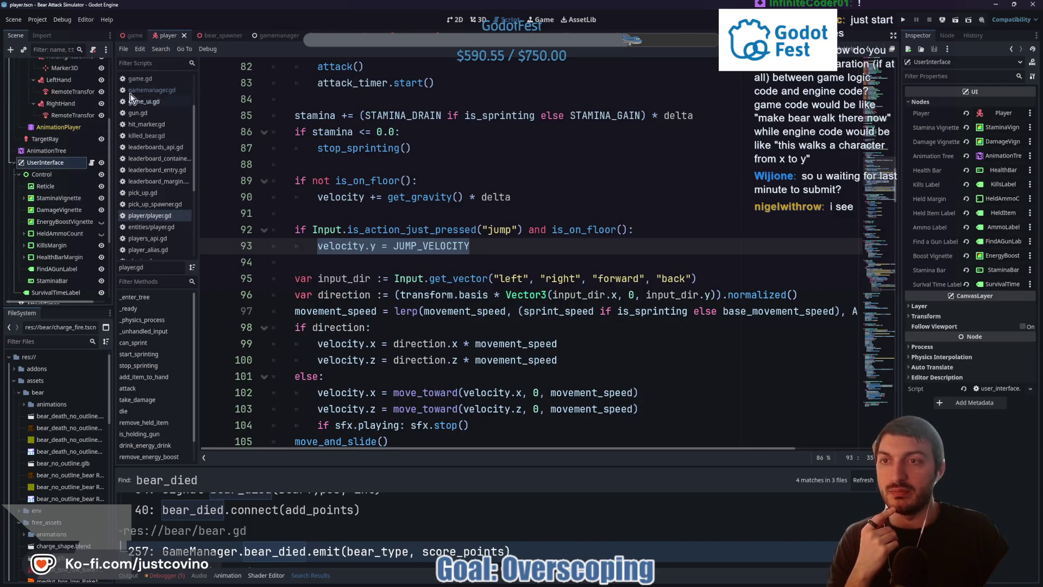
pyautogui.click(132, 35)
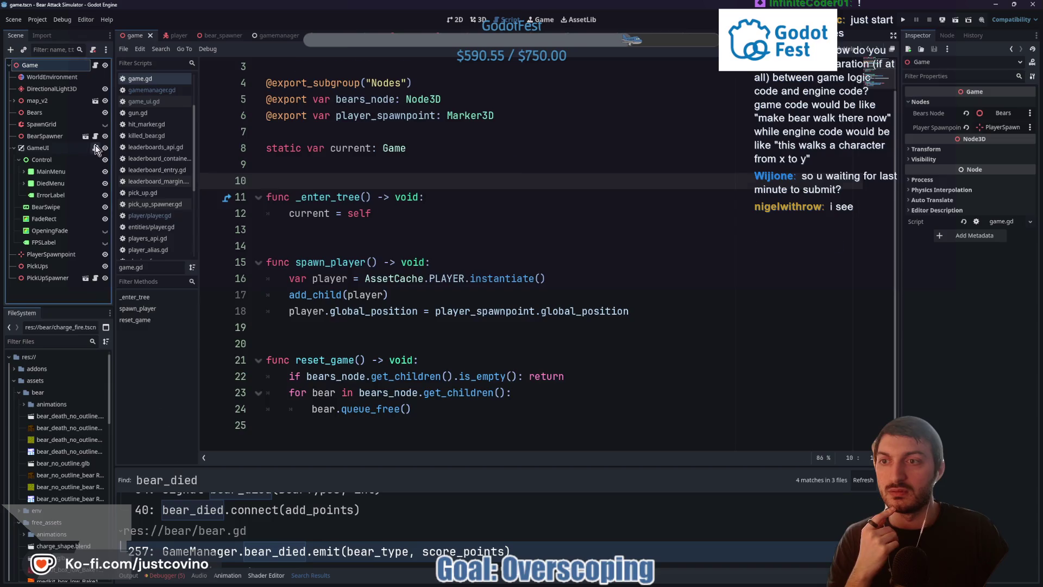
# In game_ui.gd, replace the death screen's GameManager.score with GameManager.get_calculated_score() and save
pyautogui.click(96, 146)
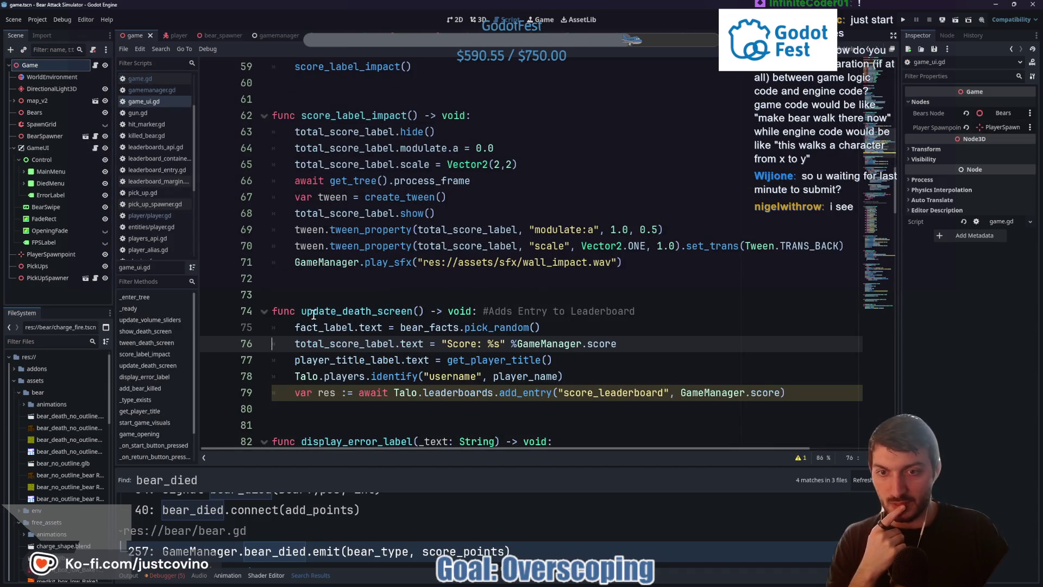
pyautogui.moveTo(620, 344); pyautogui.dragTo(517, 342)
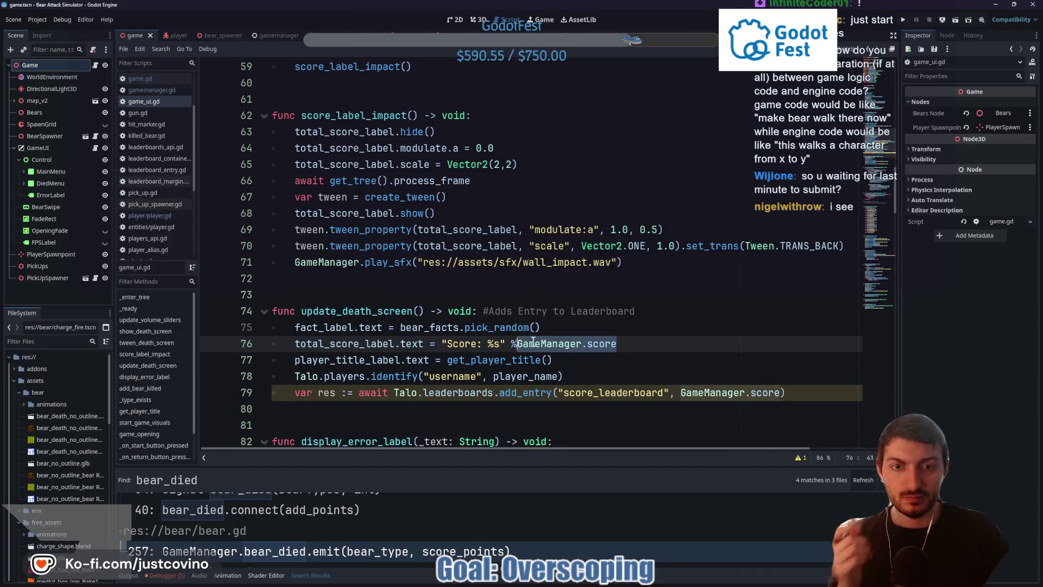
pyautogui.write('Game')
pyautogui.press('Return')
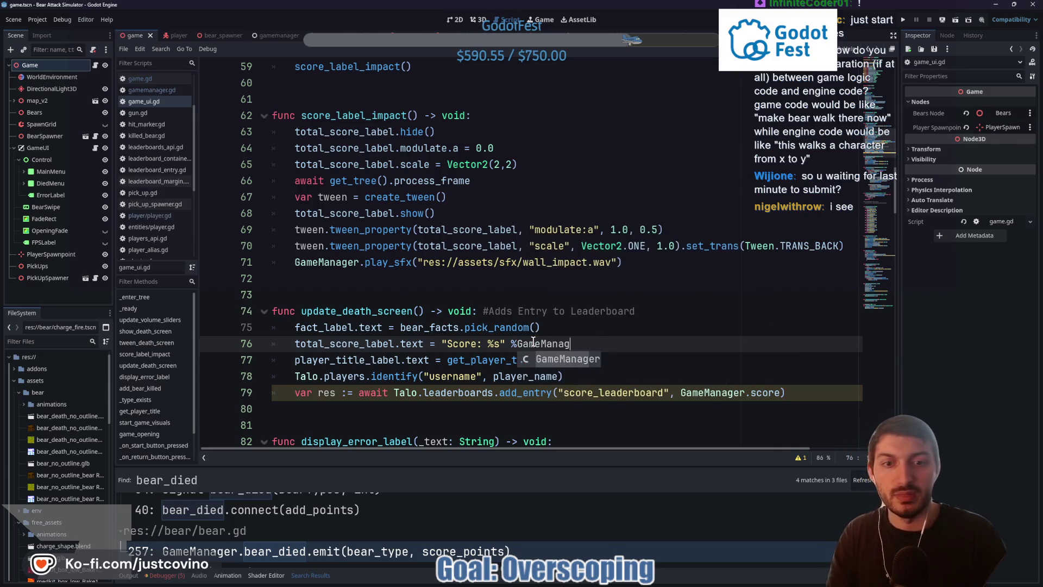
pyautogui.write('.get')
pyautogui.press('Return')
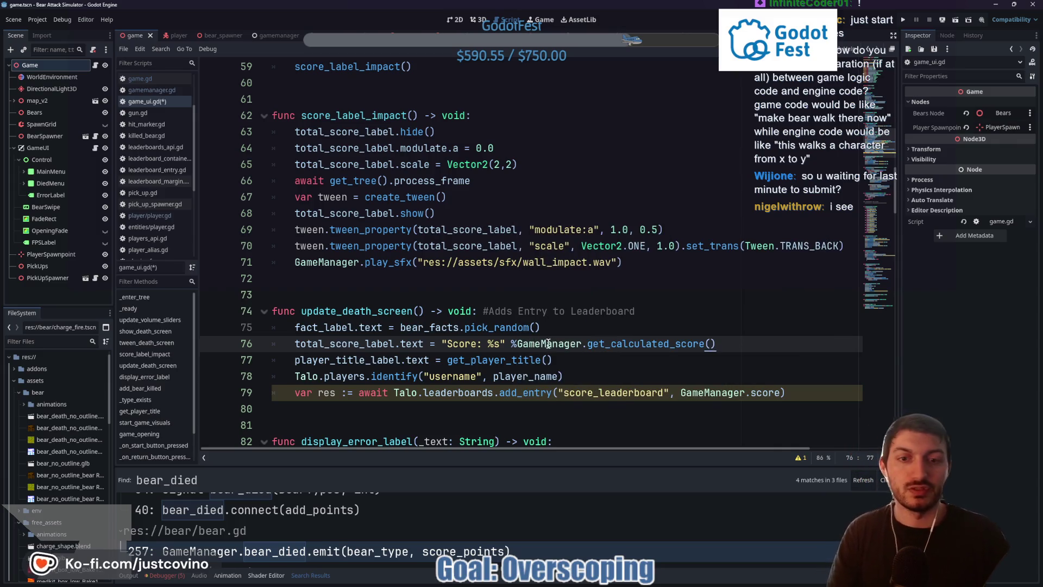
pyautogui.hotkey('ctrl', 's')
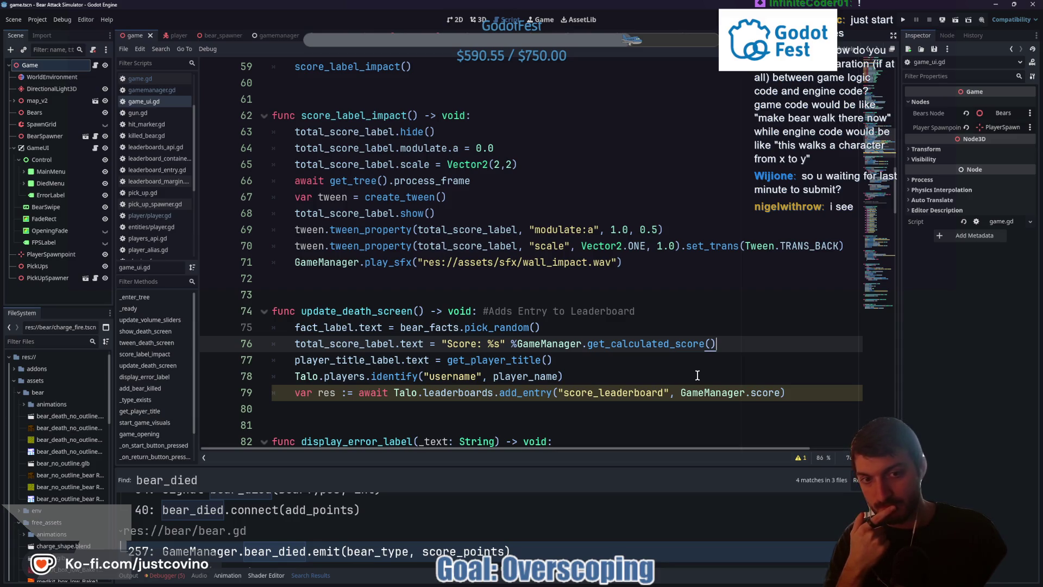
# Start replacing the leaderboard entry's score argument with get_calculated_score
pyautogui.moveTo(785, 392)
pyautogui.mouseDown()
pyautogui.moveTo(691, 393)
pyautogui.moveTo(750, 391)
pyautogui.mouseUp()
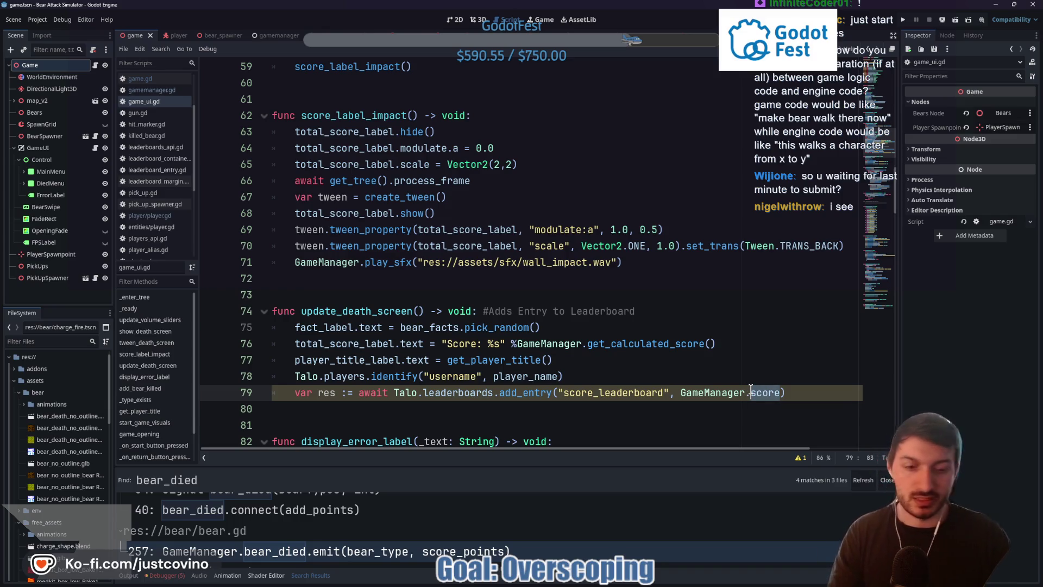
pyautogui.write('get_')
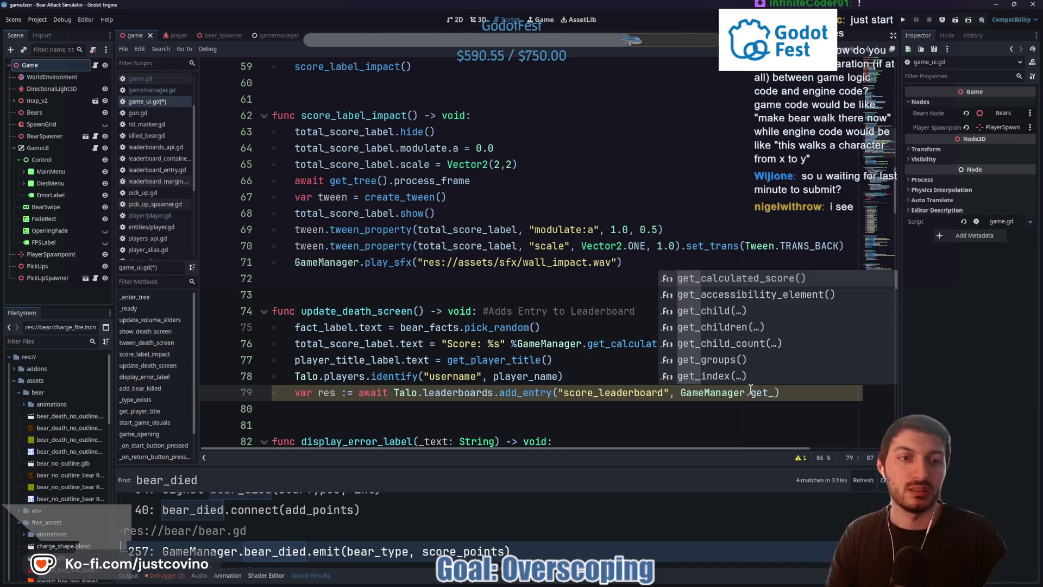
pyautogui.press('Return')
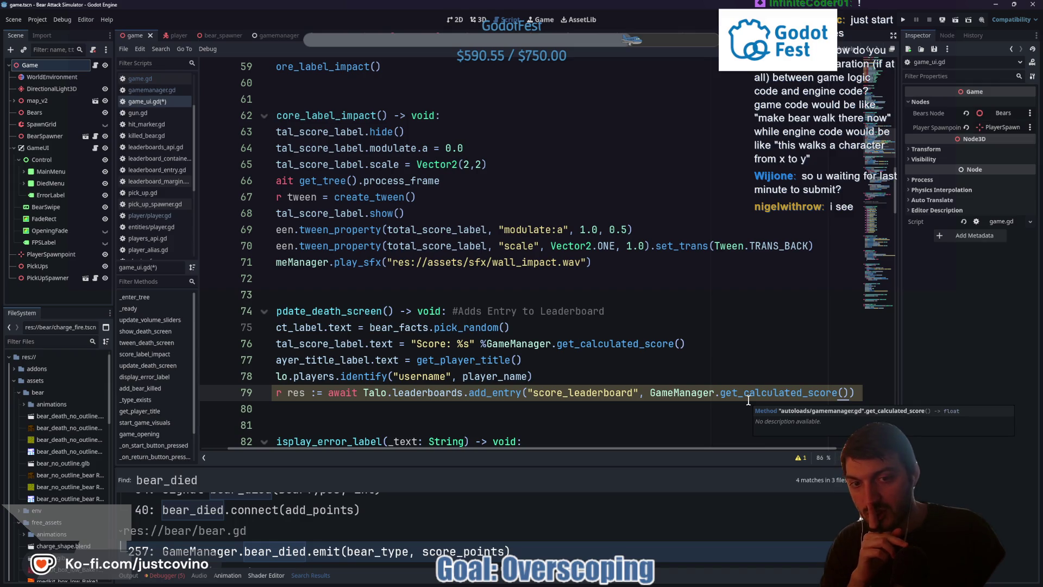
# Open gamemanager.gd in the gamemanager scene and select the get_ prefix of get_calculated_score
pyautogui.keyDown('ctrl'); pyautogui.click(520, 345); pyautogui.keyUp('ctrl')
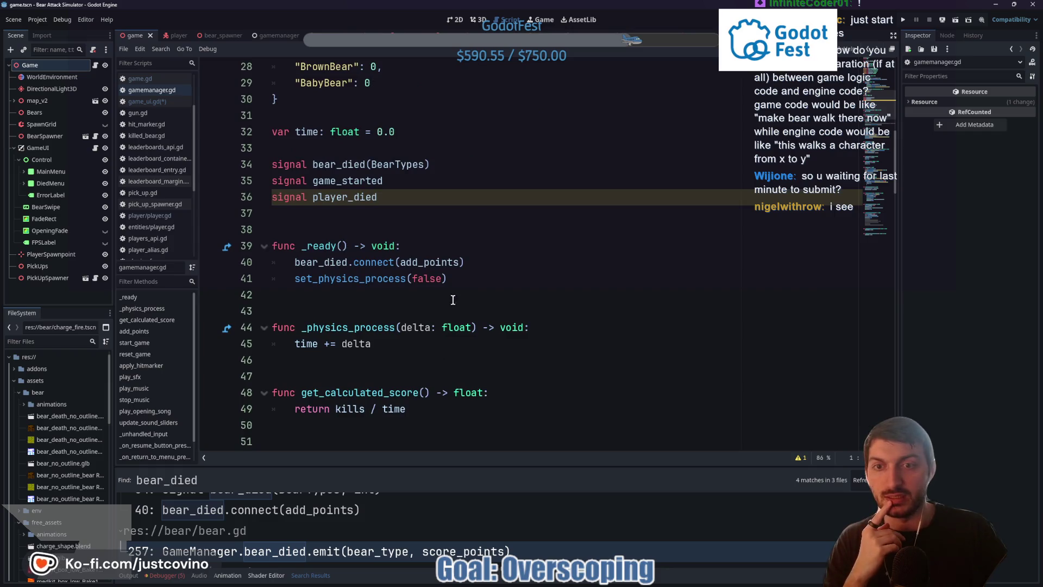
pyautogui.scroll(-2, 469, 271)
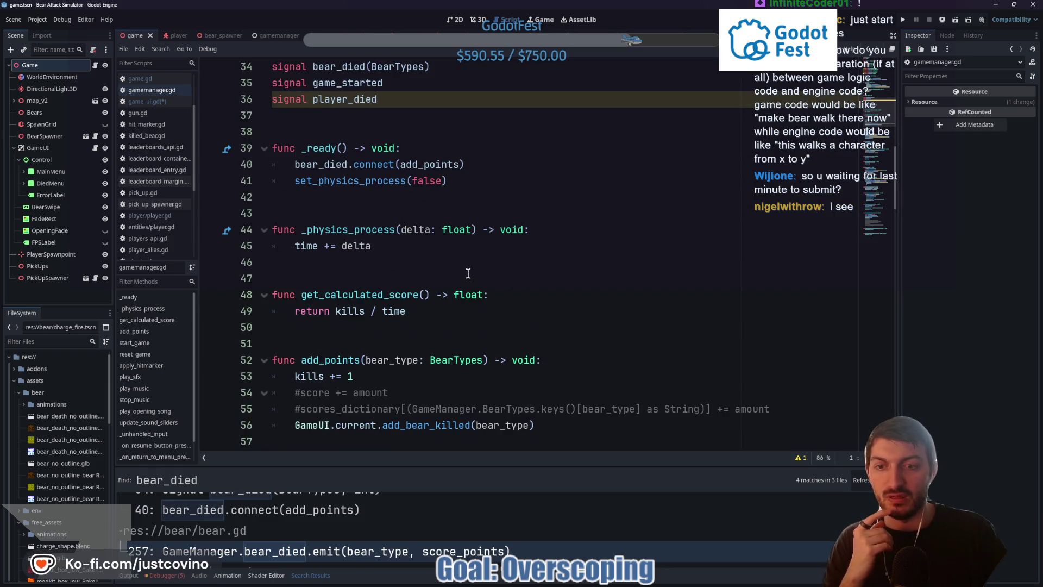
pyautogui.scroll(-6, 465, 270)
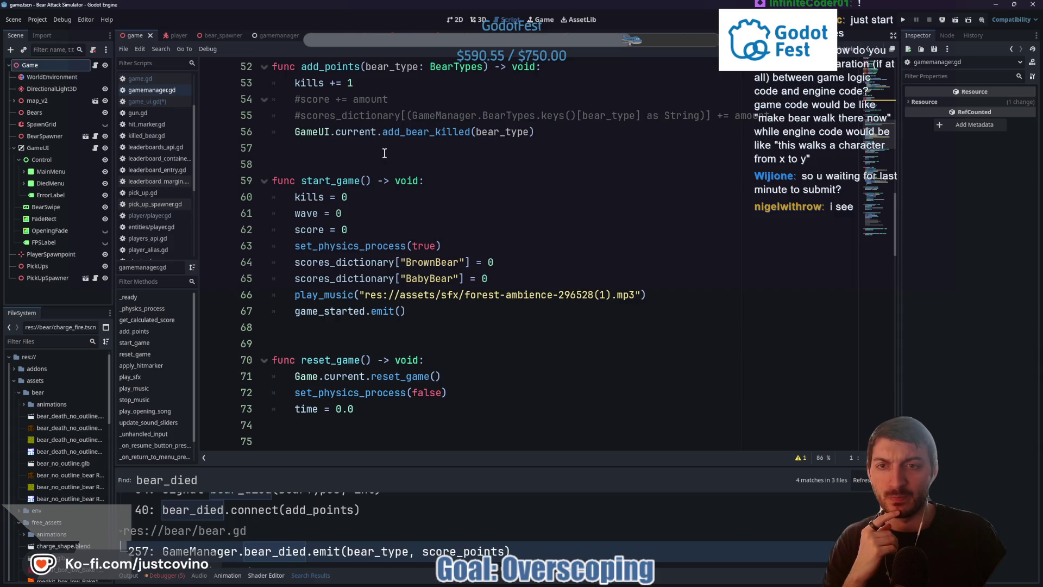
pyautogui.scroll(-5, 400, 257)
pyautogui.scroll(-6, 400, 257)
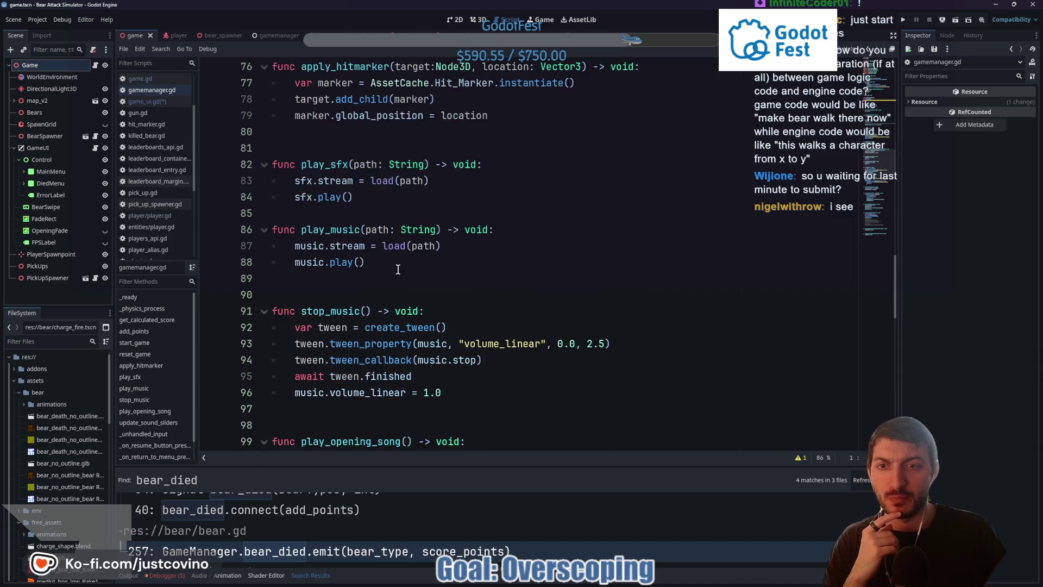
pyautogui.scroll(20, 398, 270)
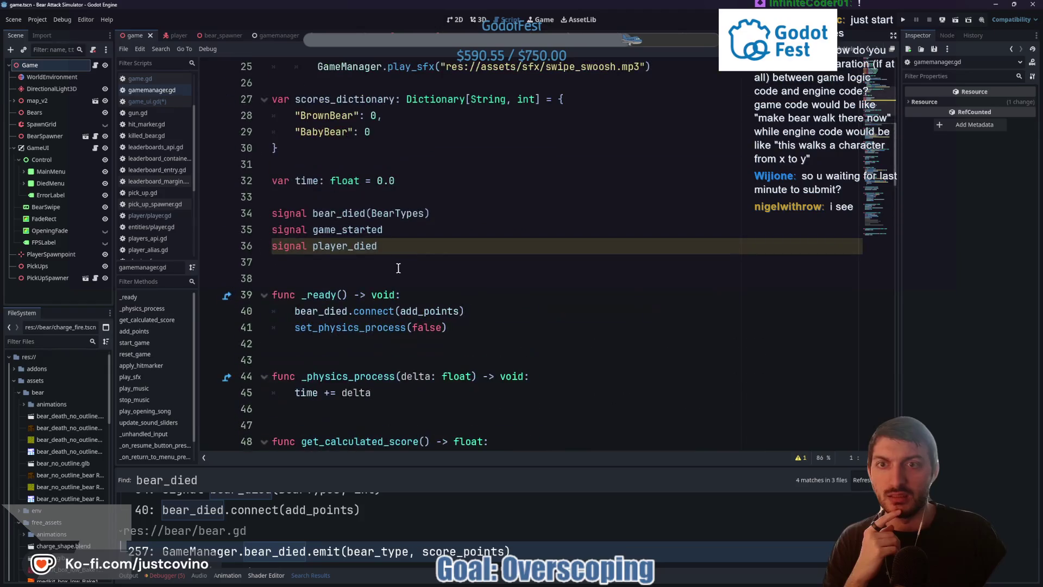
pyautogui.scroll(8, 389, 269)
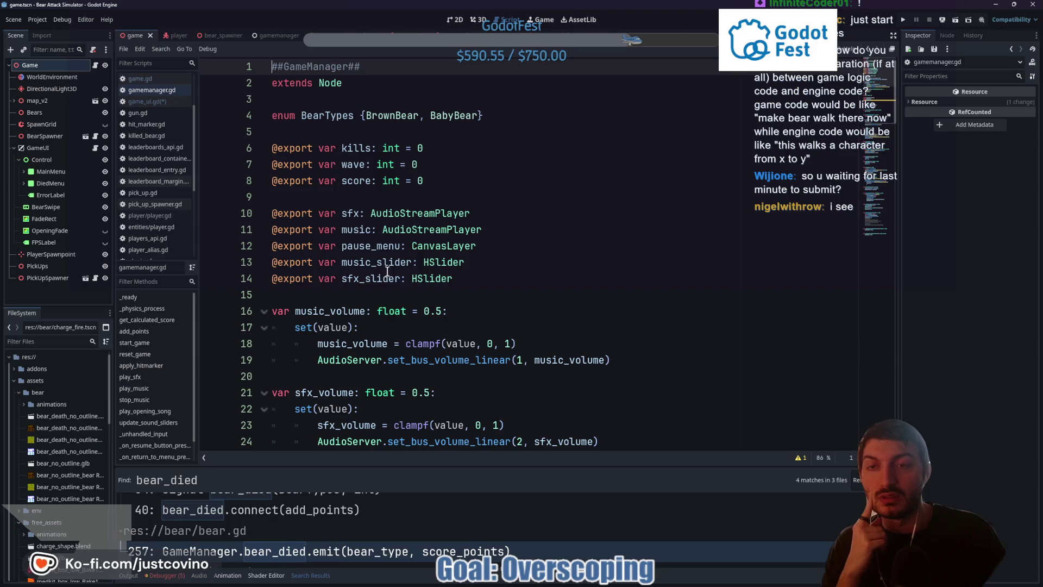
pyautogui.click(267, 36)
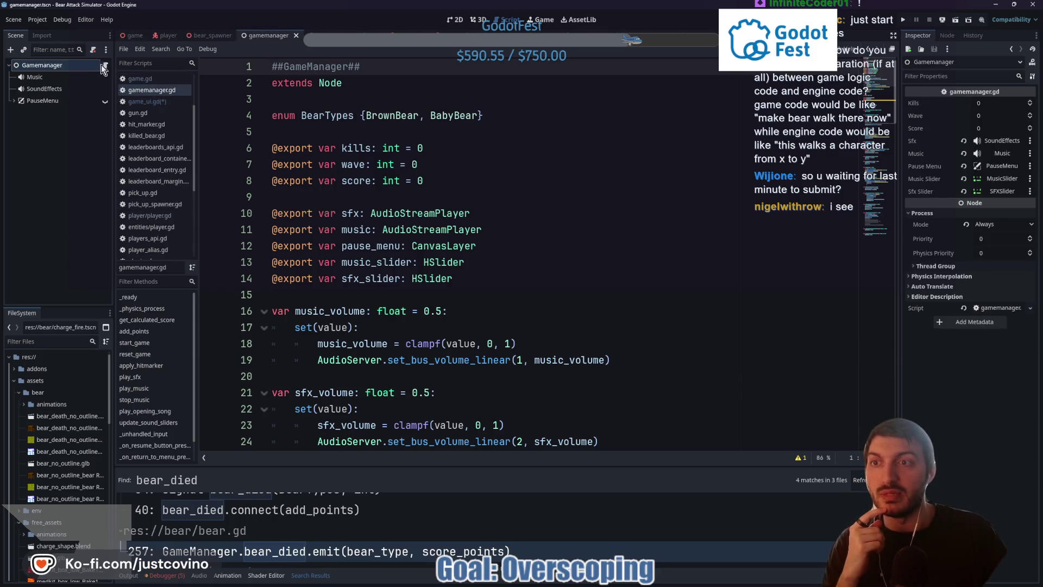
pyautogui.scroll(-7, 435, 217)
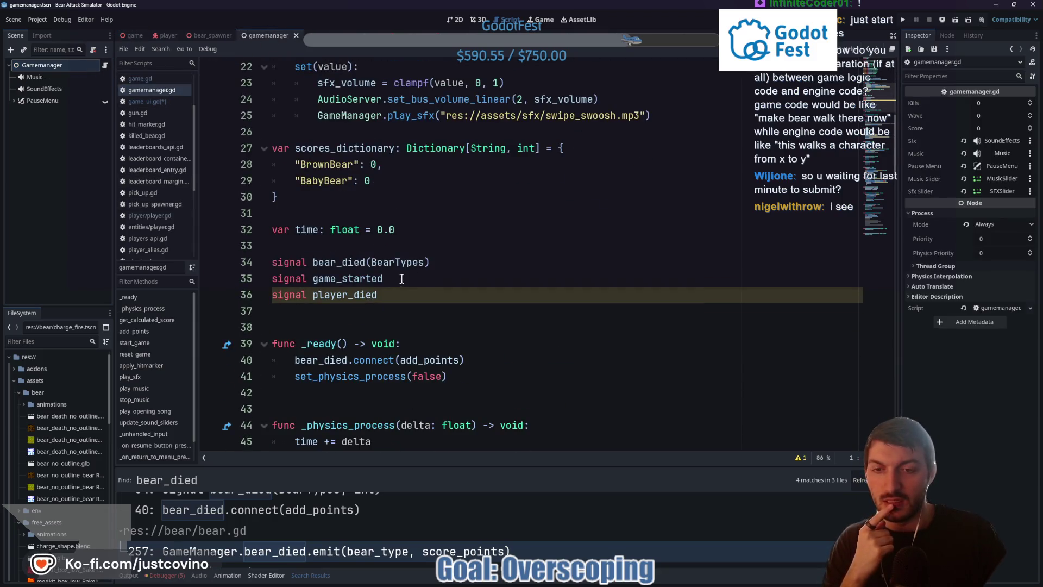
pyautogui.scroll(-4, 402, 278)
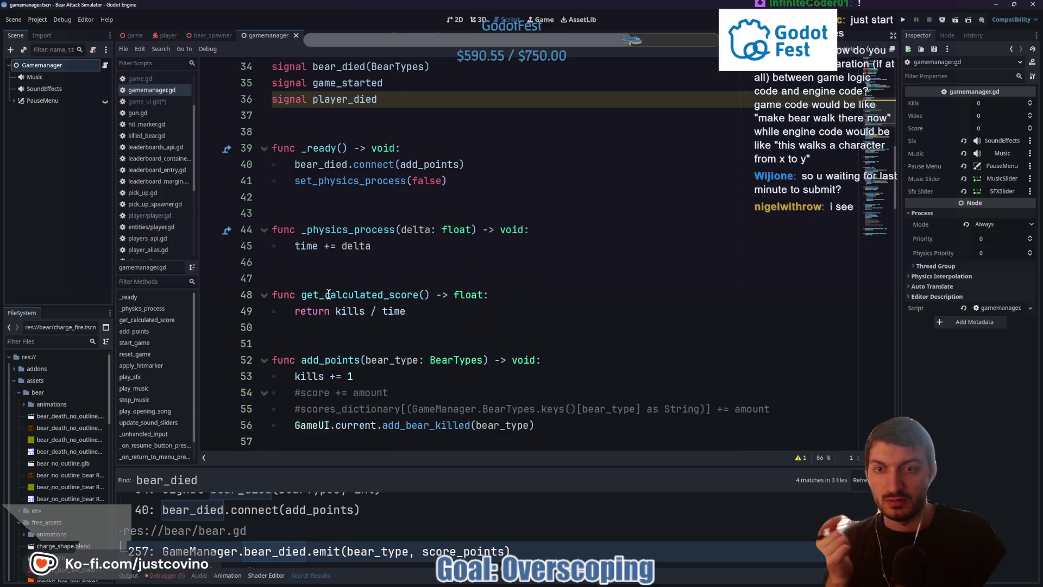
pyautogui.moveTo(325, 294); pyautogui.dragTo(302, 294)
# Rename it to calculate_score() -> void, assign score = kills / time instead of returning, and save
pyautogui.press('BackSpace')
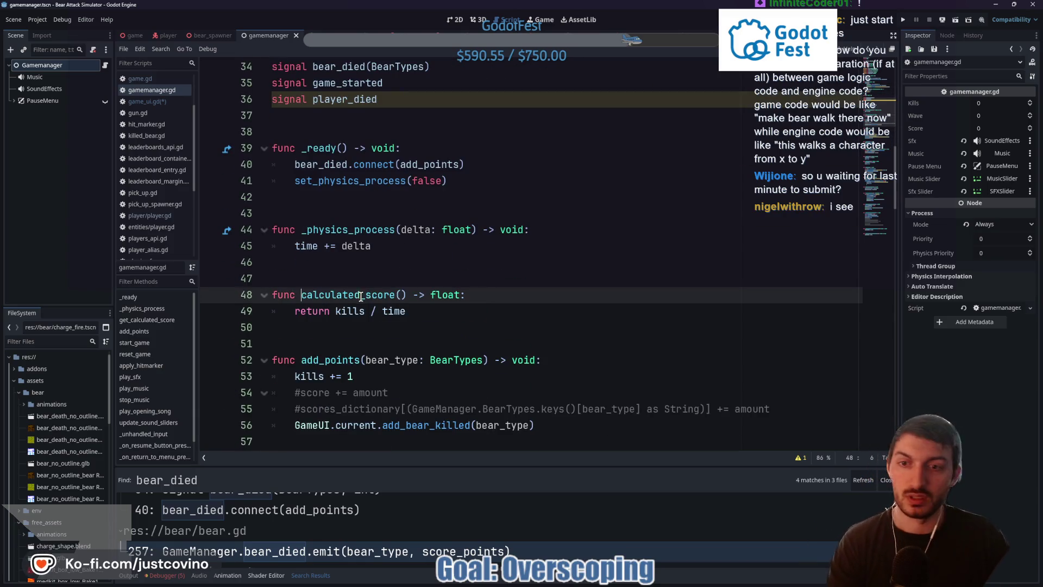
pyautogui.click(361, 295)
pyautogui.press('BackSpace')
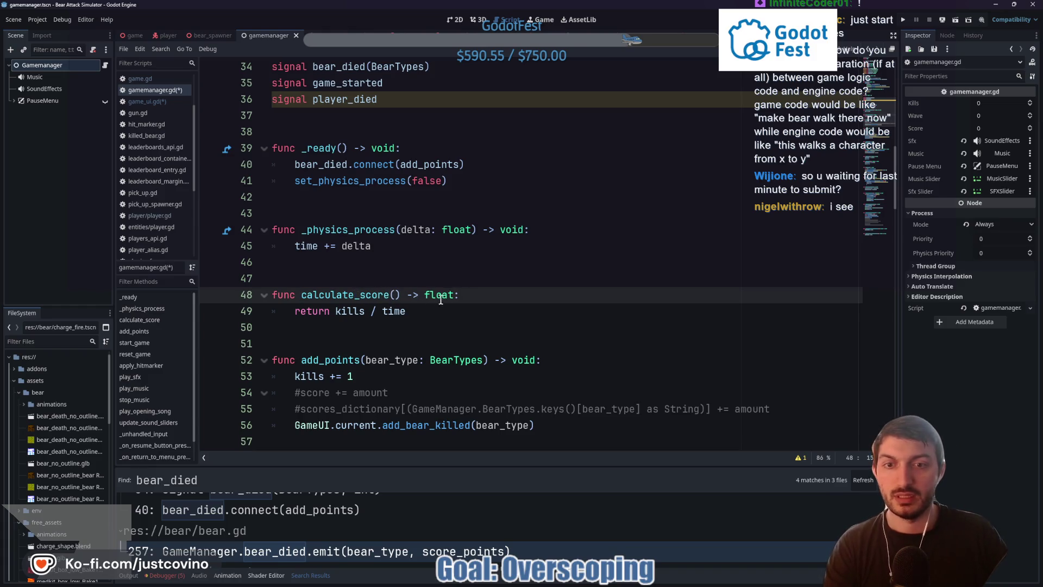
pyautogui.click(425, 295)
pyautogui.doubleClick(425, 295)
pyautogui.write('void')
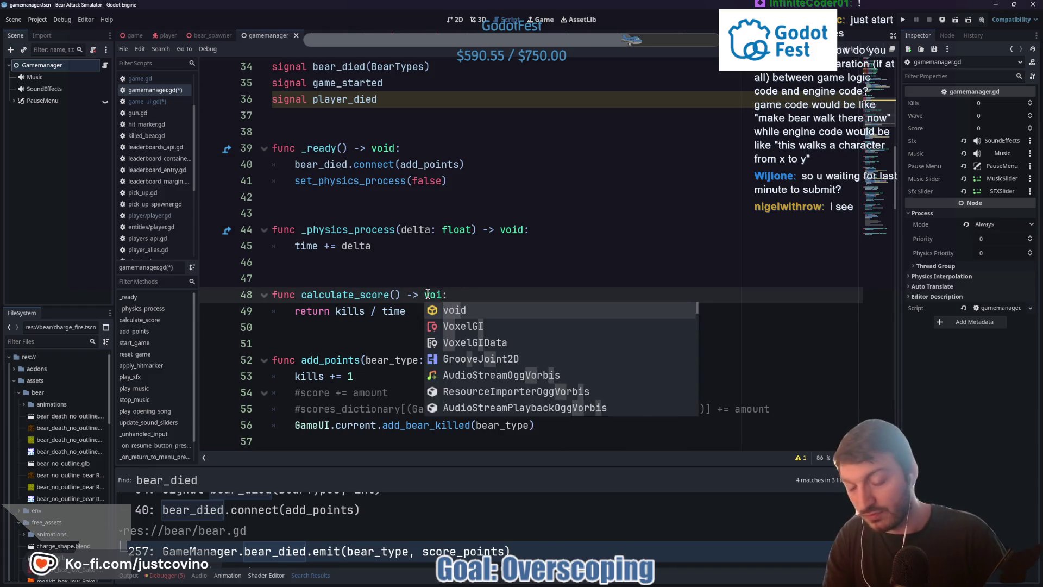
pyautogui.press('Escape')
pyautogui.click(287, 309)
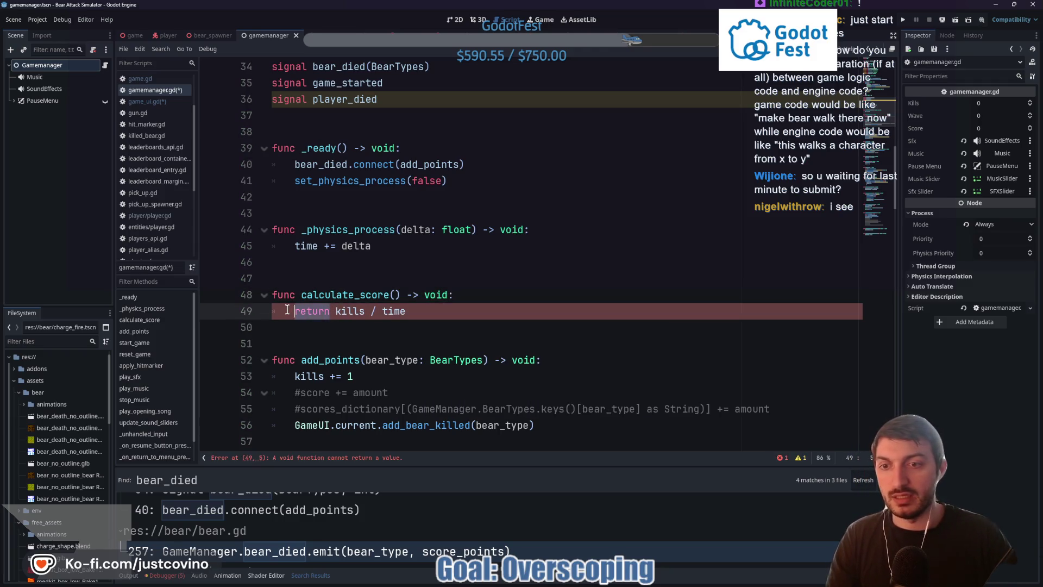
pyautogui.press('Delete')
pyautogui.write('score =')
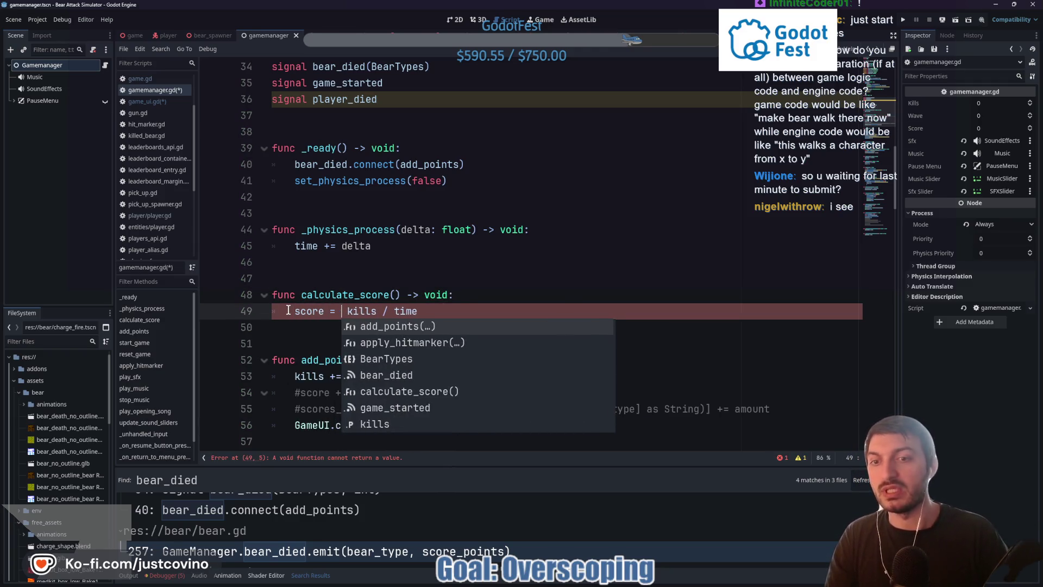
pyautogui.hotkey('ctrl', 's')
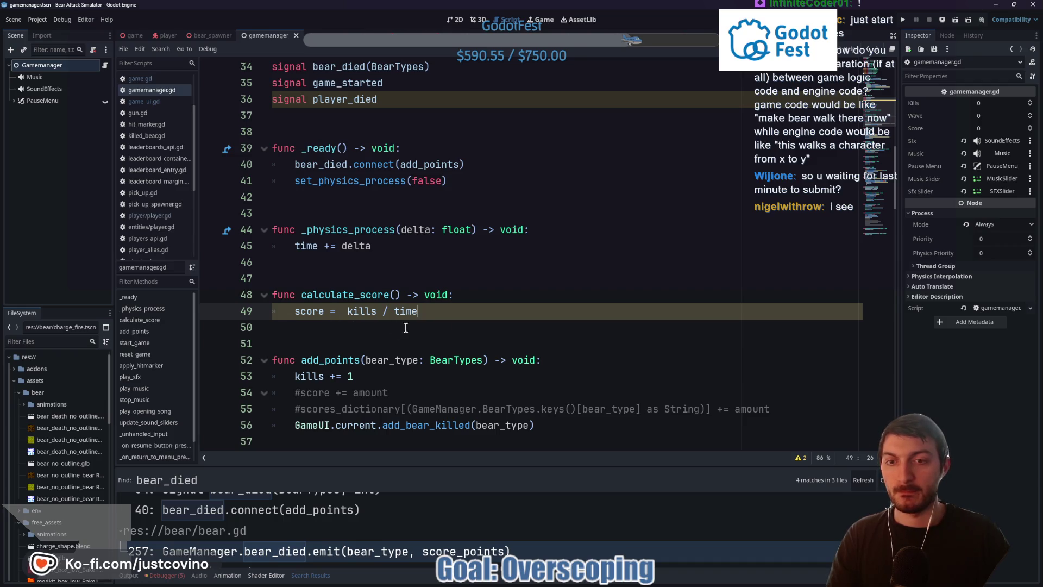
# Review the calculate_score function and bring up the project-wide Find in Files search
pyautogui.scroll(10, 450, 296)
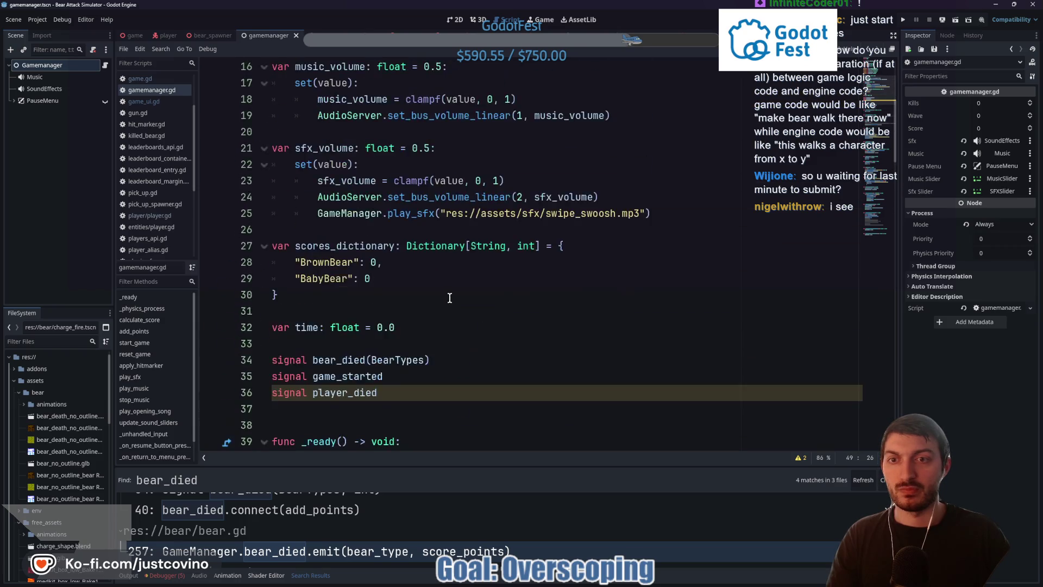
pyautogui.scroll(-6, 450, 298)
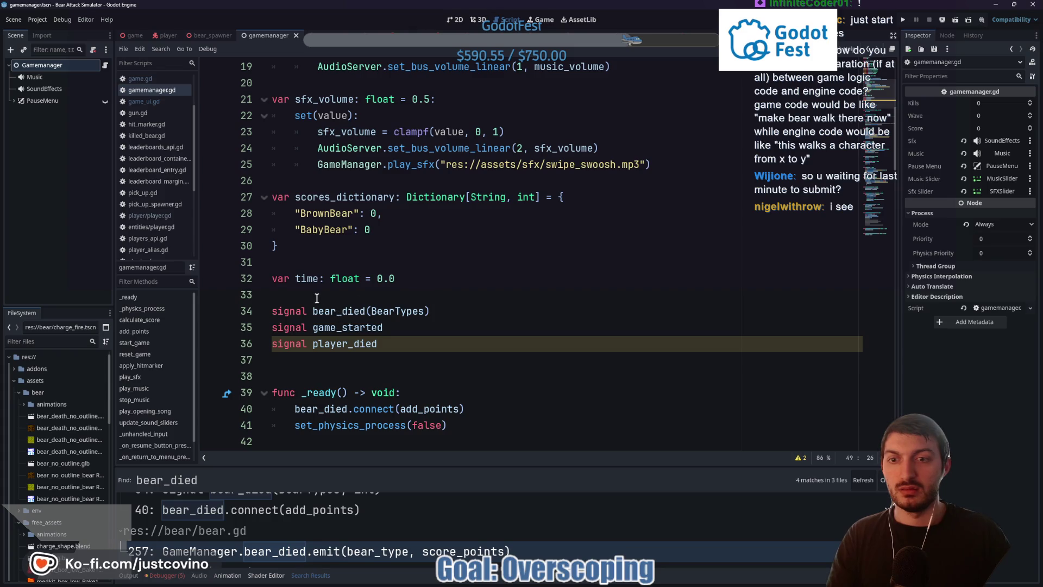
pyautogui.scroll(-4, 349, 366)
pyautogui.doubleClick(331, 342)
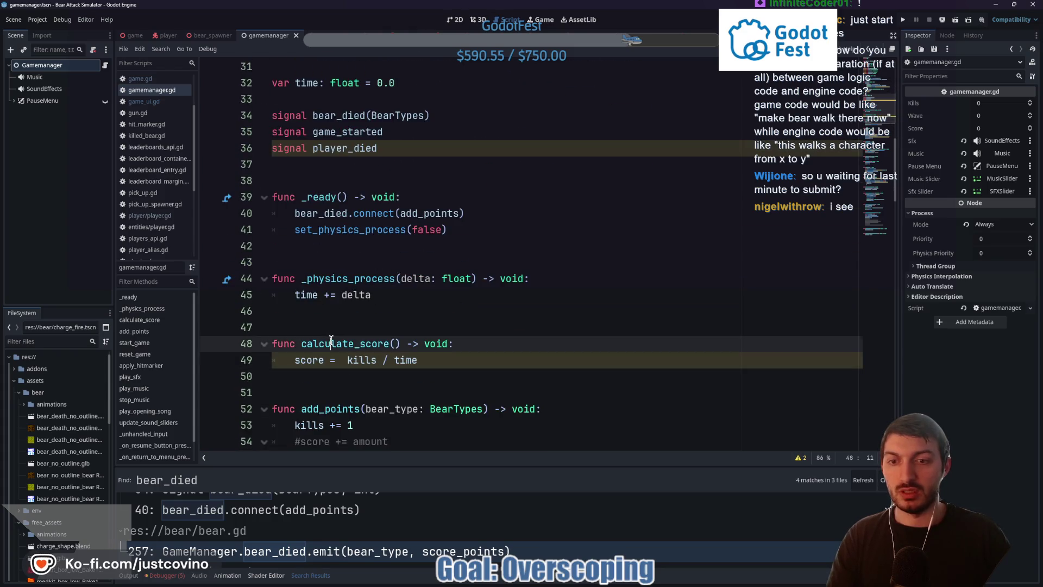
pyautogui.click(364, 317)
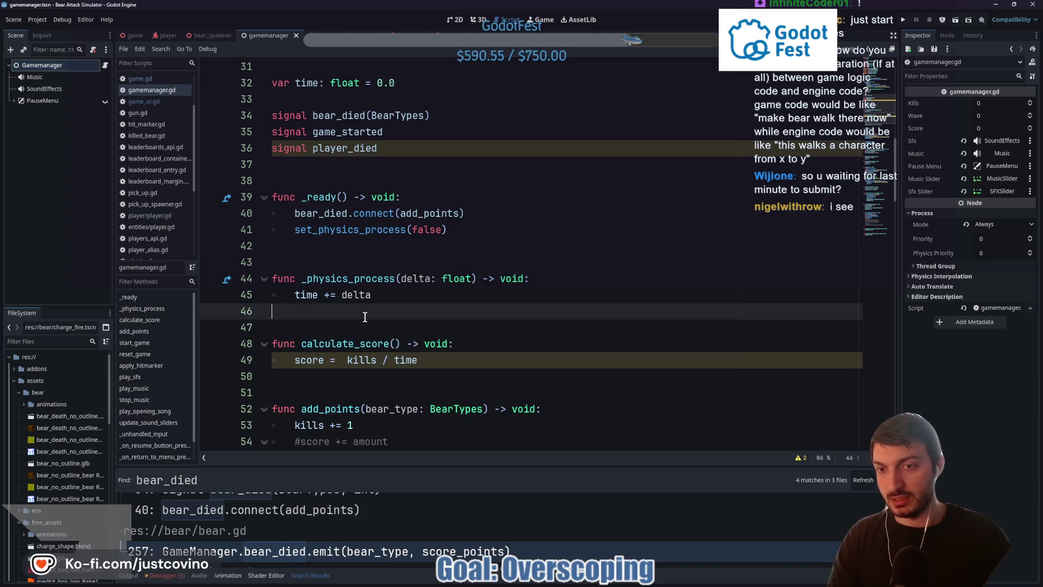
pyautogui.hotkey('ctrl', 'shift', 'f')
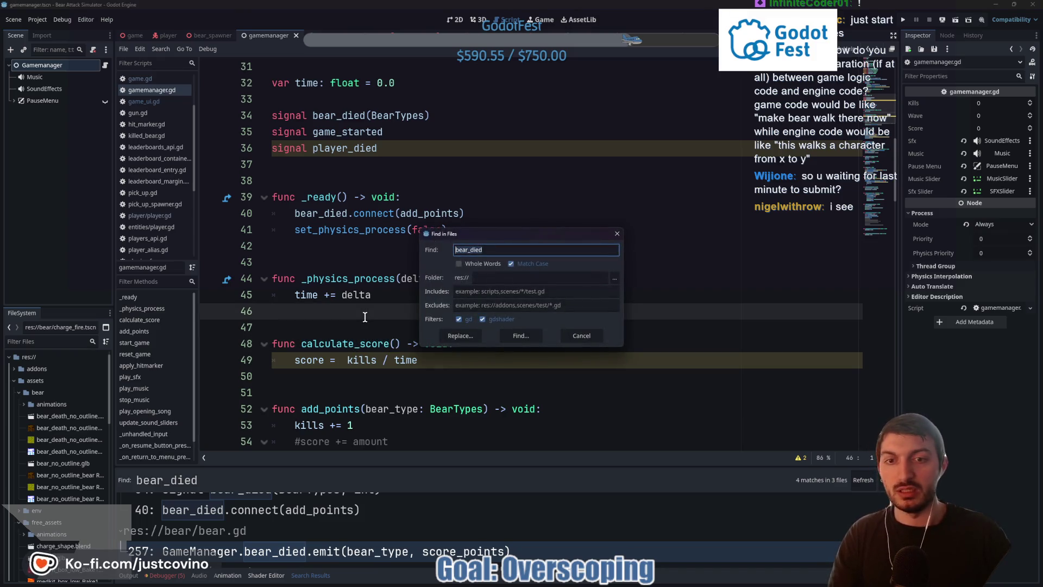
# Search the project for player_died, open the game_ui.gd match, and add a blank first line to show_death_screen
pyautogui.write('play')
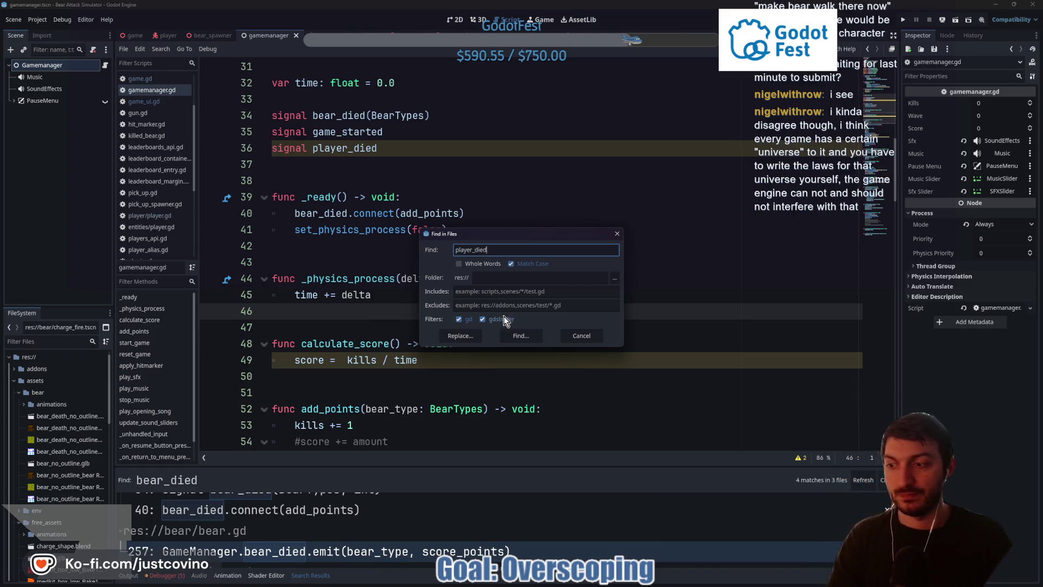
pyautogui.click(516, 335)
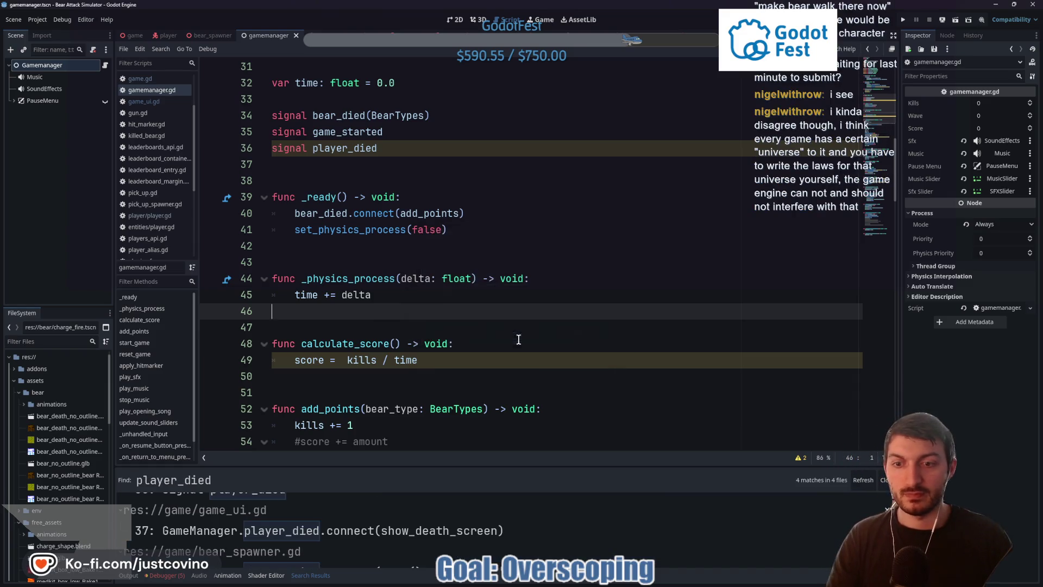
pyautogui.click(366, 532)
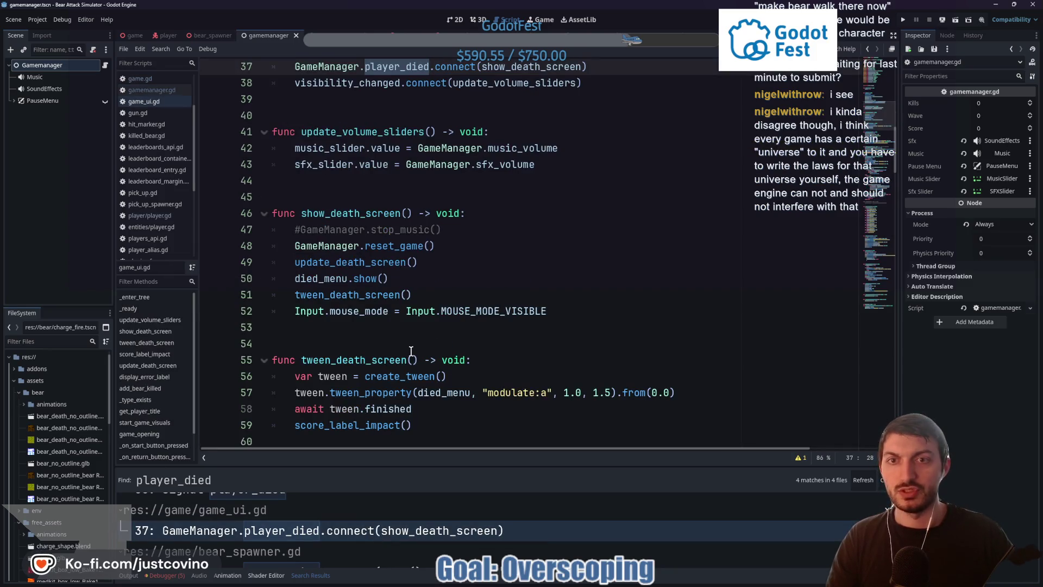
pyautogui.click(461, 231)
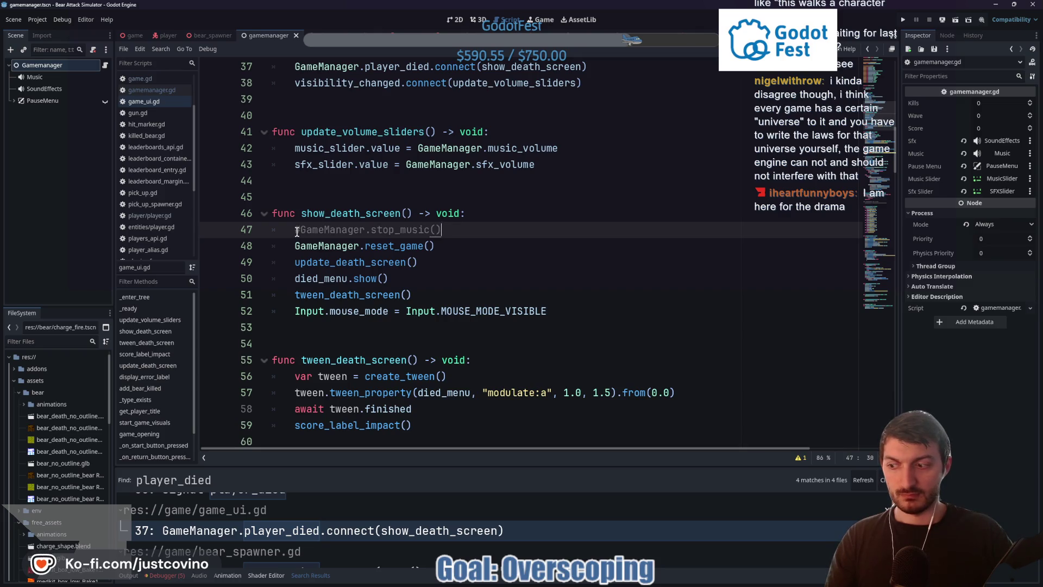
pyautogui.click(478, 213)
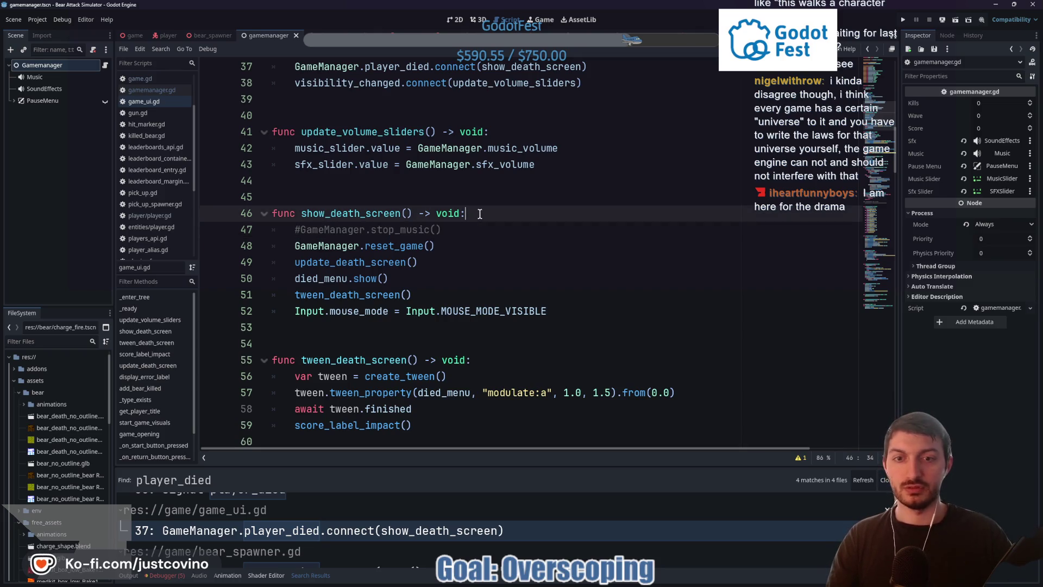
pyautogui.press('Return')
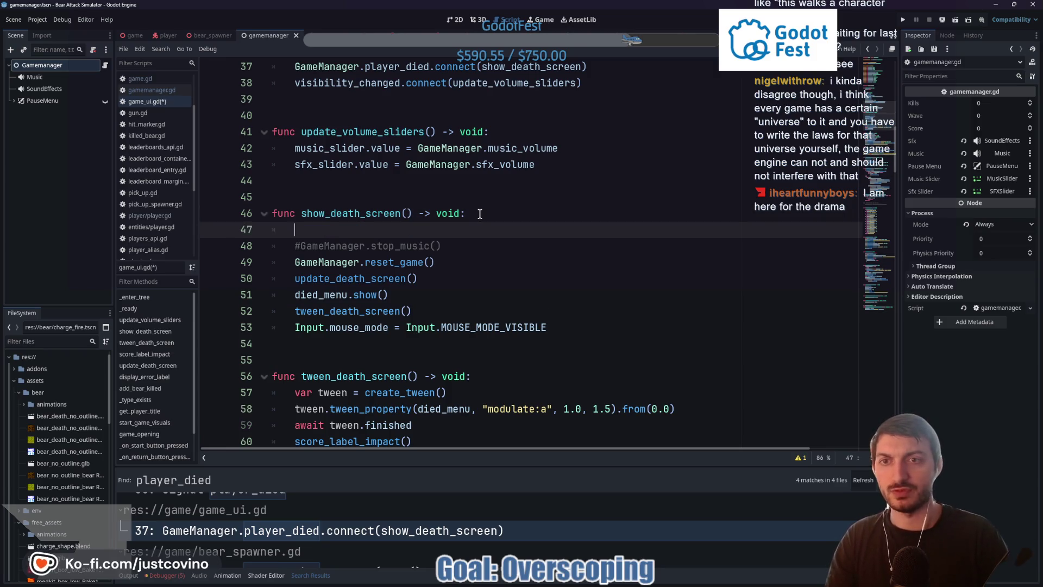
# Add a GameManager.calculate_score() call at the start of show_death_screen
pyautogui.write('ameManager.c')
pyautogui.write('al')
pyautogui.press('Return')
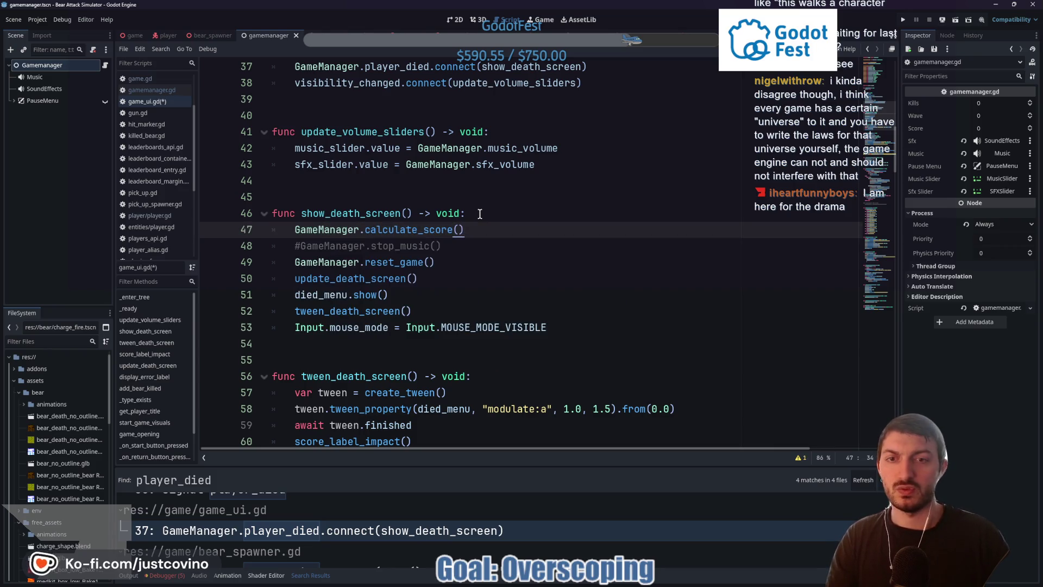
pyautogui.scroll(4, 480, 213)
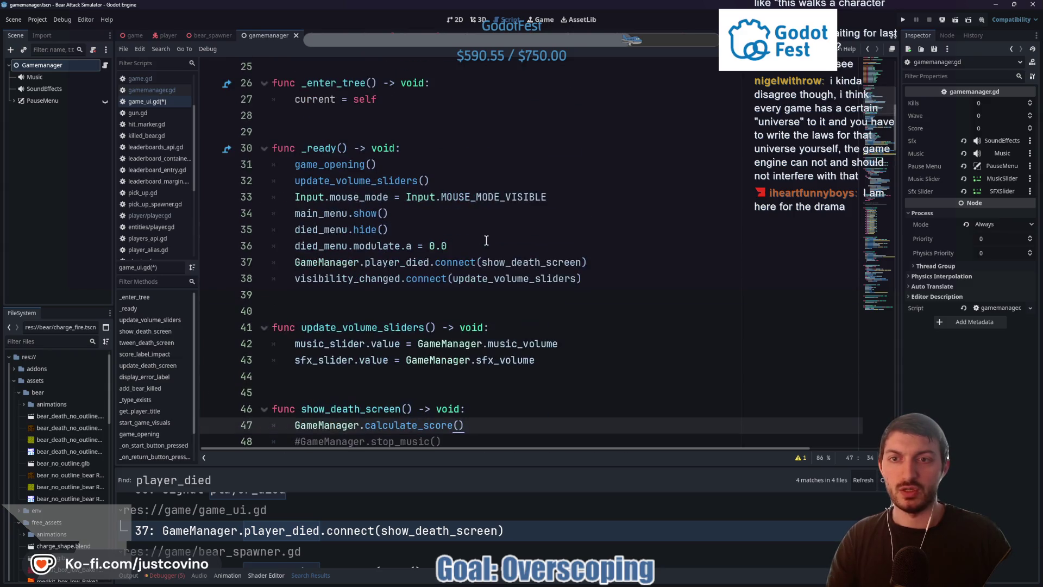
pyautogui.scroll(-3, 487, 240)
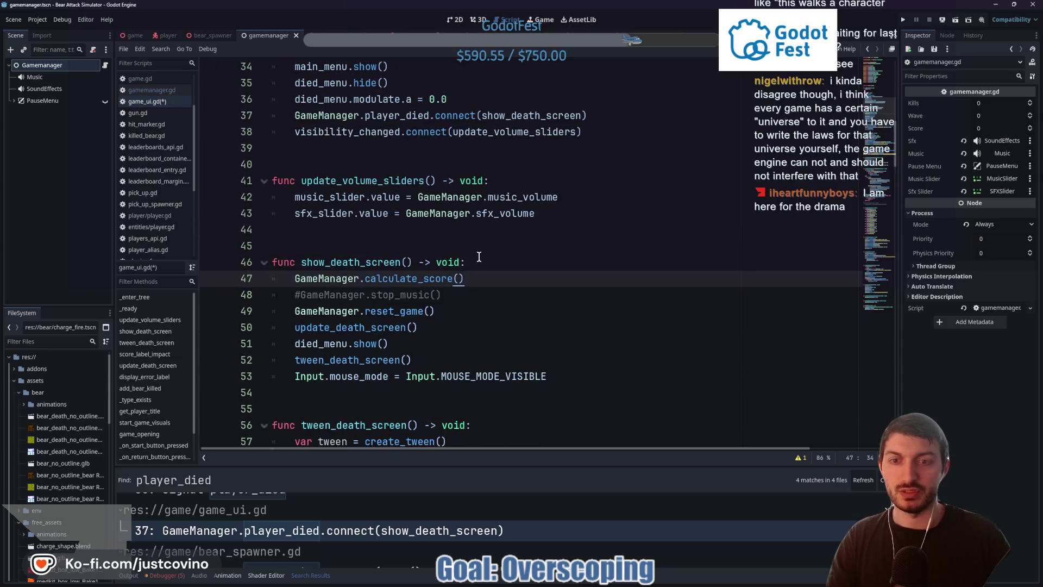
# Insert GameManager.set_physics_process(false) above the calculate_score() call and save game_ui.gd
pyautogui.click(482, 263)
pyautogui.press('Return')
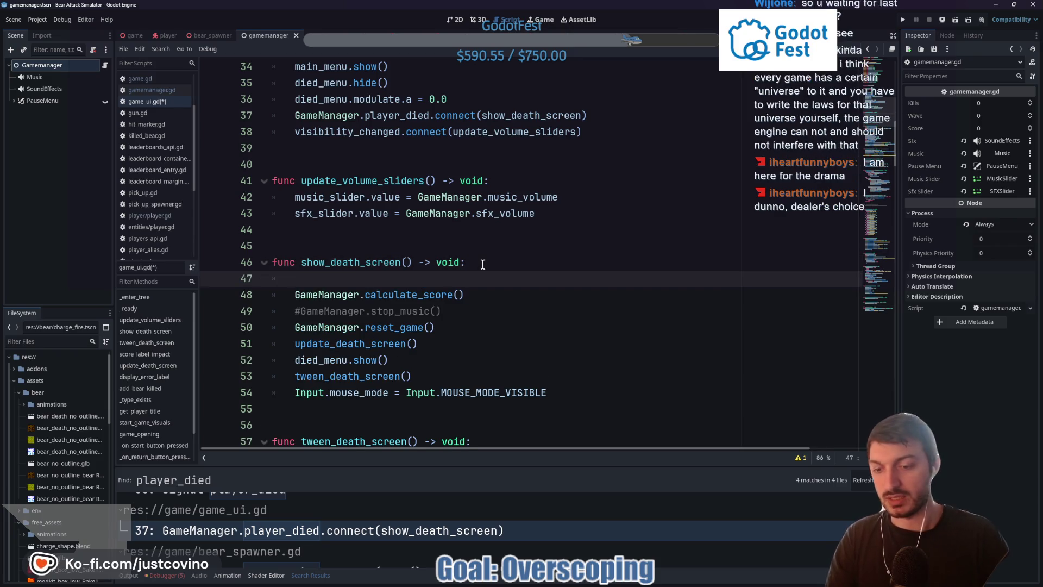
pyautogui.write('GameManager.s')
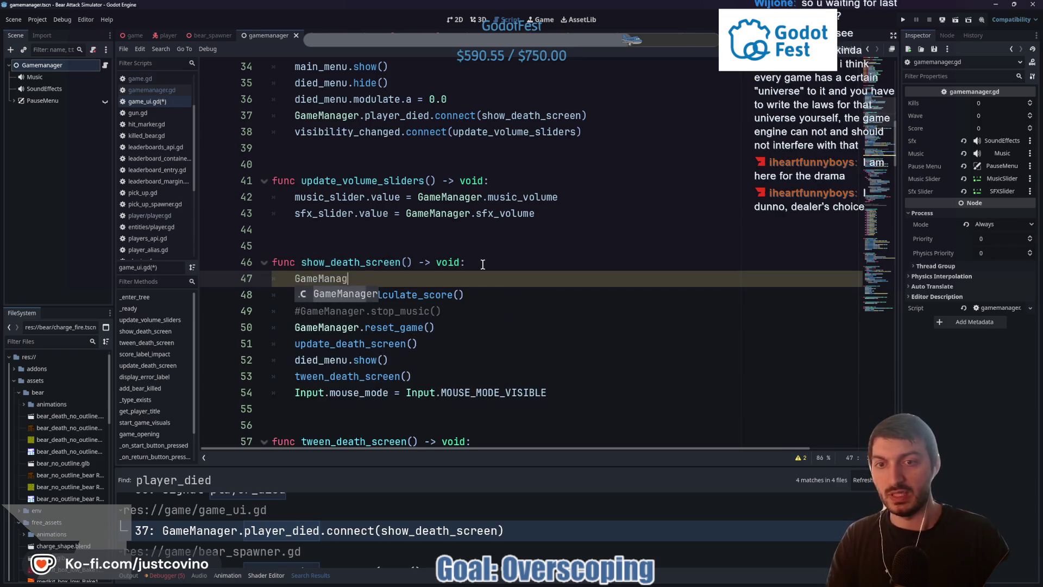
pyautogui.write('et)')
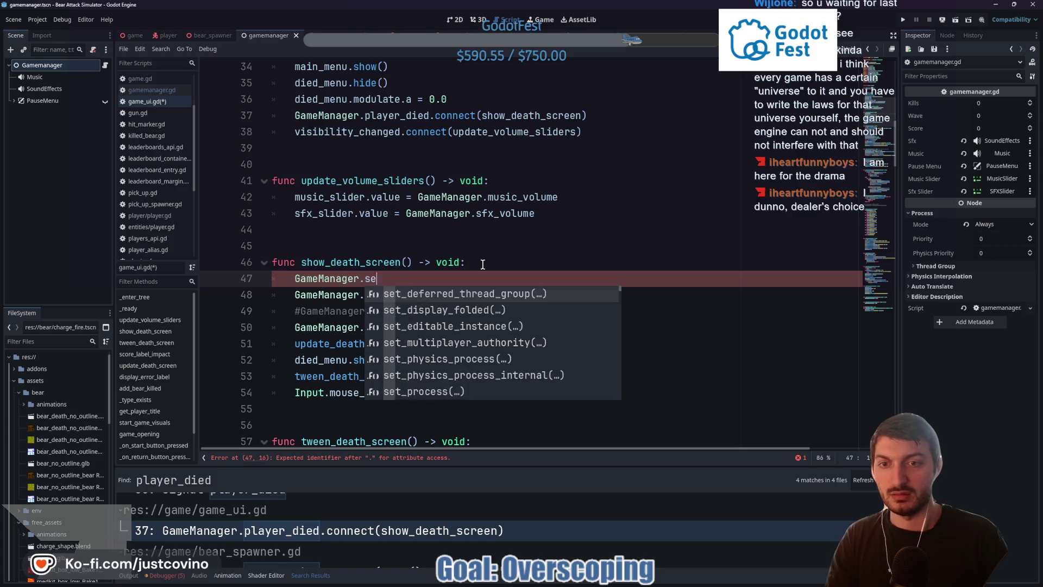
pyautogui.press('BackSpace')
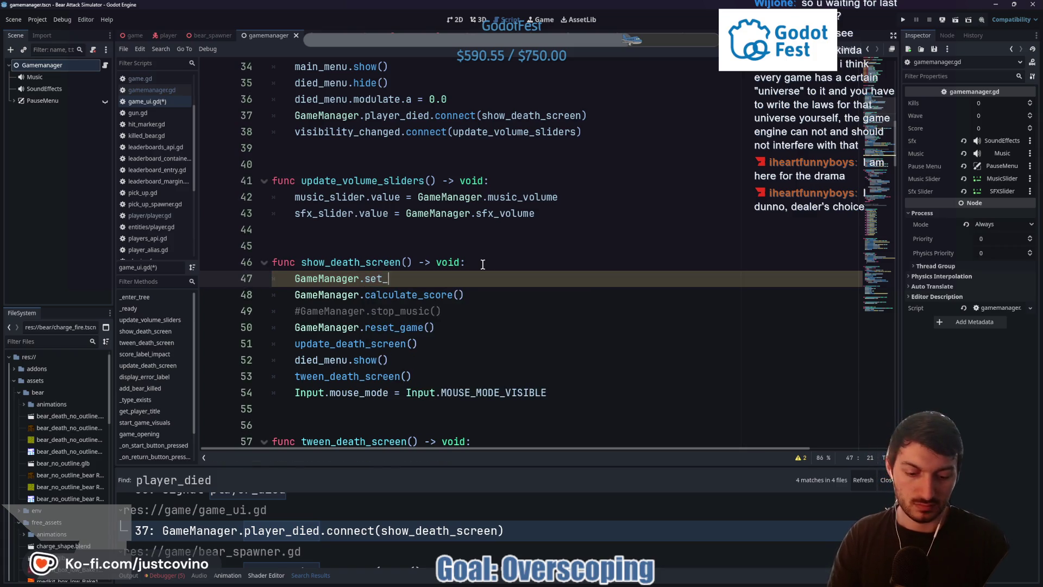
pyautogui.write('_ohy')
pyautogui.press('BackSpace')
pyautogui.press('BackSpace')
pyautogui.press('BackSpace')
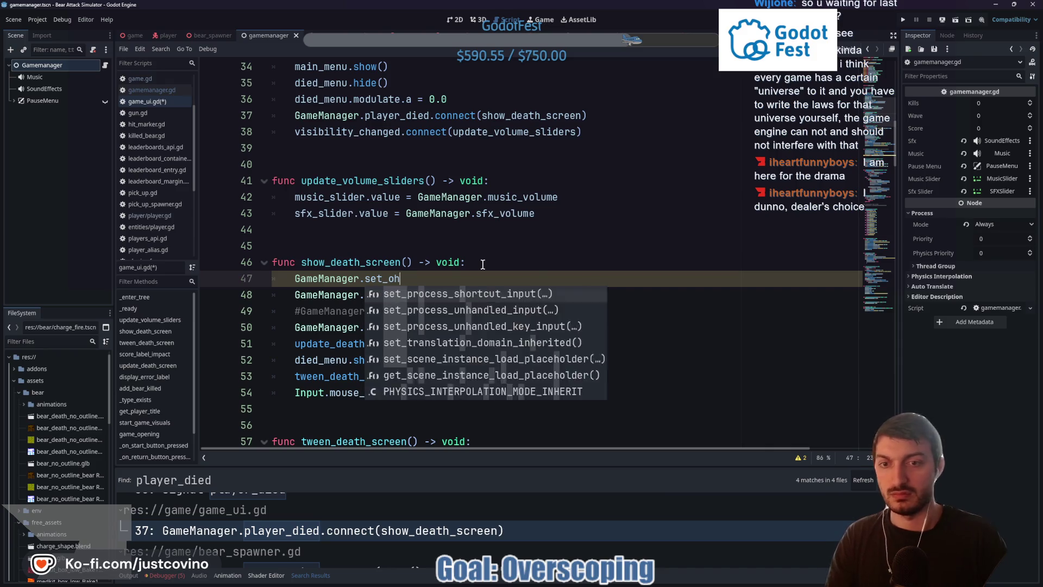
pyautogui.write('phys')
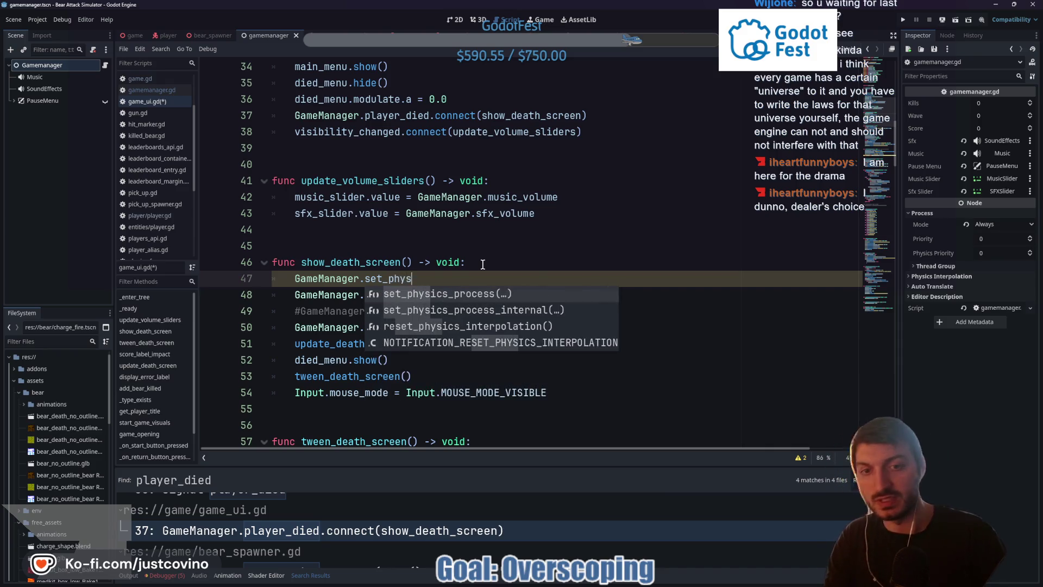
pyautogui.press('Return')
pyautogui.write('fal')
pyautogui.press('Return')
pyautogui.hotkey('ctrl', 's')
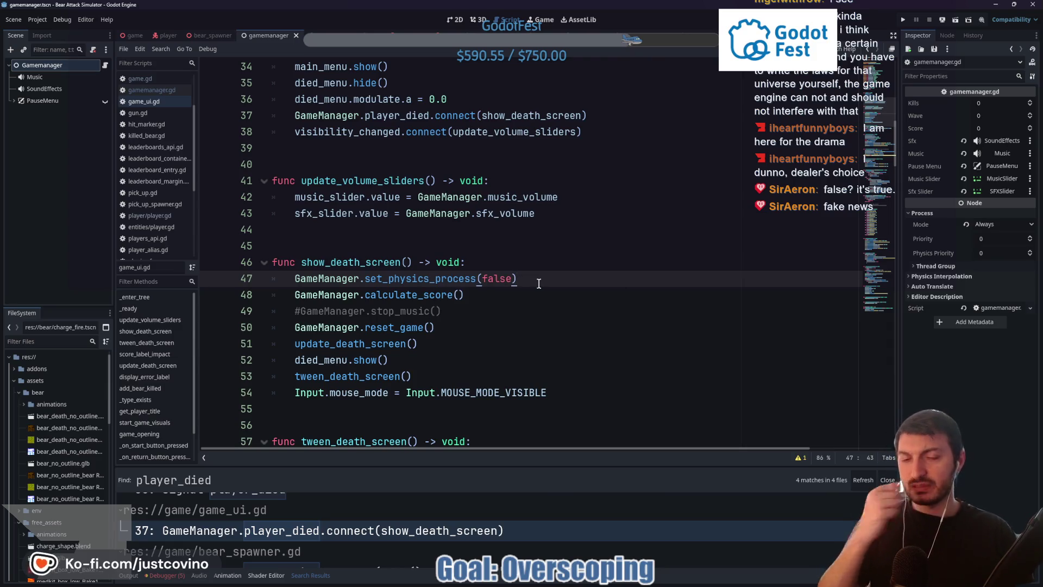
# Save the scene, check the new set_physics_process line, and switch to the killed_bear script
pyautogui.hotkey('ctrl', 's')
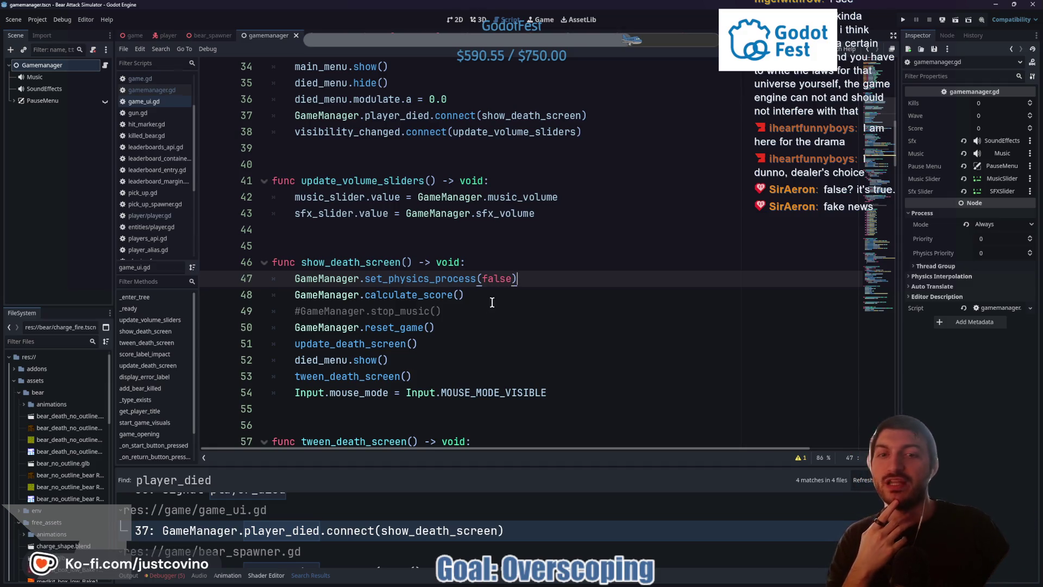
pyautogui.moveTo(518, 278); pyautogui.dragTo(314, 272)
pyautogui.click(560, 278)
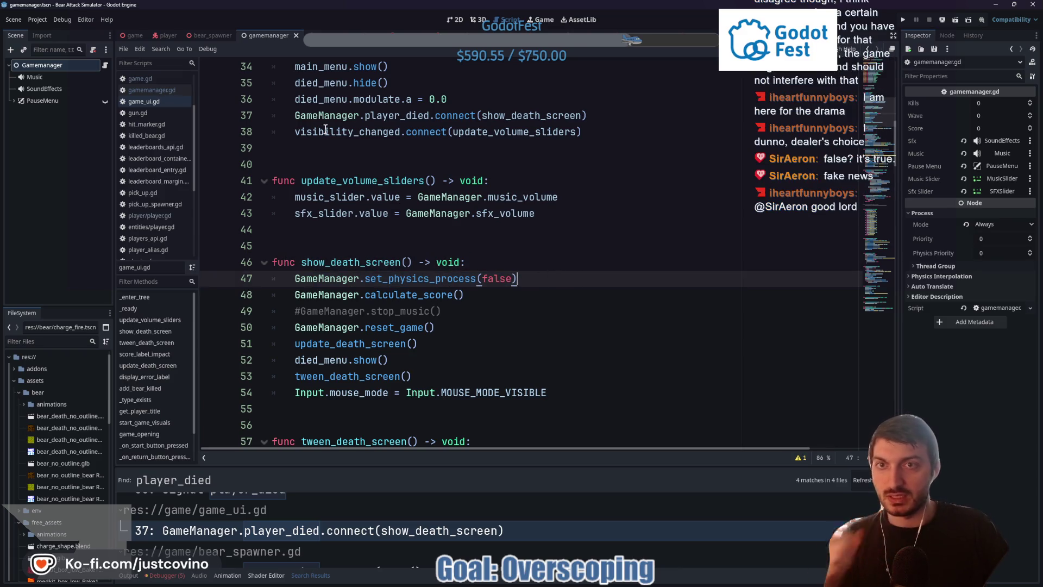
pyautogui.hotkey('ctrl', 'Tab')
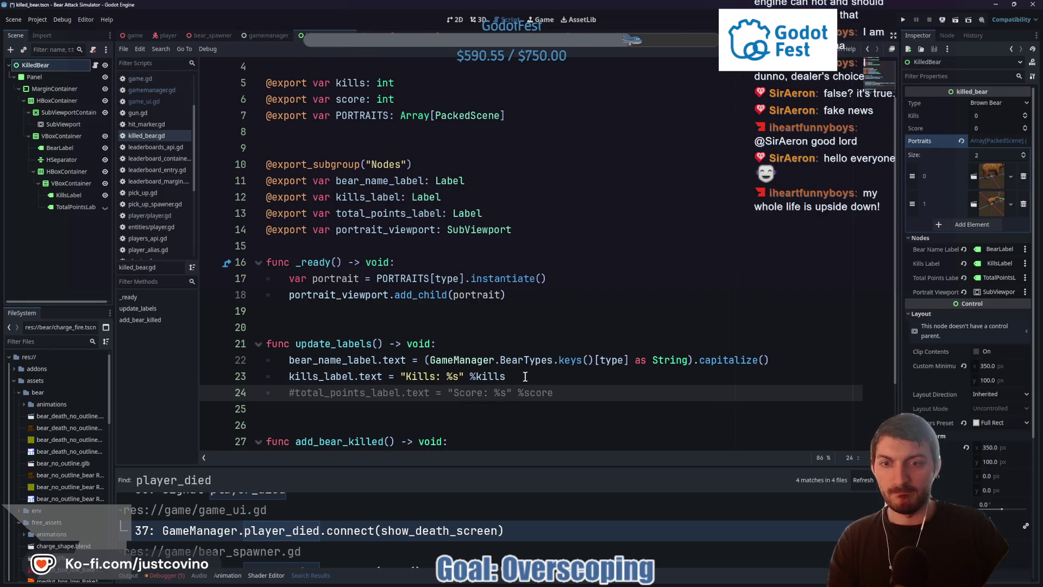
# Look over the killed_bear and player scripts, then return to the game scene and open GameUI's script
pyautogui.scroll(-2, 523, 376)
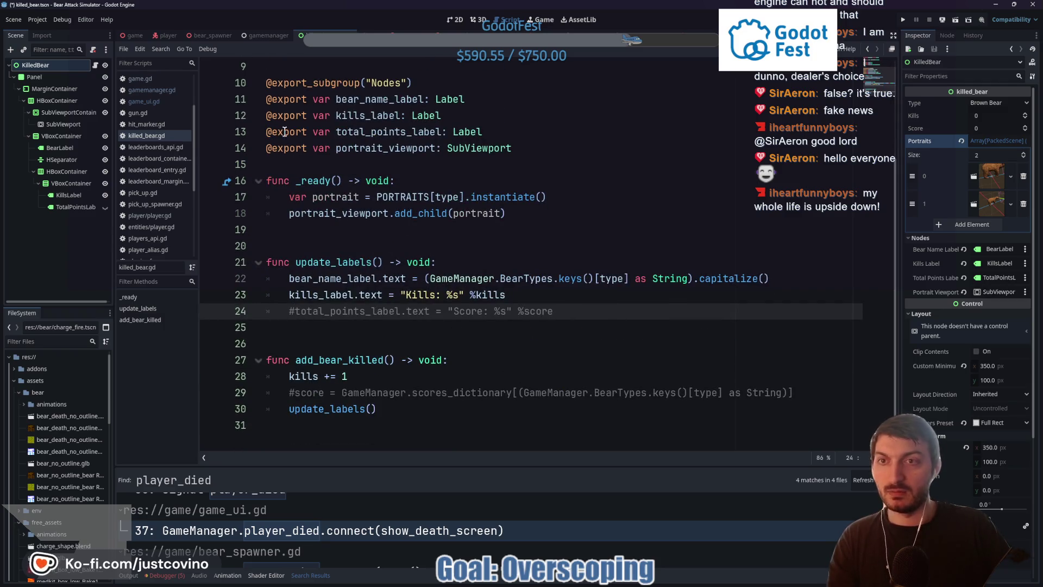
pyautogui.click(174, 34)
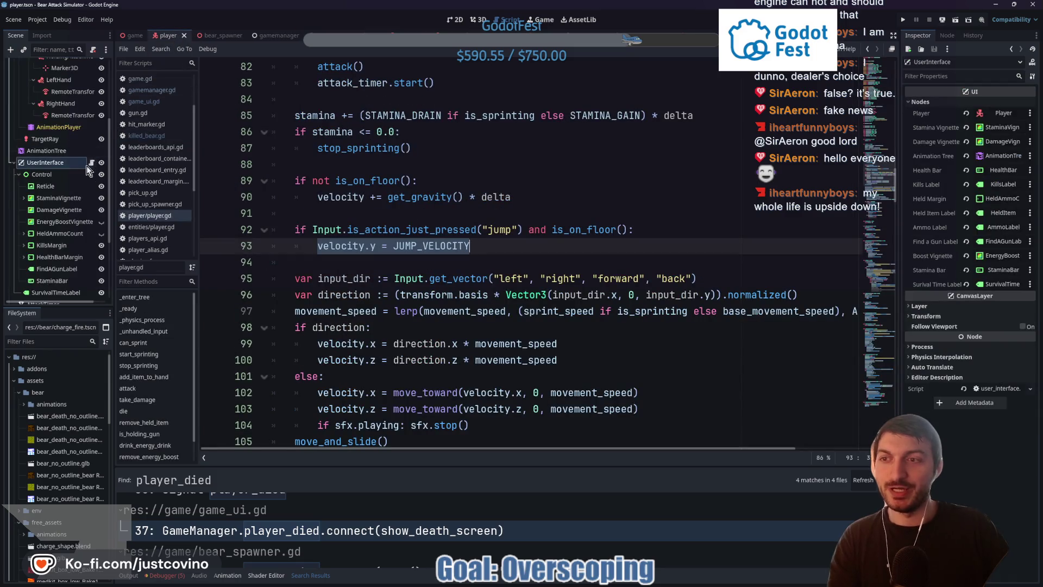
pyautogui.click(468, 239)
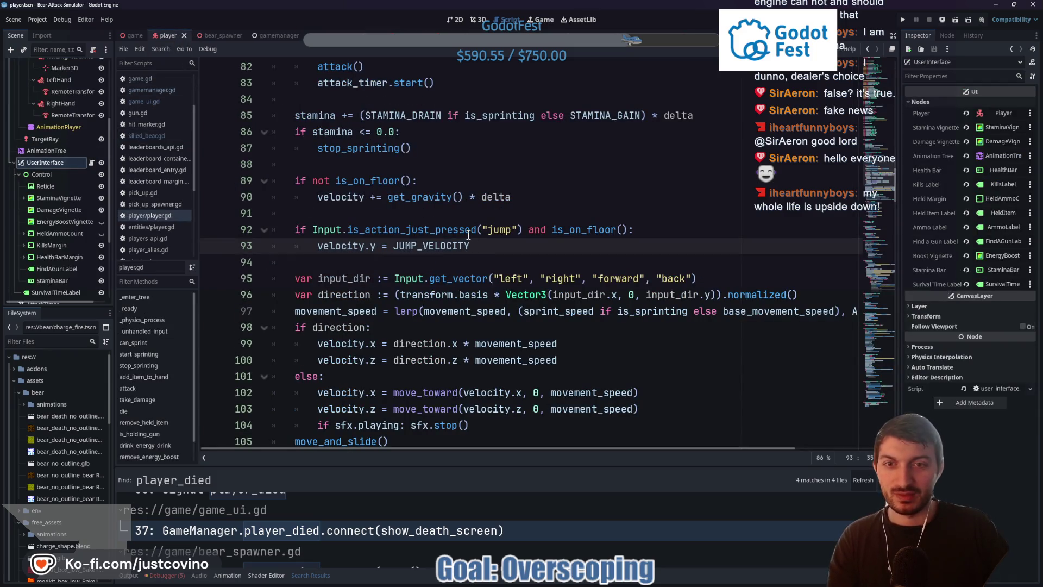
pyautogui.scroll(-1, 468, 235)
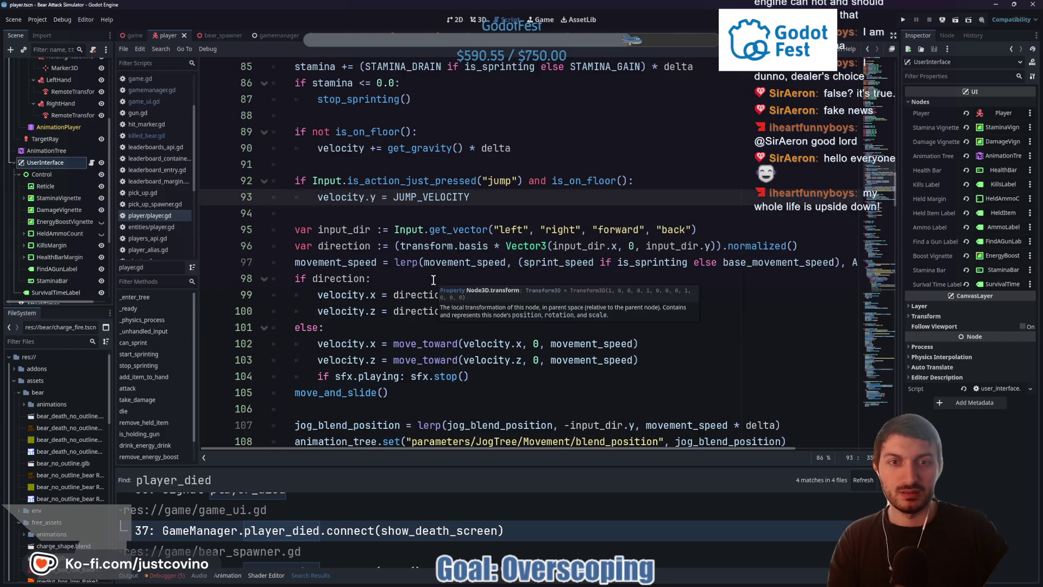
pyautogui.click(129, 35)
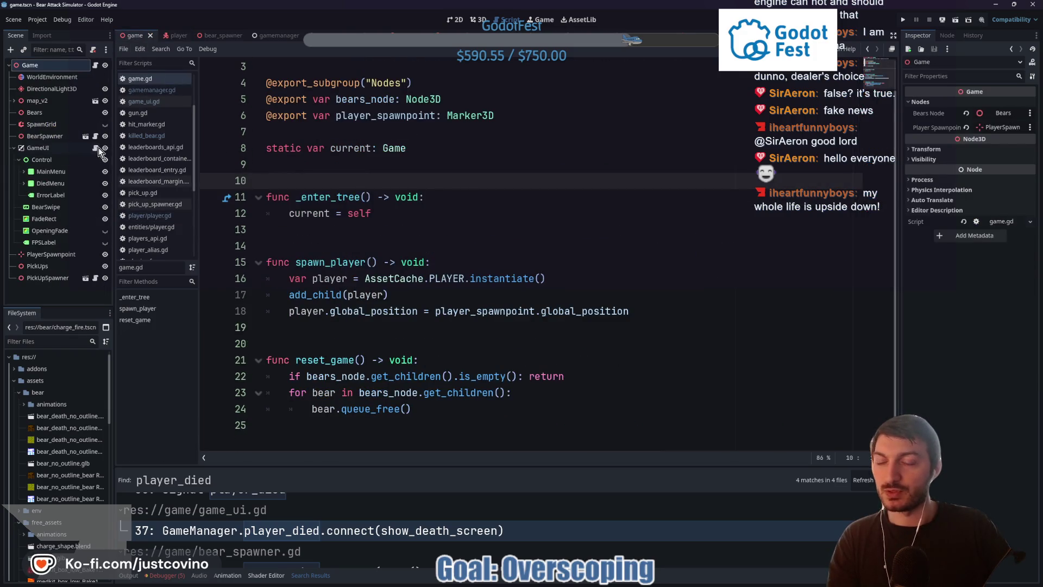
pyautogui.click(96, 148)
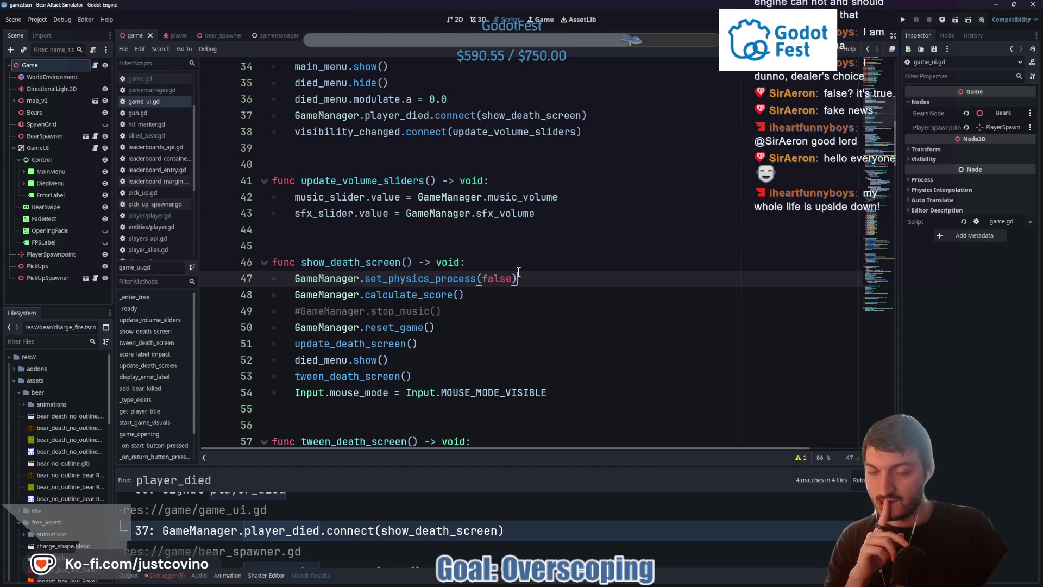
# Select score_label_impact in game_ui.gd to highlight its uses
pyautogui.scroll(-2, 518, 272)
pyautogui.scroll(-5, 519, 272)
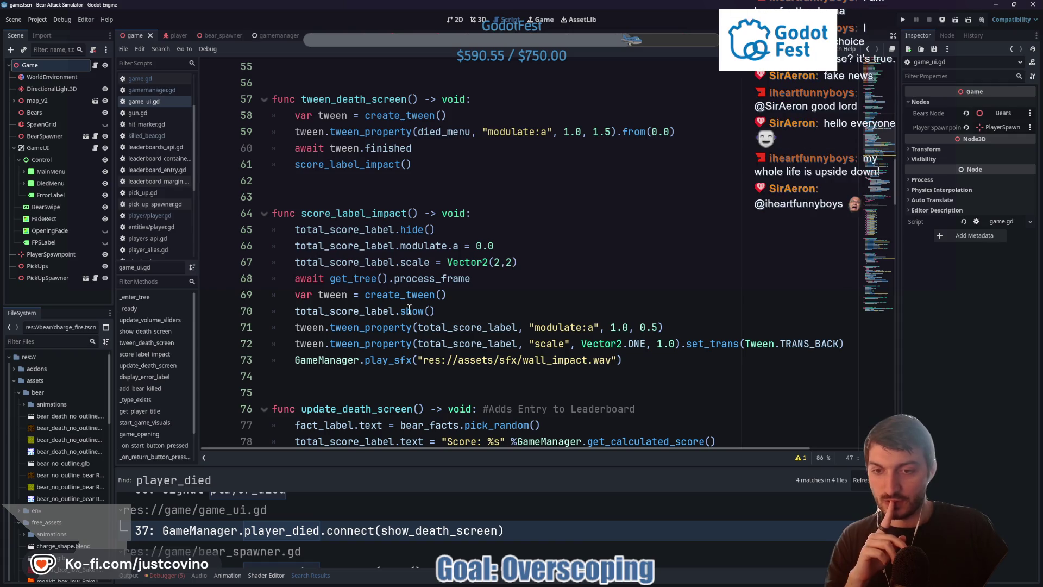
pyautogui.scroll(-3, 408, 307)
pyautogui.scroll(5, 407, 307)
pyautogui.doubleClick(370, 311)
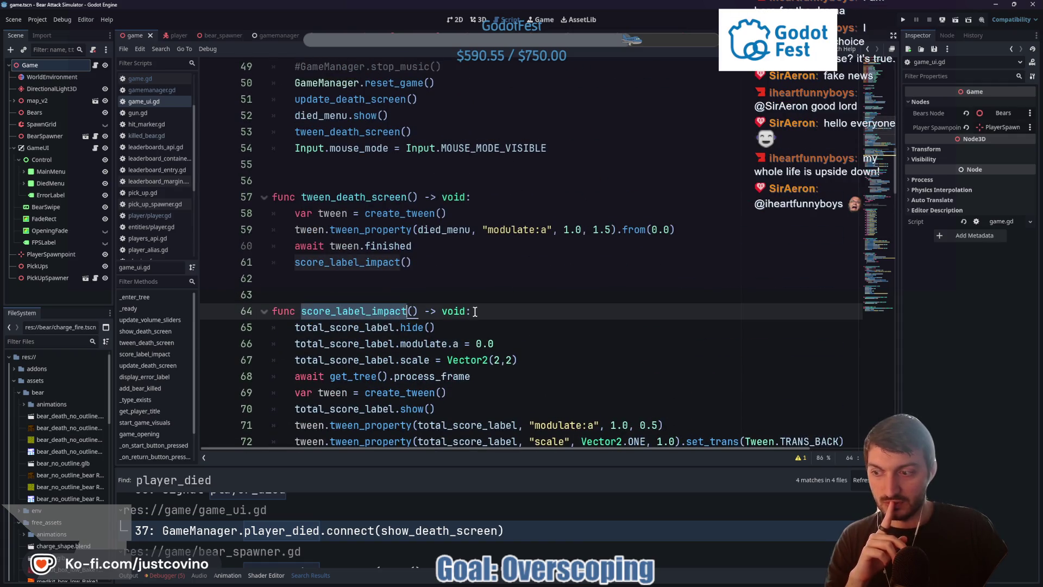
# Find the score_label_impact call in tween_death_screen, then continue down to update_death_screen
pyautogui.scroll(5, 439, 307)
pyautogui.scroll(-4, 439, 307)
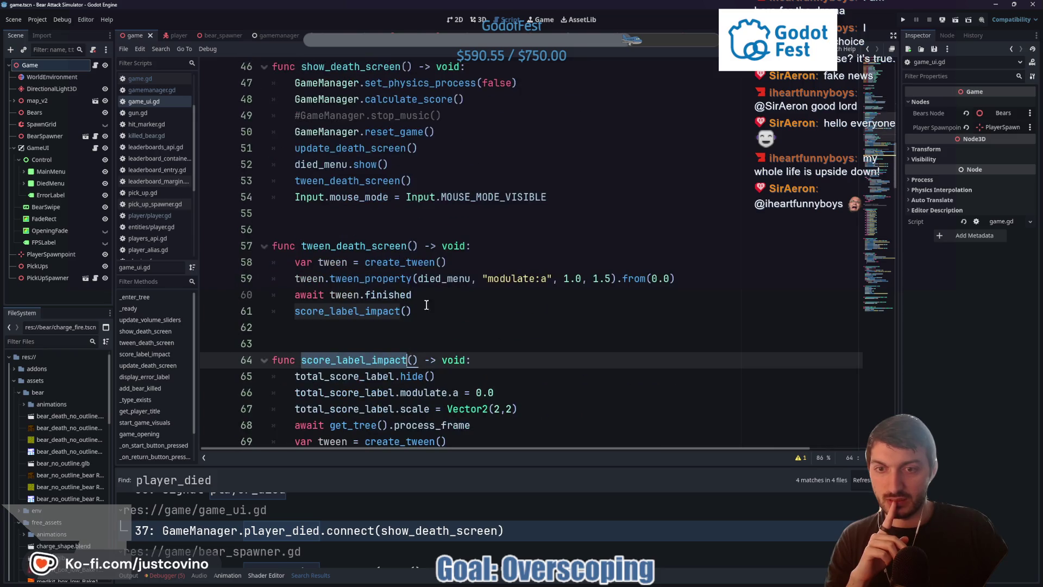
pyautogui.scroll(4, 401, 271)
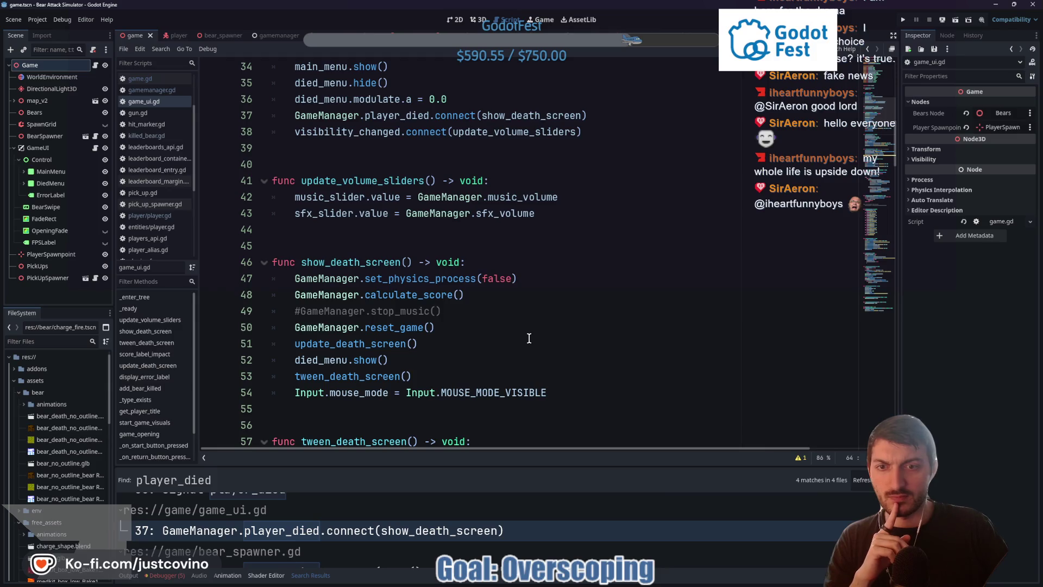
pyautogui.scroll(3, 527, 337)
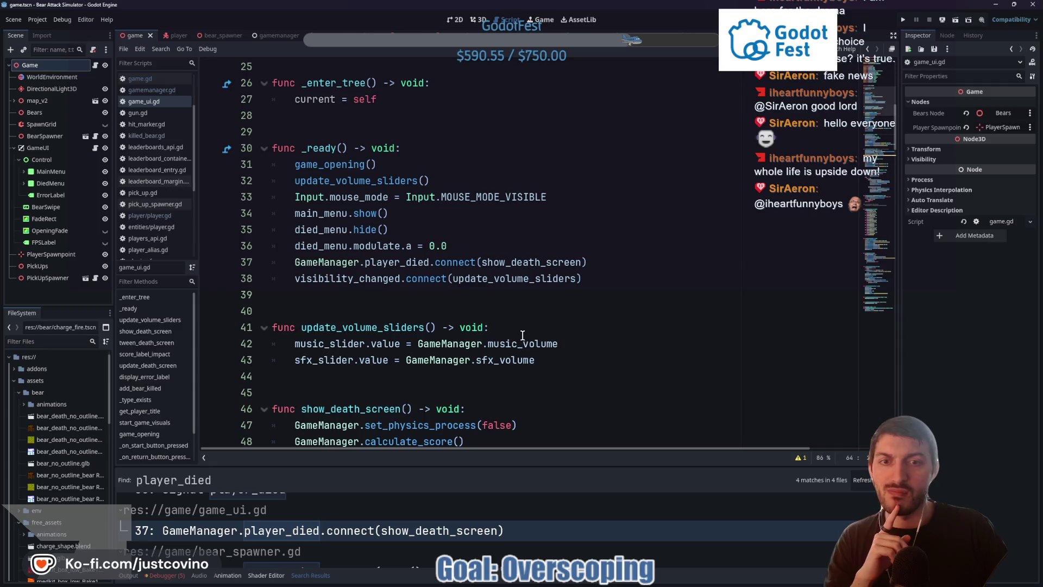
pyautogui.scroll(-2, 522, 330)
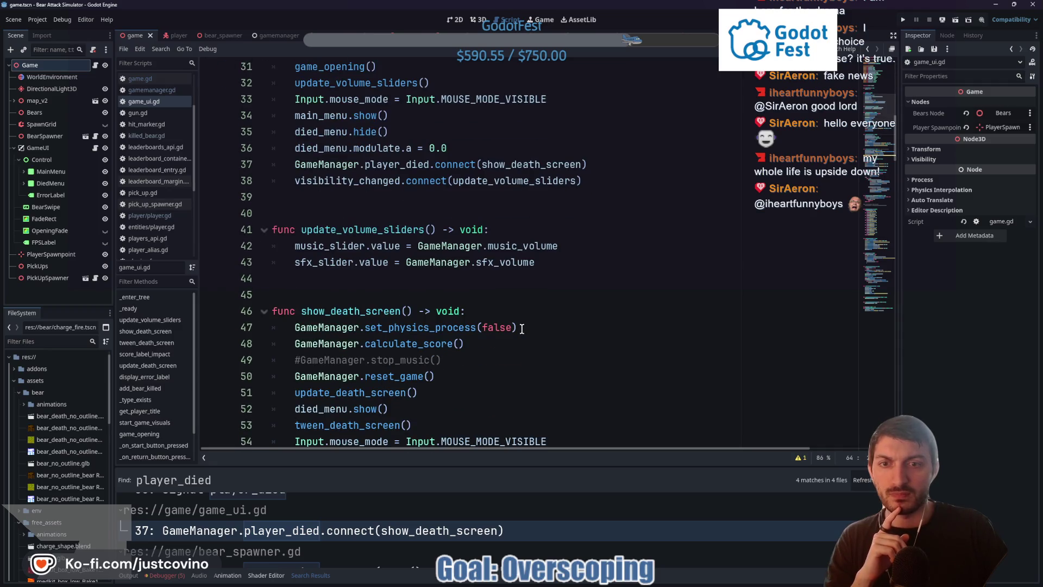
pyautogui.scroll(-2, 521, 329)
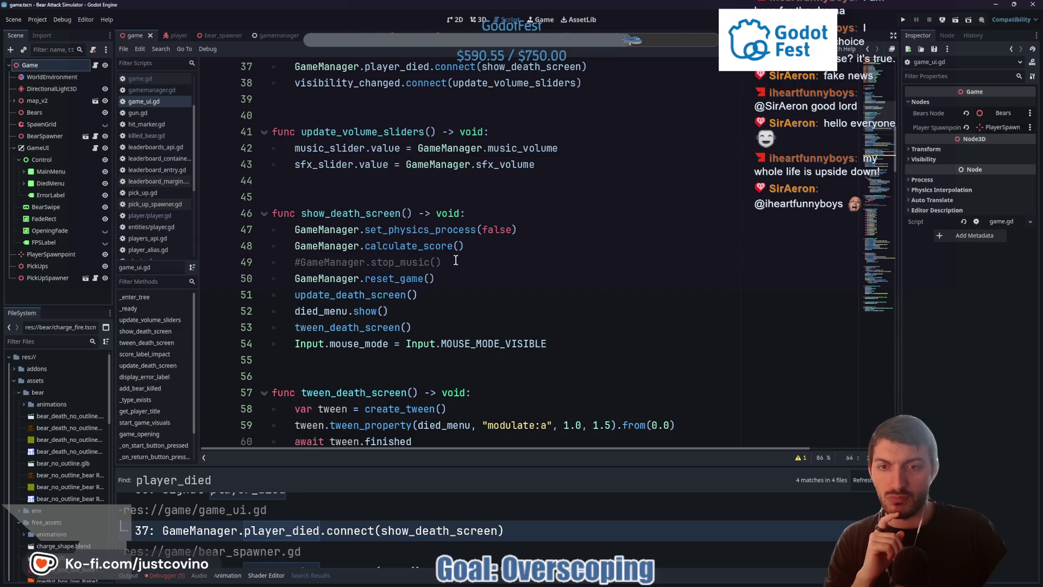
pyautogui.scroll(-3, 439, 249)
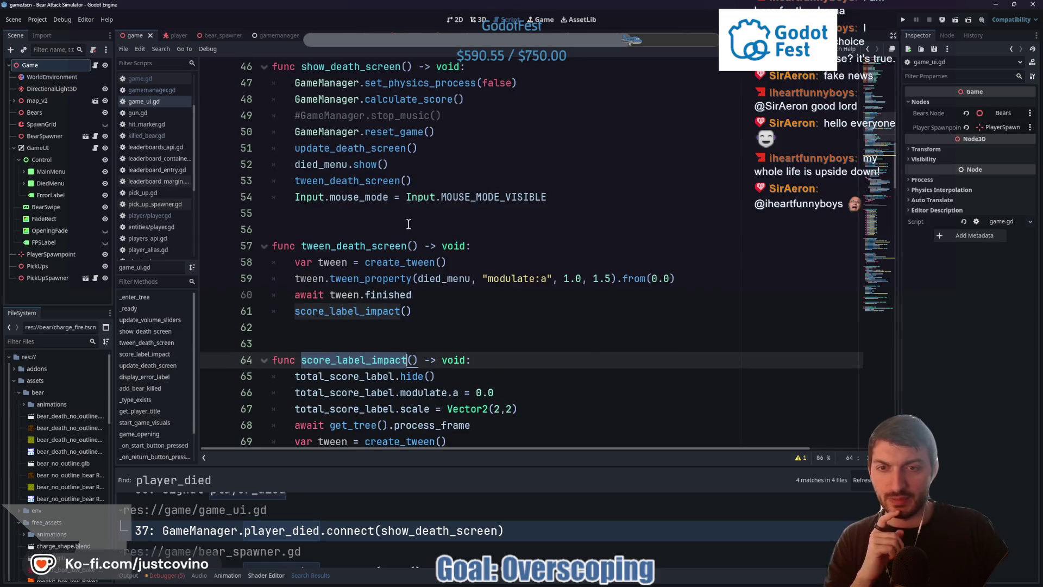
pyautogui.doubleClick(372, 311)
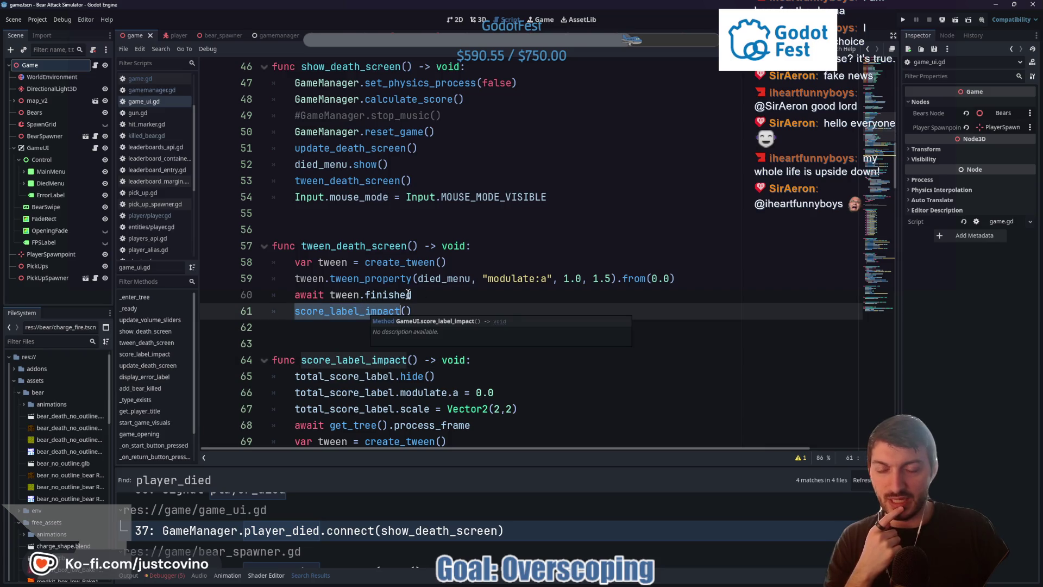
pyautogui.scroll(-2, 479, 284)
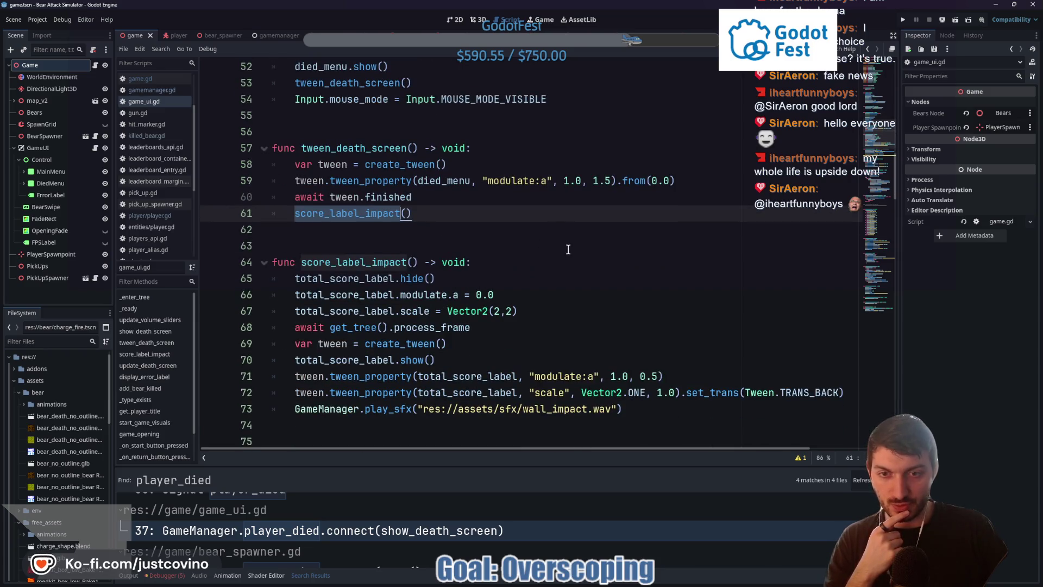
pyautogui.scroll(-1, 568, 249)
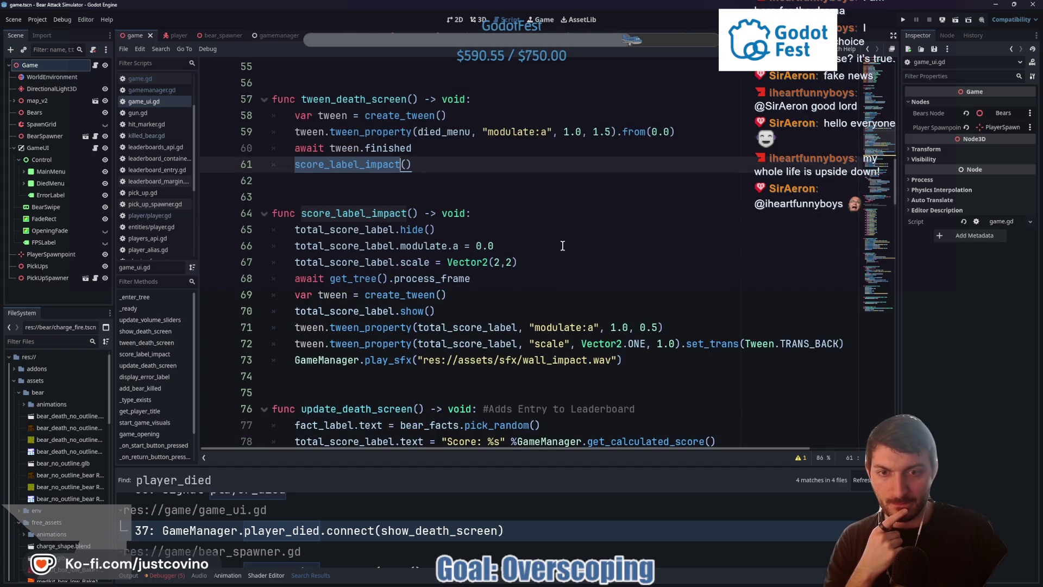
pyautogui.scroll(-2, 519, 347)
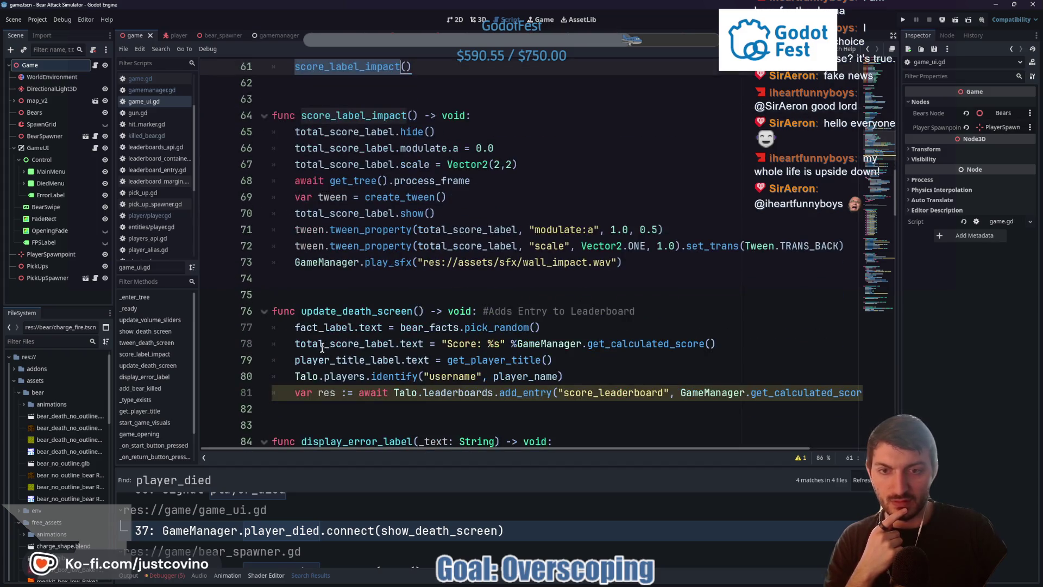
# Replace get_calculated_score() with score on lines 78 and 81 of update_death_screen
pyautogui.moveTo(703, 342); pyautogui.dragTo(589, 339)
pyautogui.moveTo(718, 347); pyautogui.dragTo(587, 346)
pyautogui.write('score')
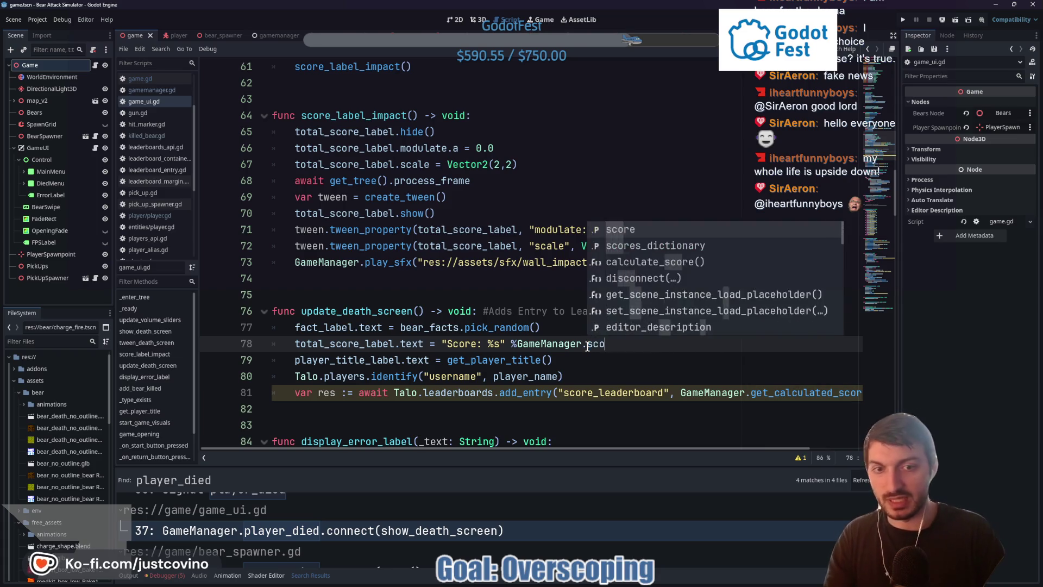
pyautogui.moveTo(752, 397)
pyautogui.mouseDown()
pyautogui.moveTo(859, 394)
pyautogui.moveTo(843, 391)
pyautogui.mouseUp()
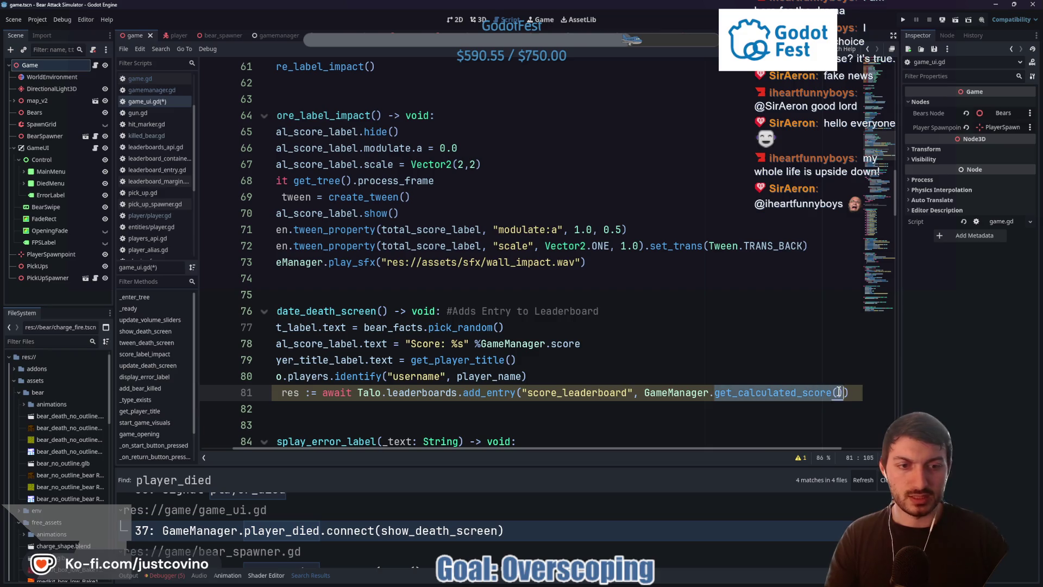
pyautogui.write('score')
pyautogui.click(802, 391)
# Save game_ui.gd and run the project with F5
pyautogui.hotkey('ctrl', 's')
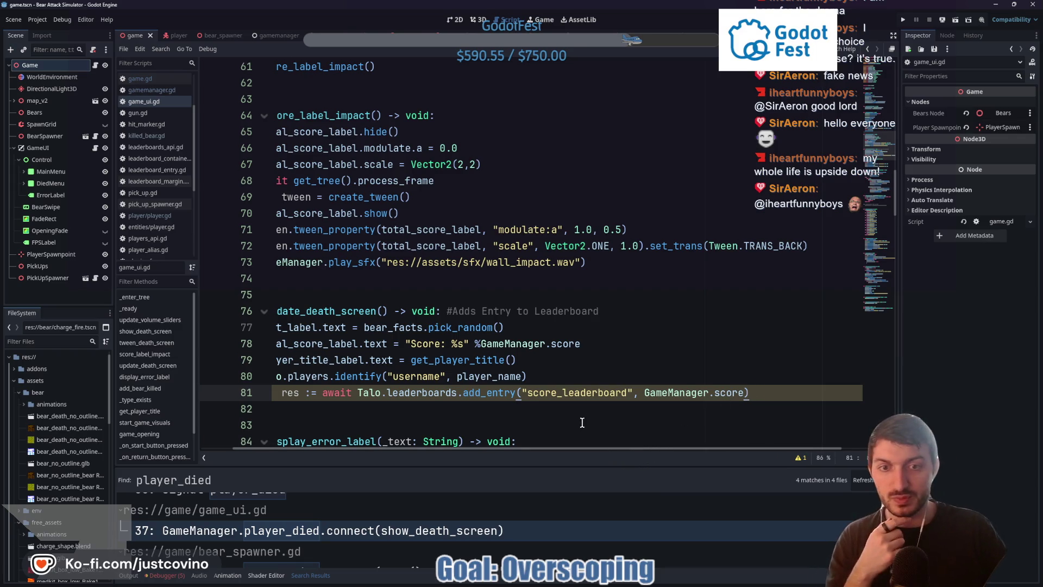
pyautogui.scroll(-7, 565, 380)
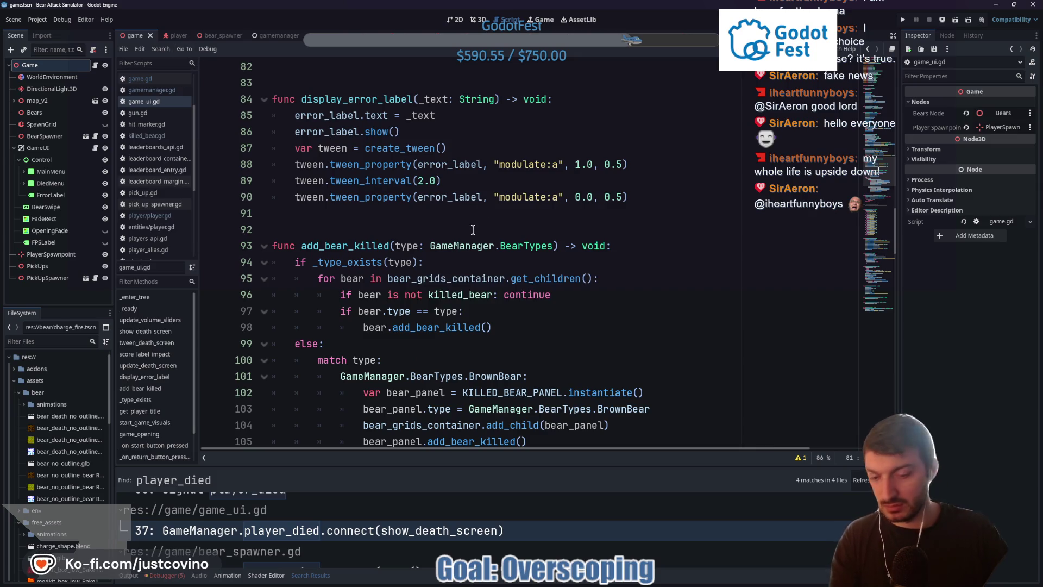
pyautogui.press('F5')
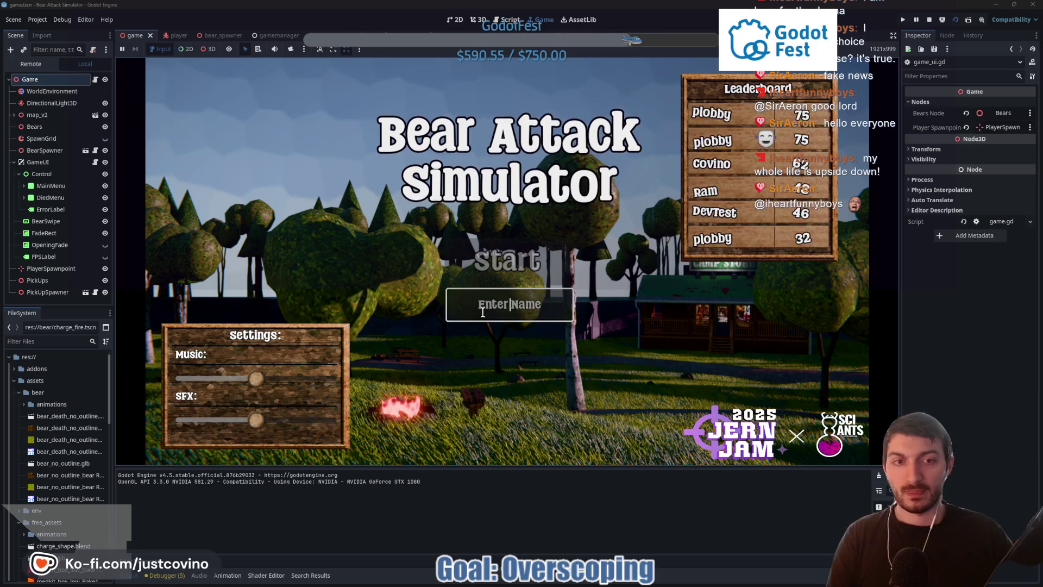
# Start a game with a placeholder player name and walk forward to pick up the gun
pyautogui.write('asdf')
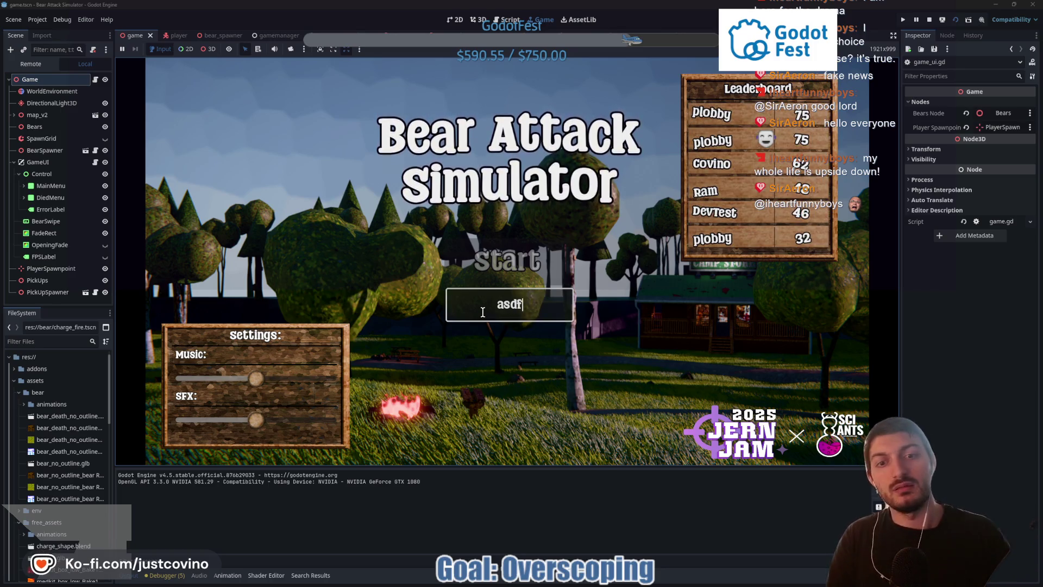
pyautogui.click(465, 252)
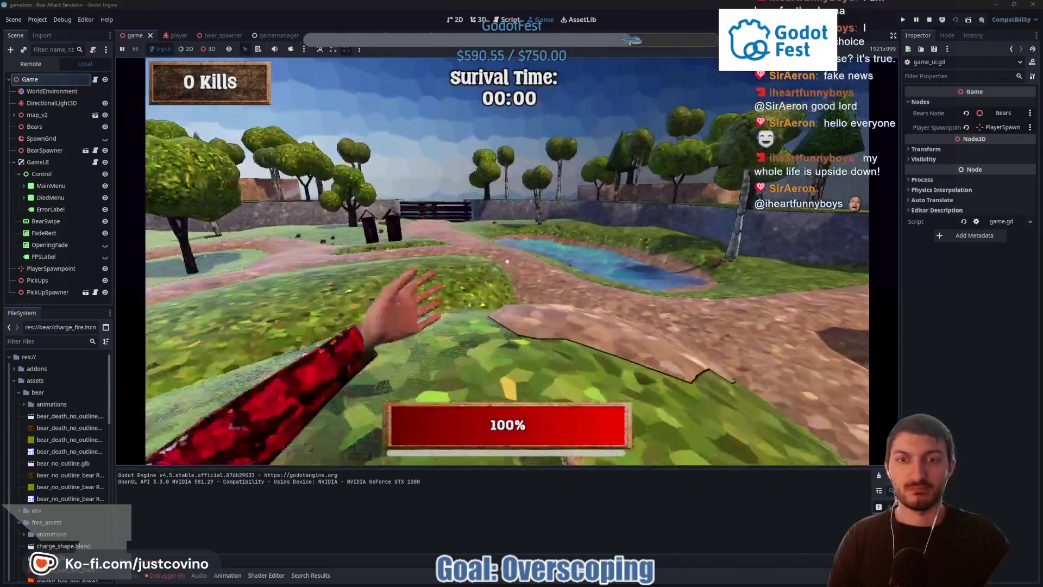
pyautogui.press('w')
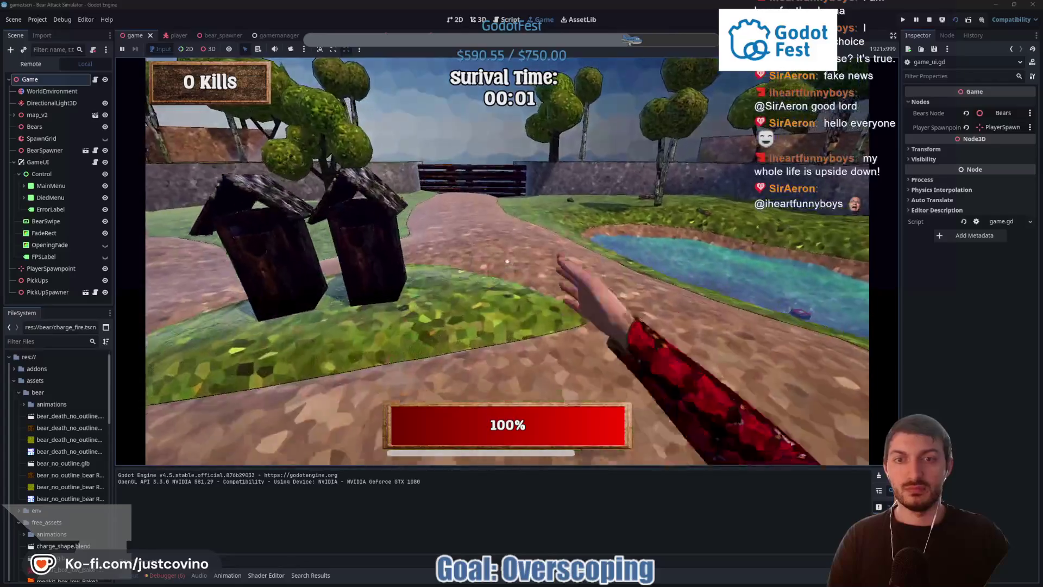
pyautogui.press('w')
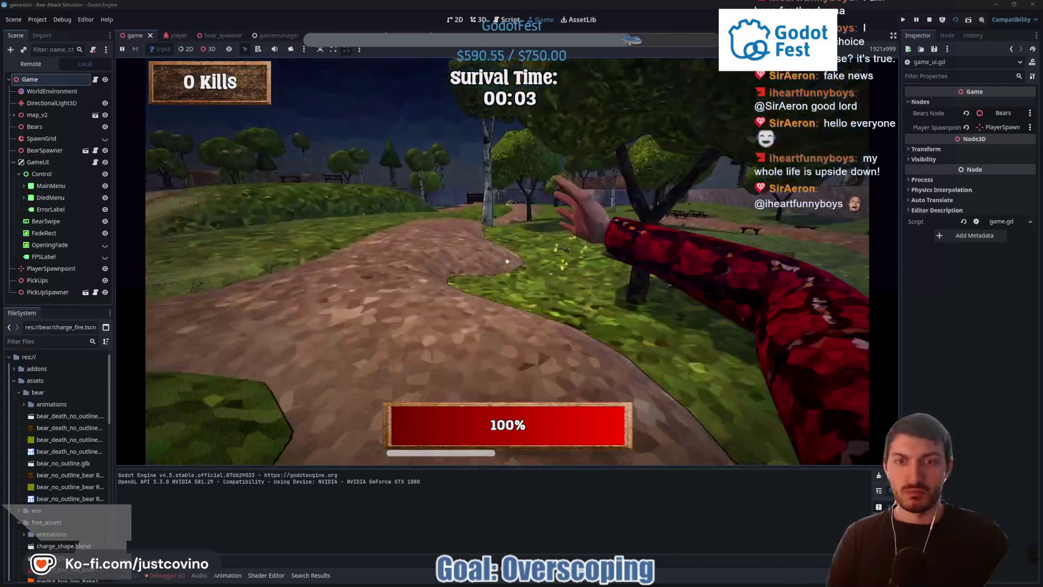
pyautogui.press('w')
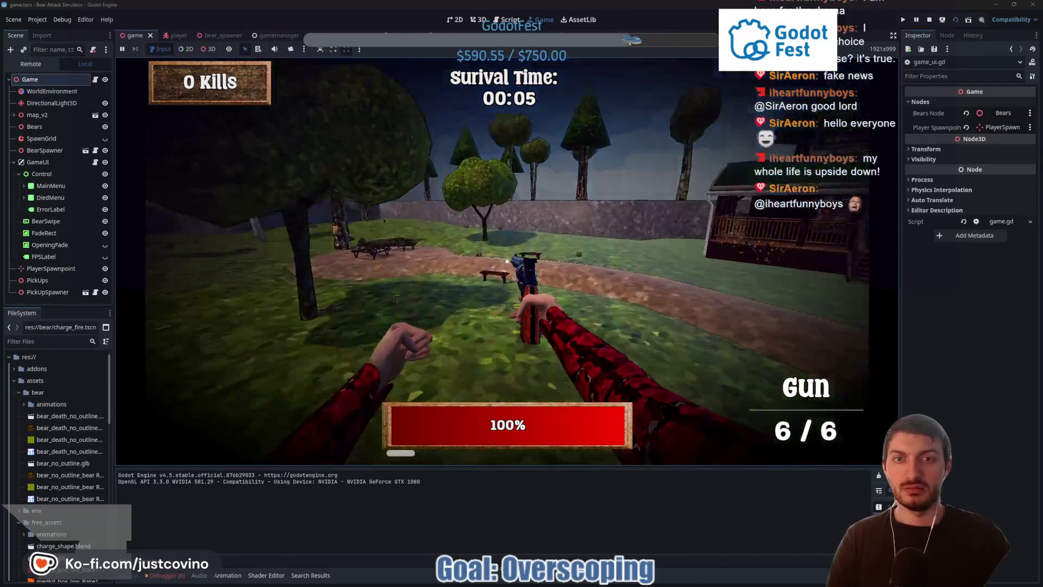
# Walk past the picnic tables and shoot at bears near the camp store
pyautogui.press('w')
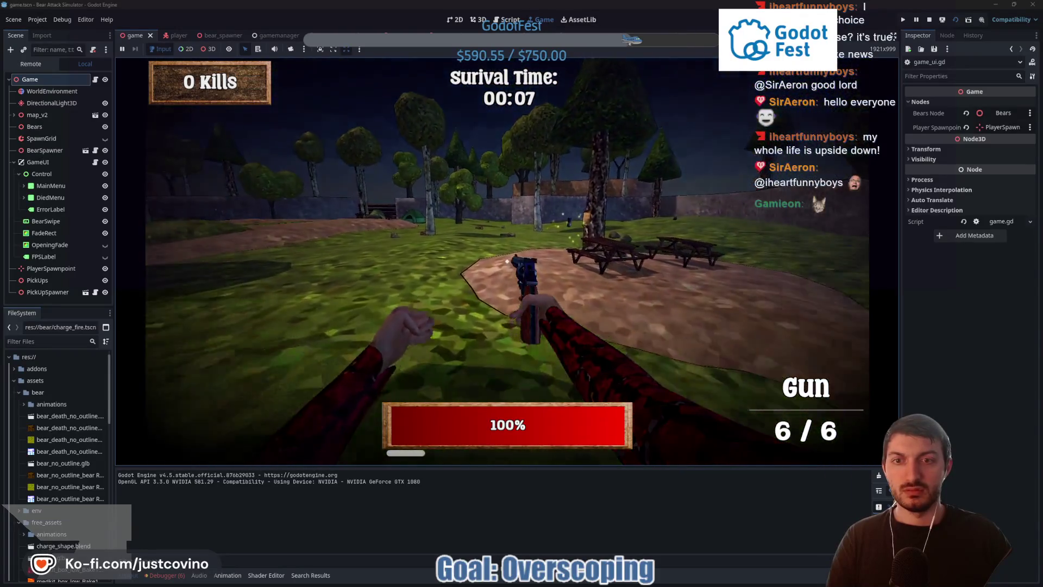
pyautogui.press('w')
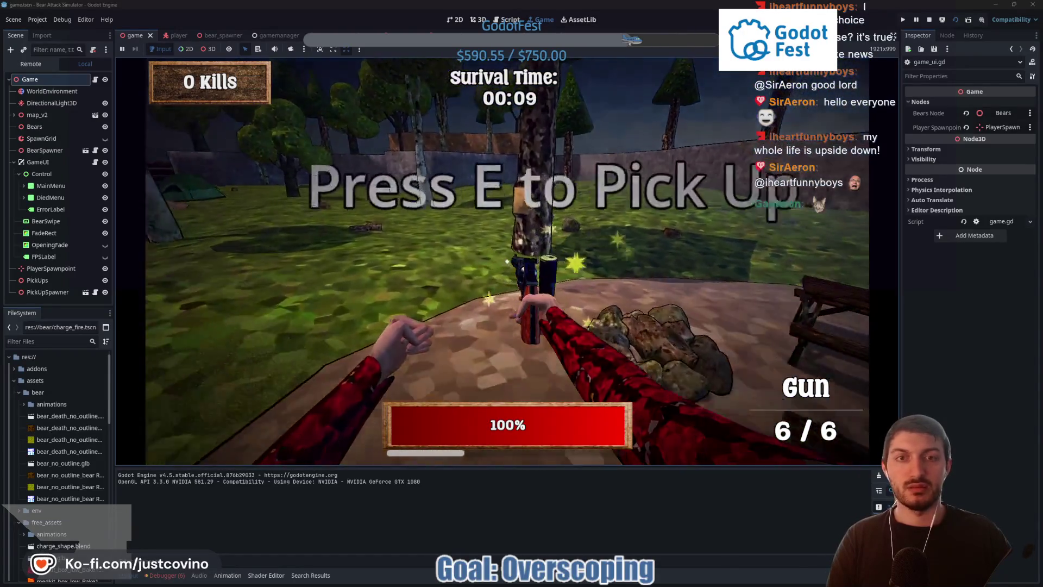
pyautogui.press('w')
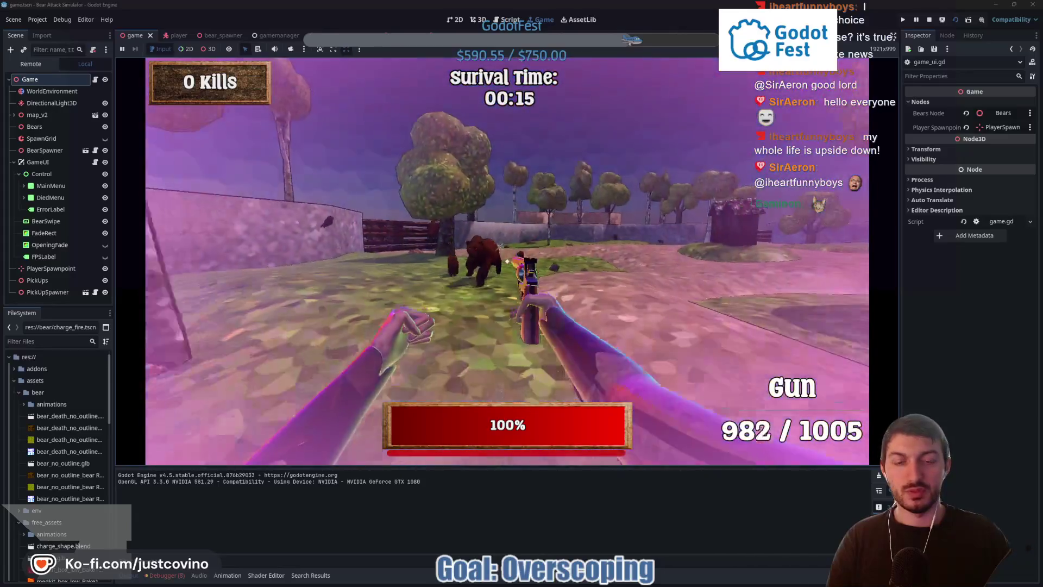
pyautogui.click(507, 262)
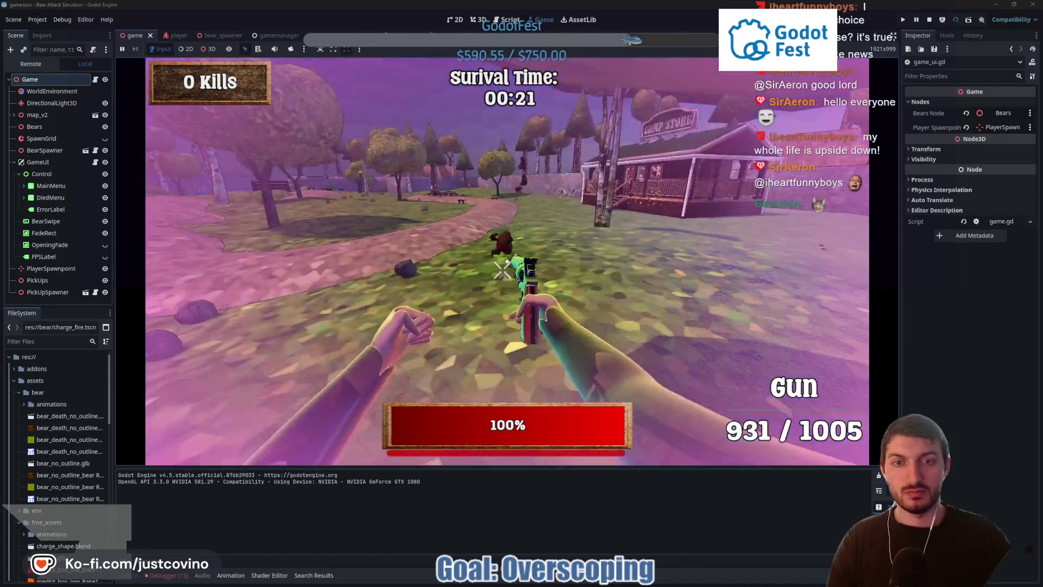
pyautogui.click(502, 270)
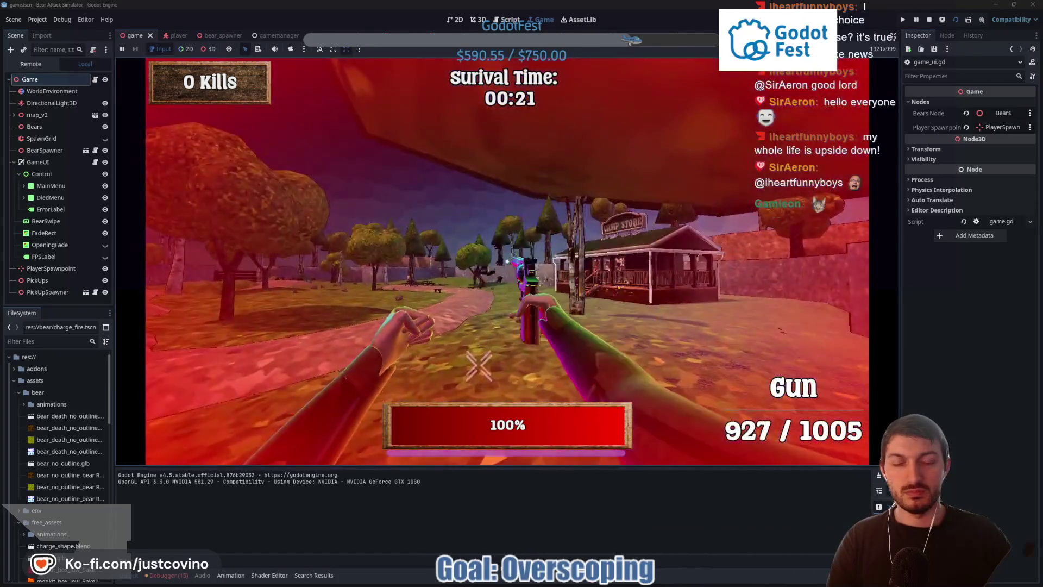
pyautogui.click(507, 262)
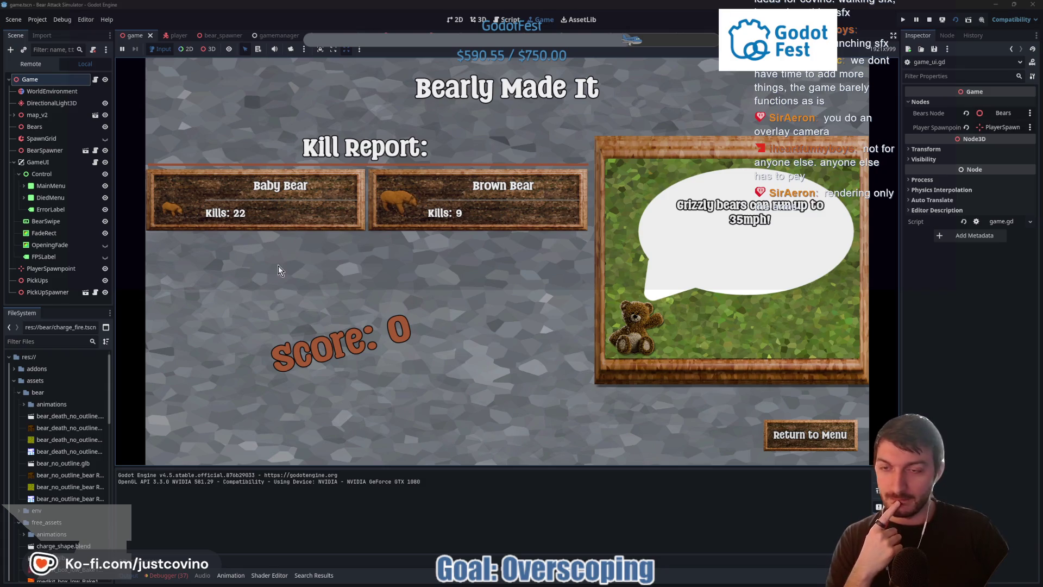
# Return from the death screen to the main menu and stop the running game
pyautogui.click(774, 425)
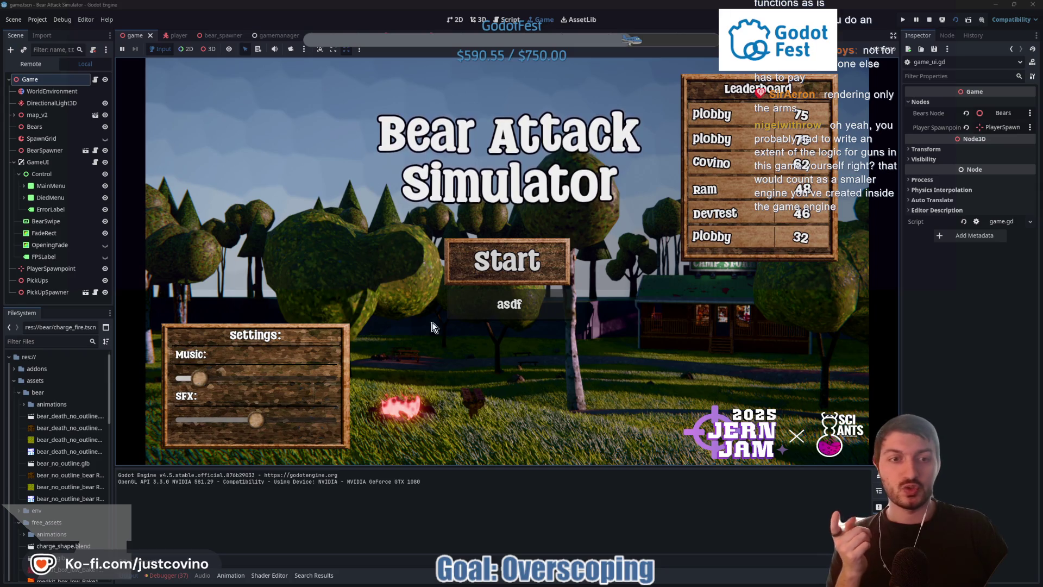
pyautogui.click(931, 21)
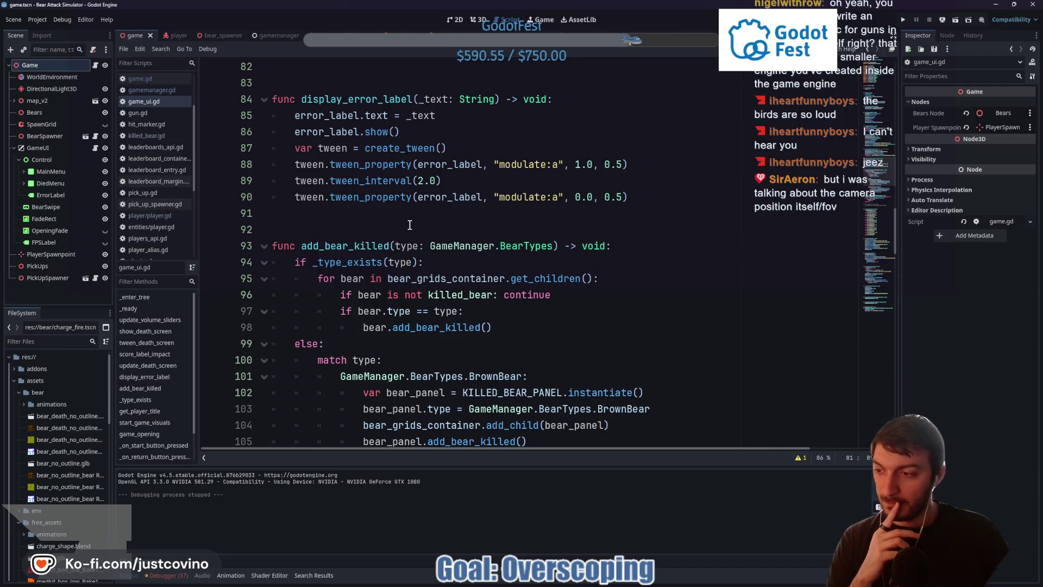
# Look over game_ui.gd around line 91, then the player scene's script
pyautogui.click(415, 219)
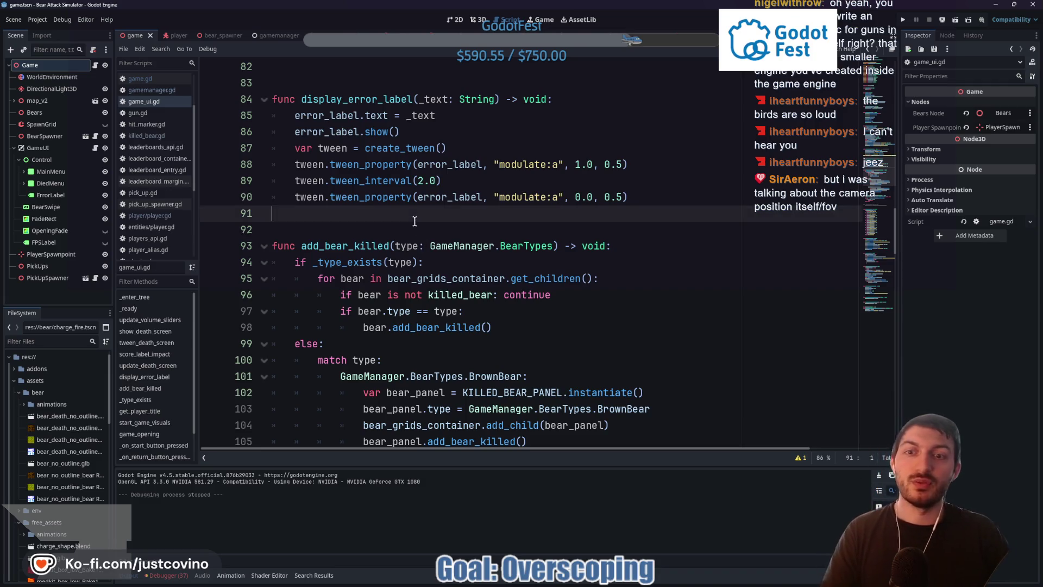
pyautogui.scroll(-3, 414, 231)
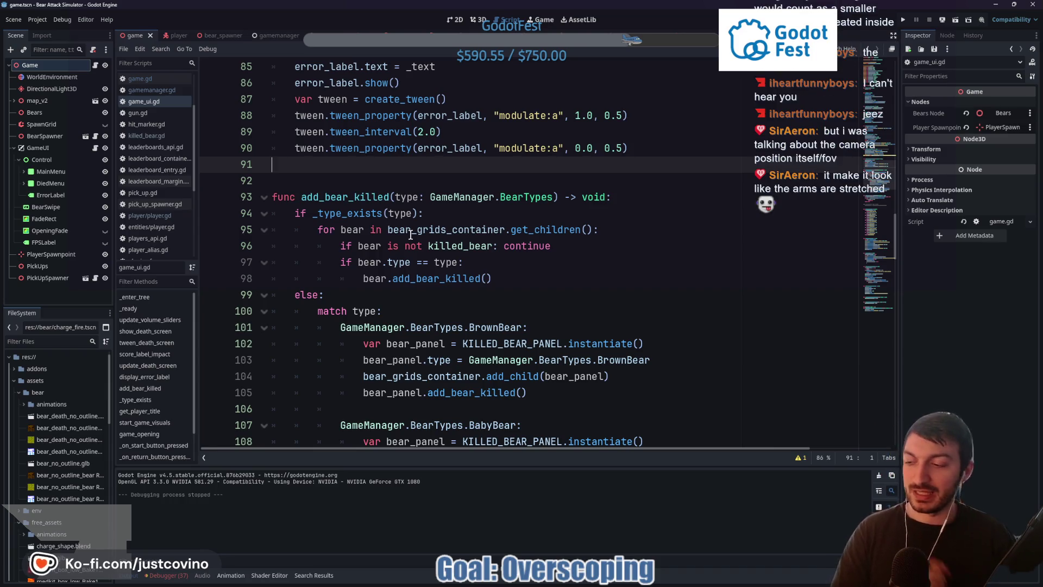
pyautogui.moveTo(423, 232)
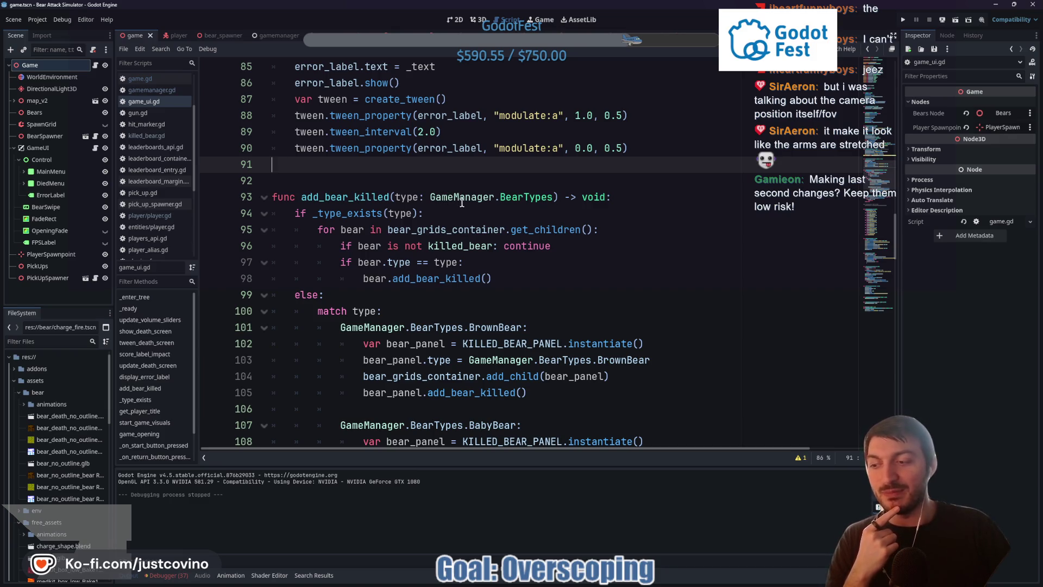
pyautogui.scroll(-7, 455, 184)
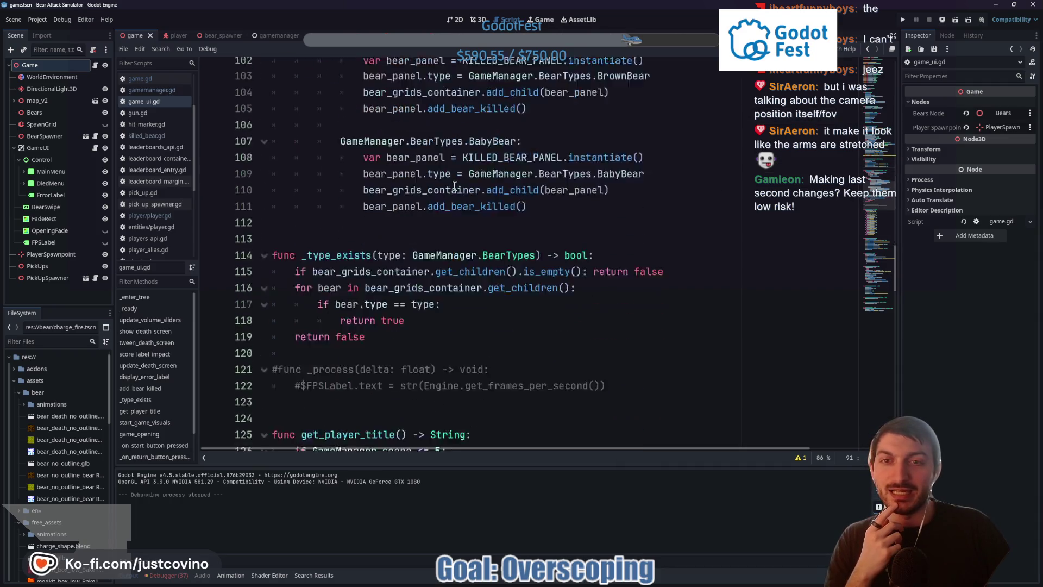
pyautogui.scroll(5, 464, 214)
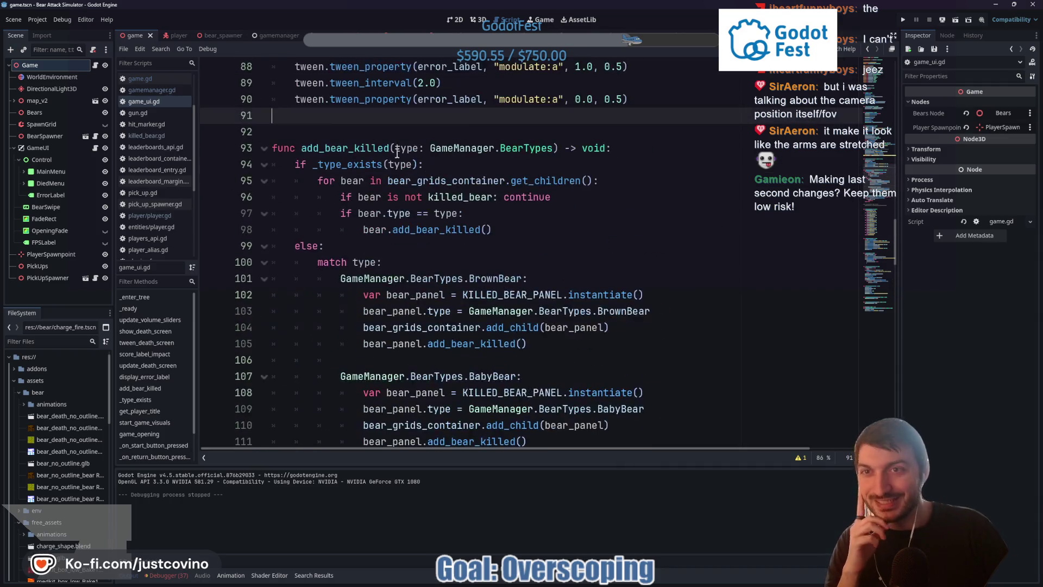
pyautogui.click(168, 35)
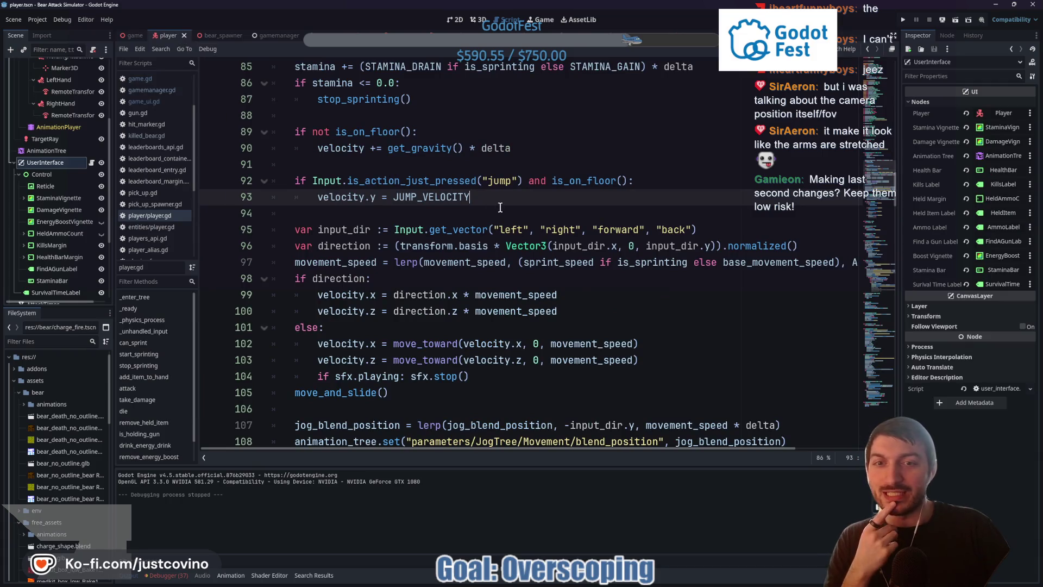
pyautogui.scroll(-8, 436, 213)
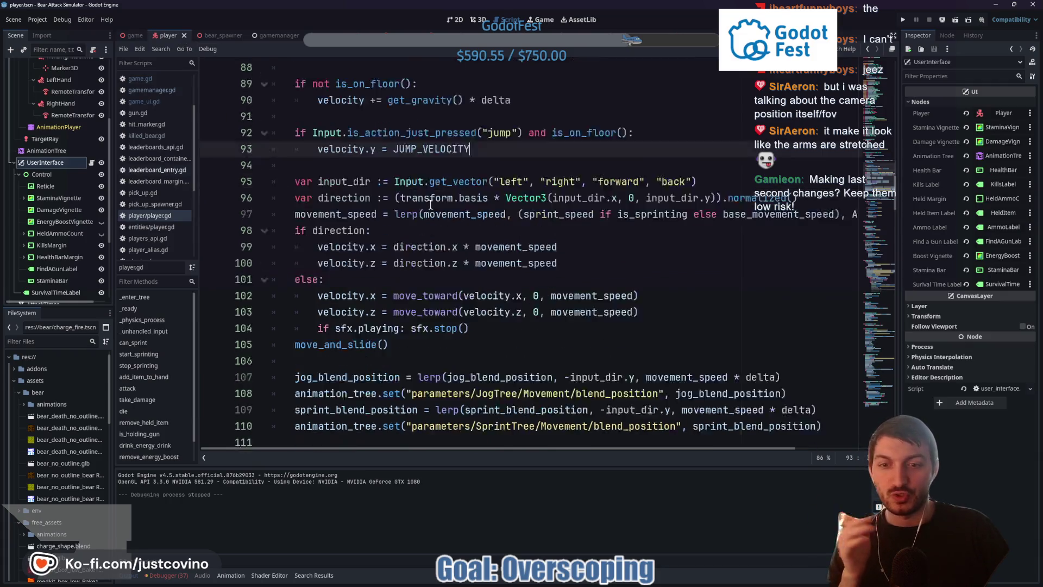
pyautogui.scroll(20, 512, 225)
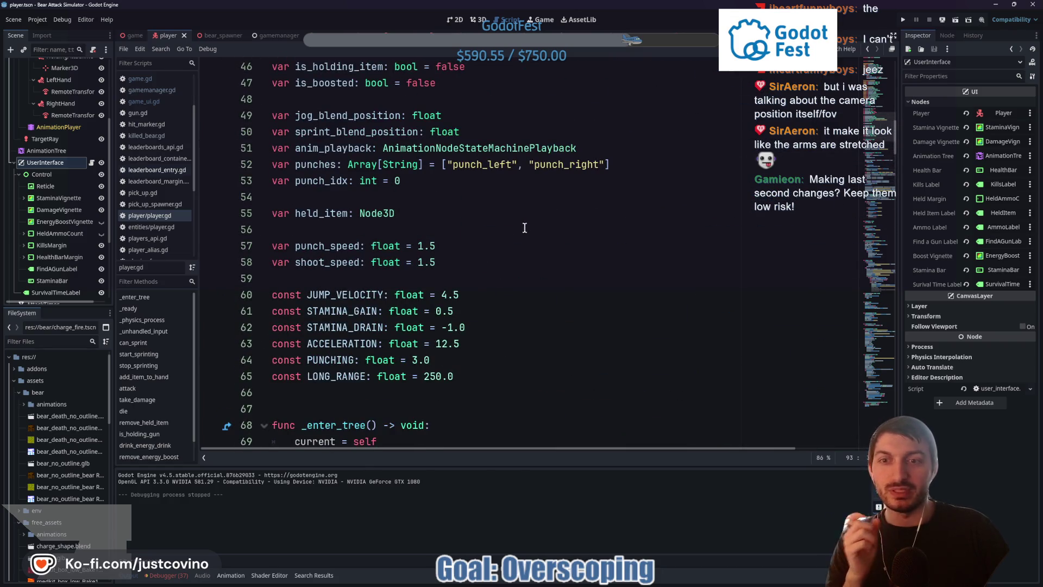
# Inspect calculate_score's score line 49 in gamemanager.gd, then go to killed_bear.gd's score label line
pyautogui.click(282, 34)
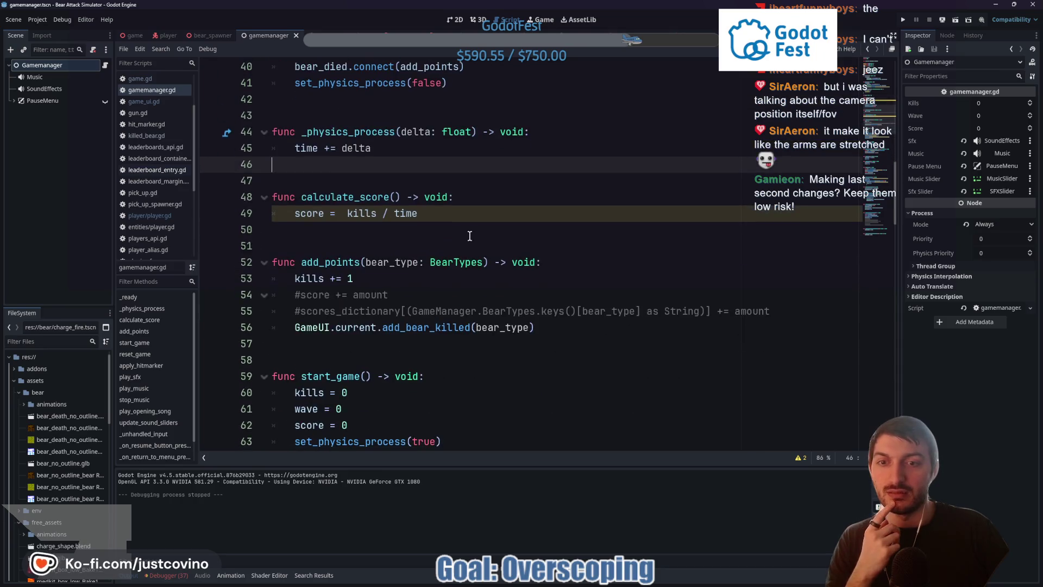
pyautogui.click(442, 214)
pyautogui.doubleClick(333, 199)
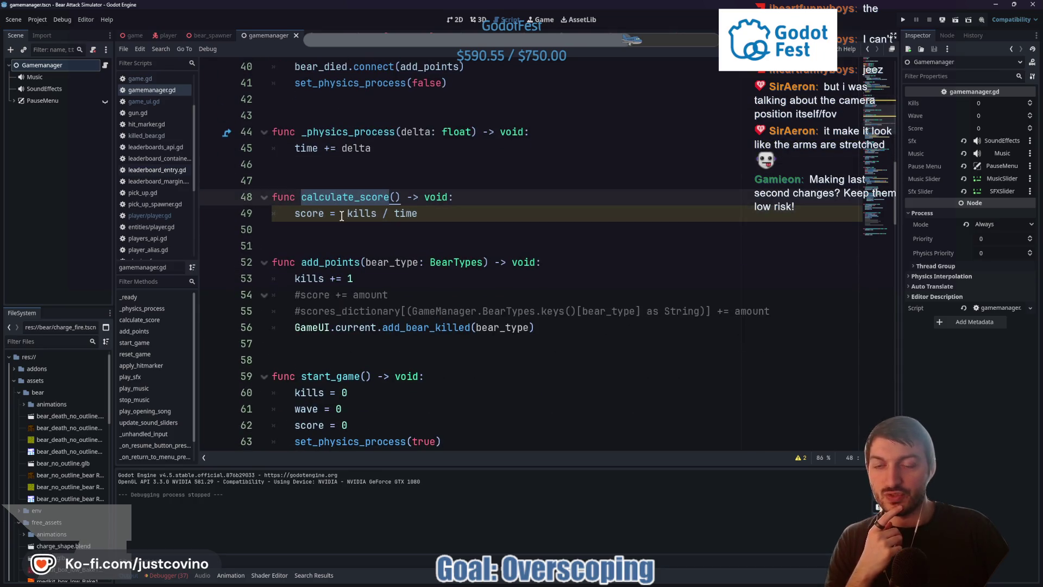
pyautogui.doubleClick(309, 213)
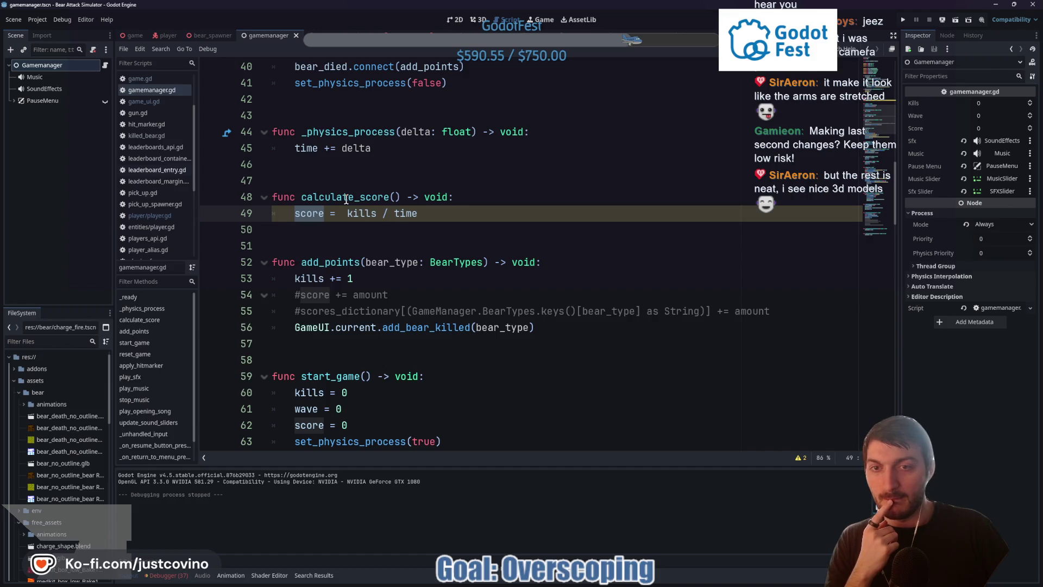
pyautogui.scroll(10, 401, 206)
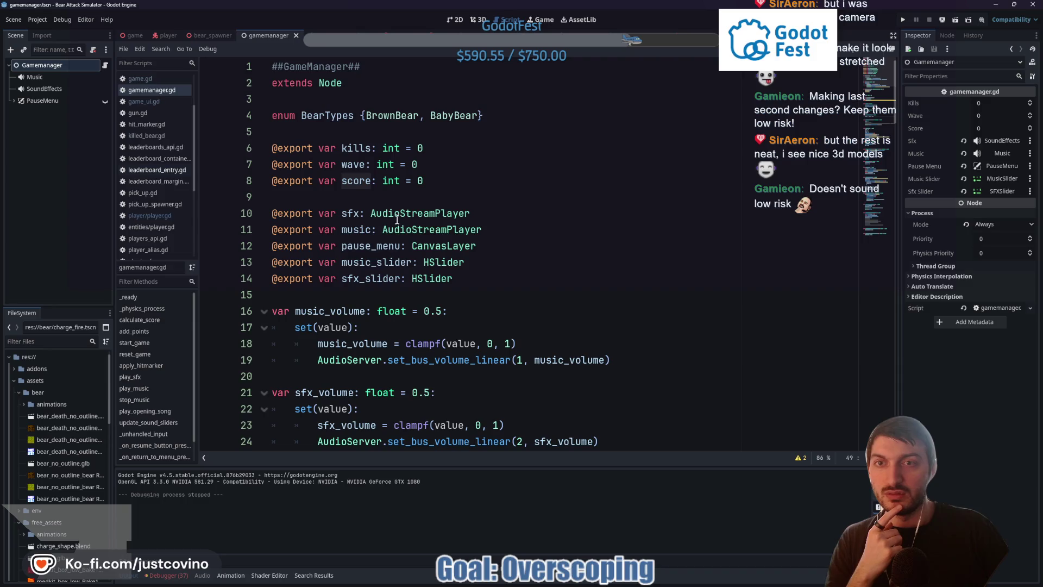
pyautogui.moveTo(397, 219)
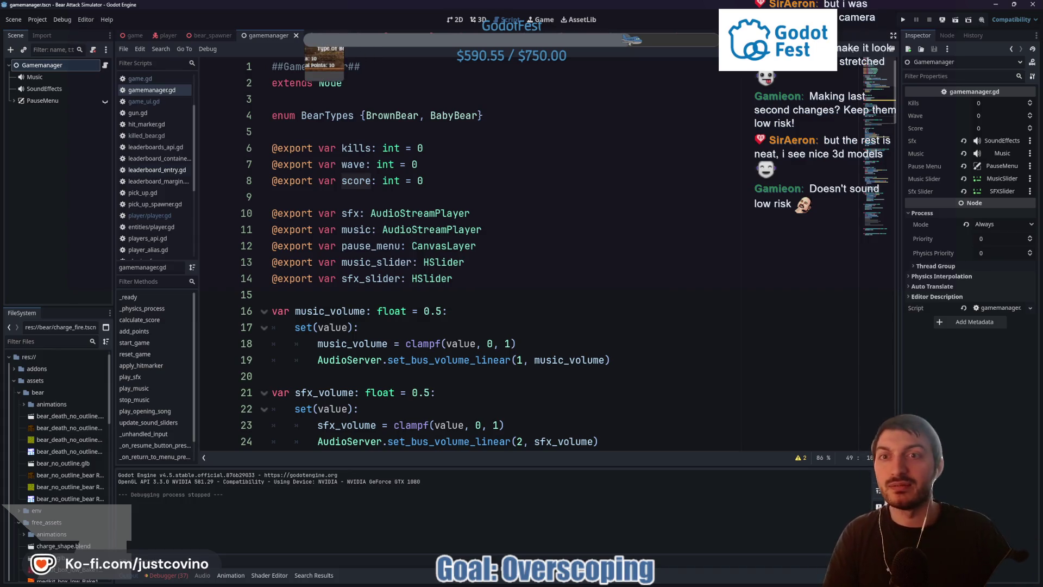
pyautogui.click(315, 36)
pyautogui.click(555, 313)
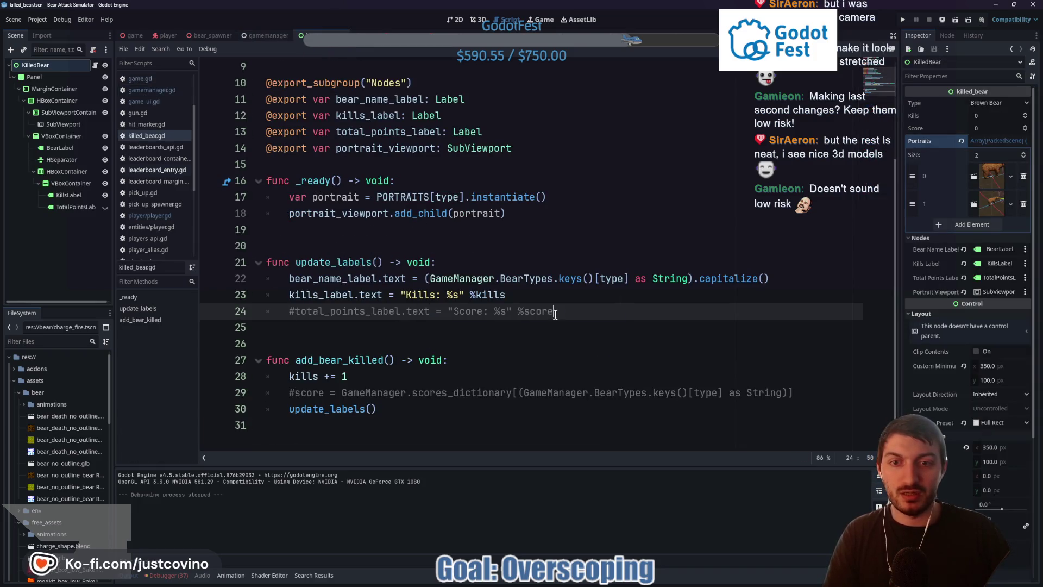
# Open the player's user_interface.gd and add blank lines after _process and _physics_process
pyautogui.click(162, 39)
pyautogui.click(91, 162)
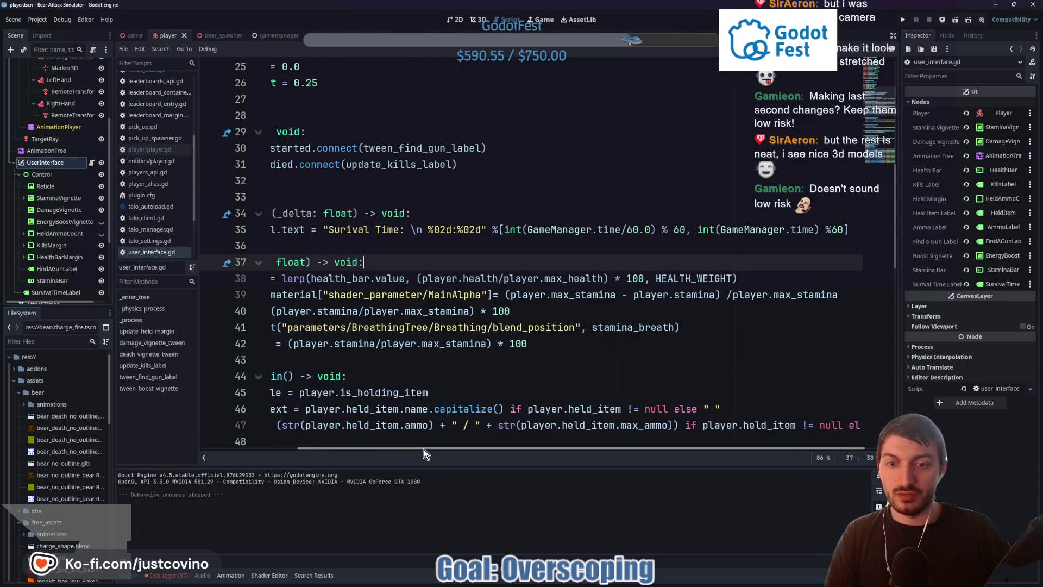
pyautogui.hscroll(-3, 419, 449)
pyautogui.click(386, 363)
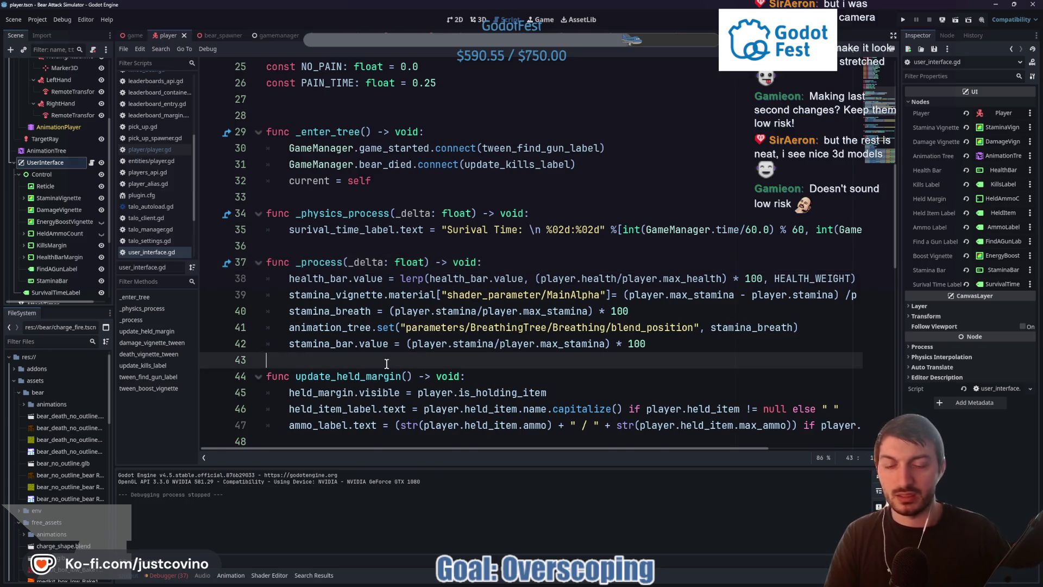
pyautogui.press('Return')
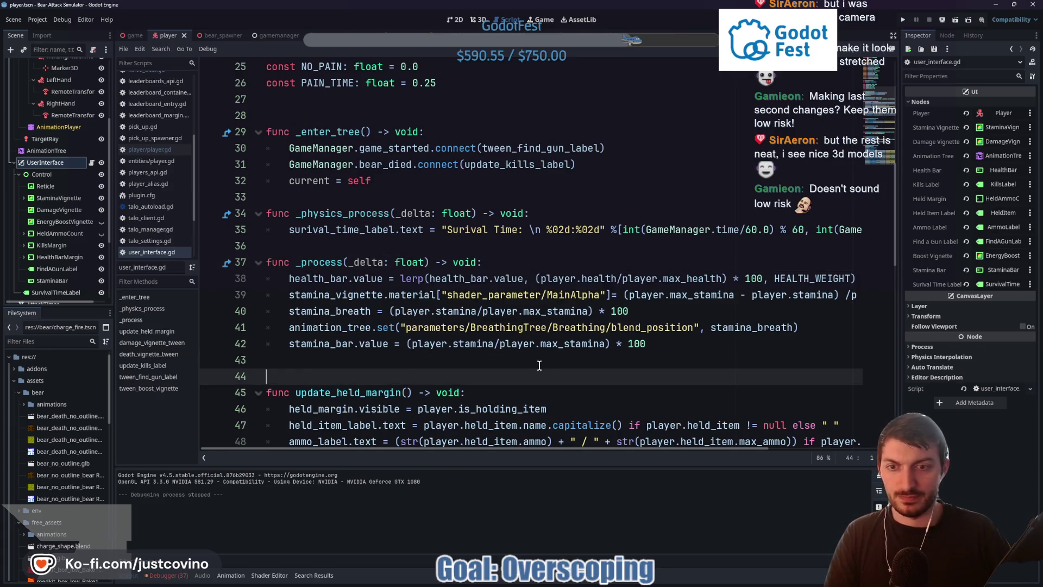
pyautogui.scroll(2, 528, 374)
pyautogui.click(381, 345)
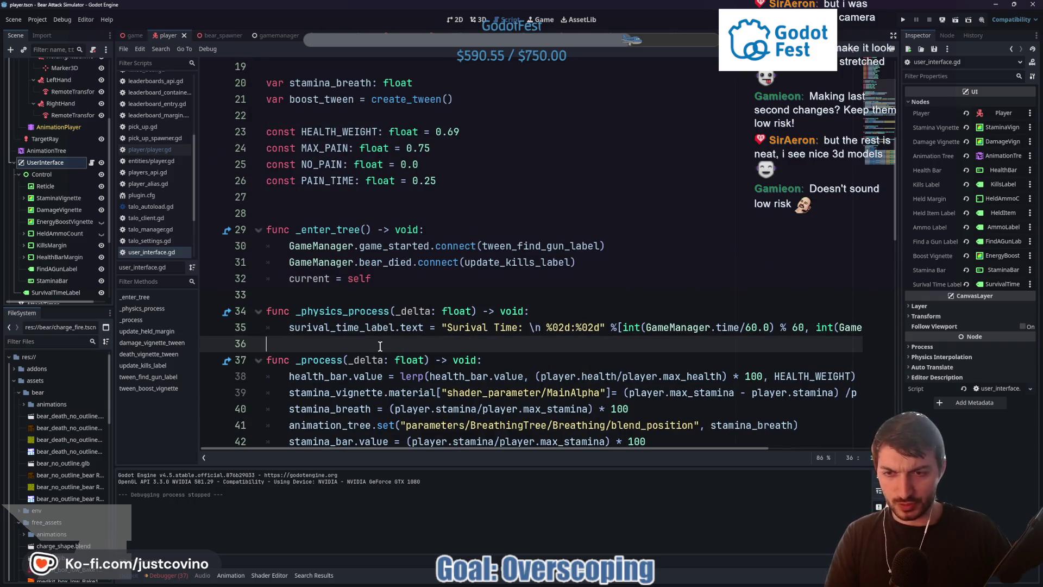
pyautogui.press('Return')
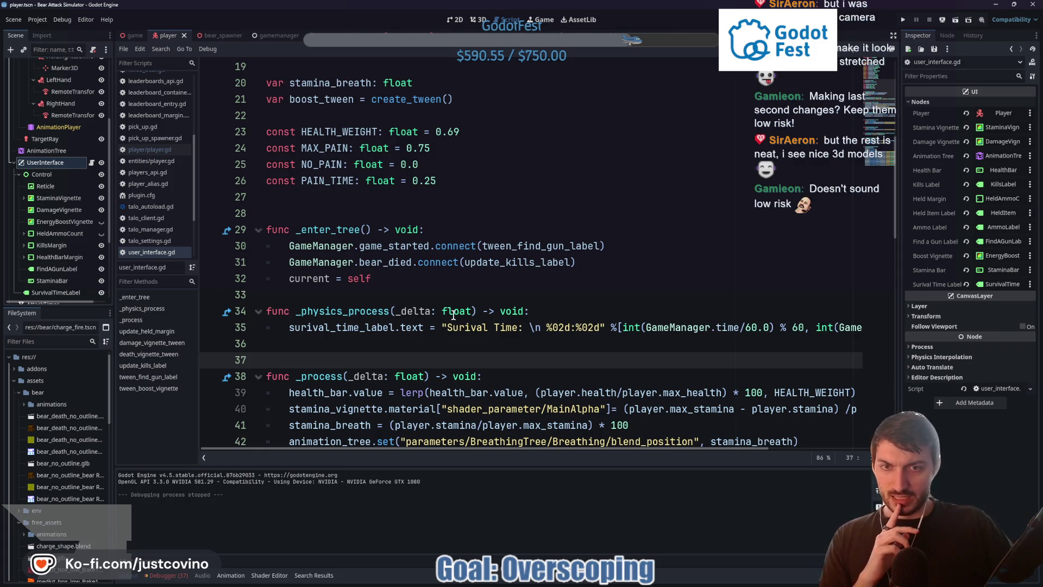
# Search all project files for update_kills_label, selected on line 63
pyautogui.scroll(-3, 376, 318)
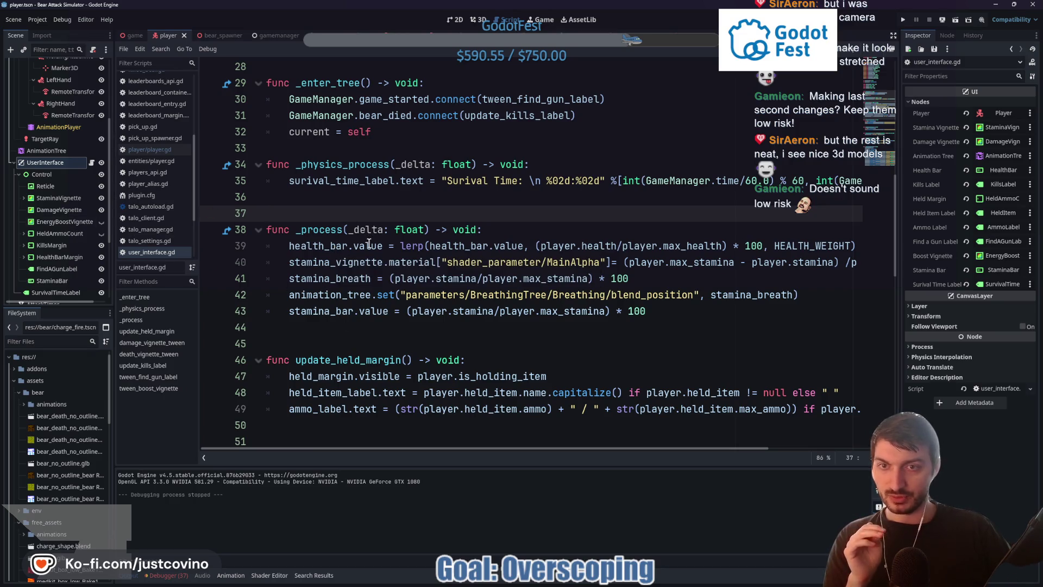
pyautogui.scroll(-2, 371, 241)
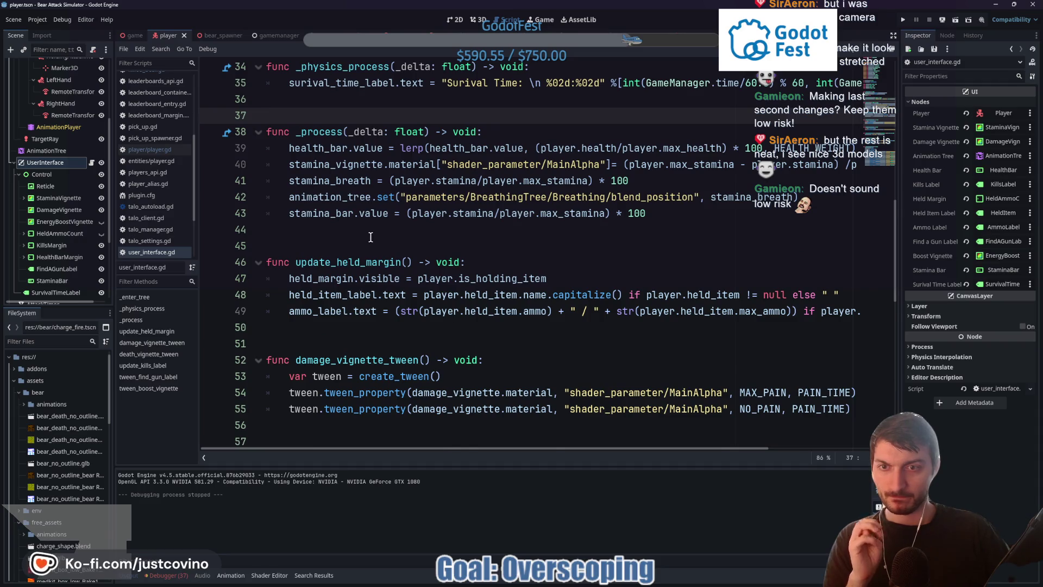
pyautogui.scroll(-3, 371, 237)
pyautogui.scroll(-2, 369, 237)
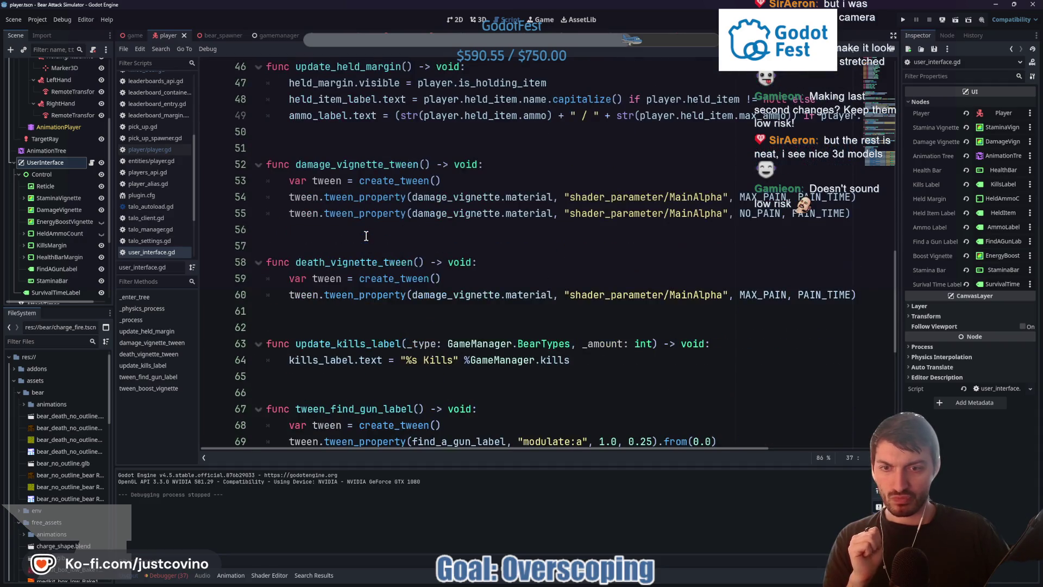
pyautogui.doubleClick(350, 296)
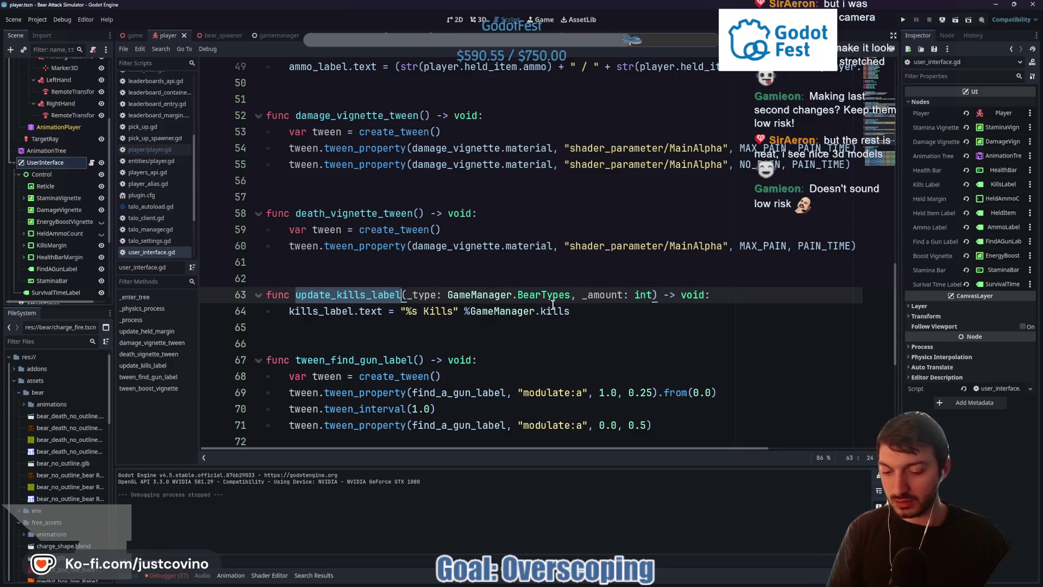
pyautogui.hotkey('ctrl', 'shift', 'f')
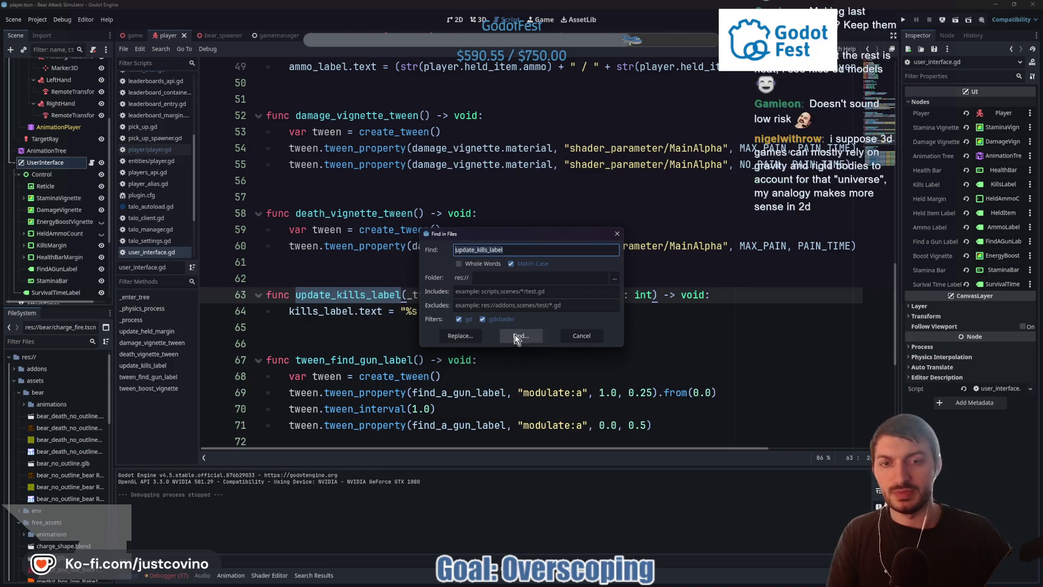
# Run the update_kills_label search and remove the _amount parameter from line 63
pyautogui.click(517, 336)
pyautogui.moveTo(452, 462)
pyautogui.mouseDown()
pyautogui.moveTo(434, 423)
pyautogui.moveTo(418, 419)
pyautogui.moveTo(402, 478)
pyautogui.moveTo(394, 440)
pyautogui.mouseUp()
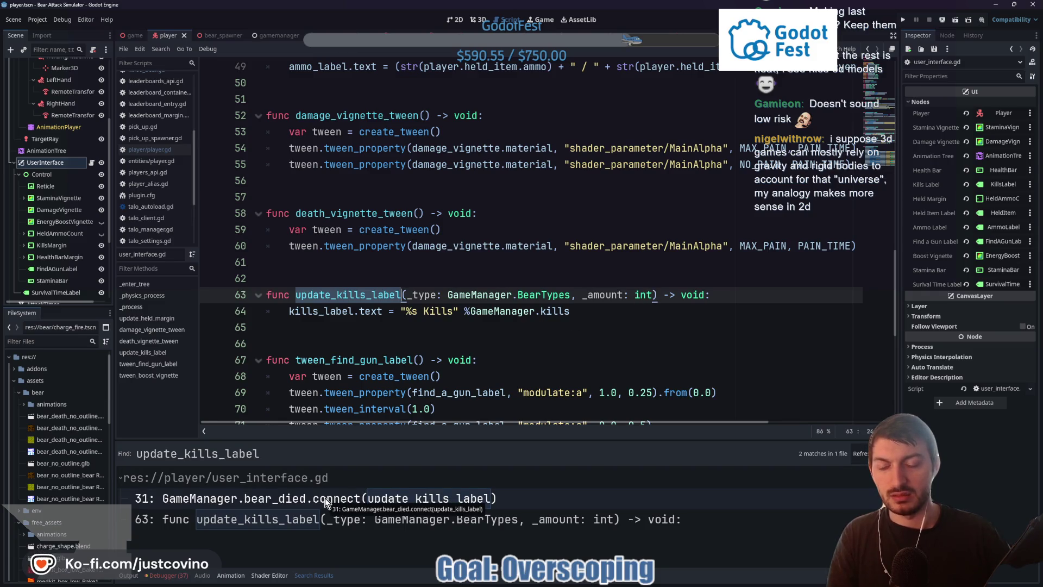
pyautogui.moveTo(654, 294); pyautogui.dragTo(570, 294)
pyautogui.press('BackSpace')
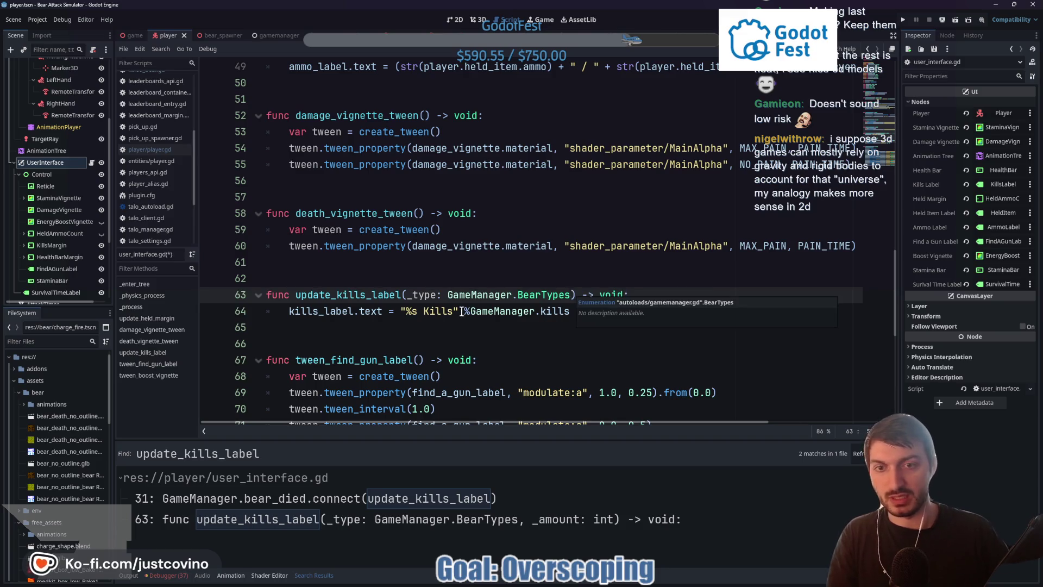
pyautogui.click(333, 500)
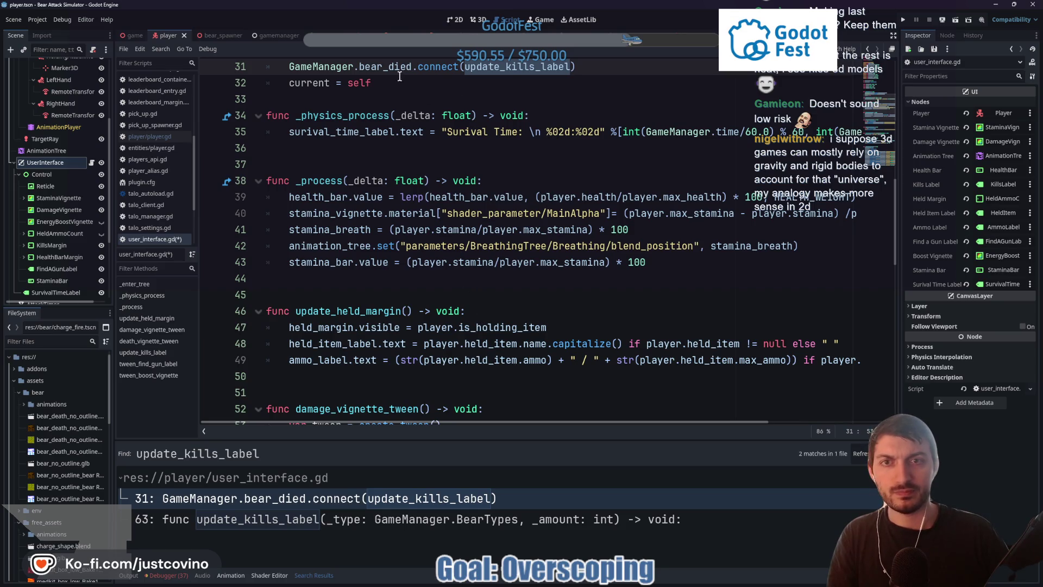
# Review the argument-count error in the Debugger's Errors list, then clear the errors
pyautogui.click(169, 575)
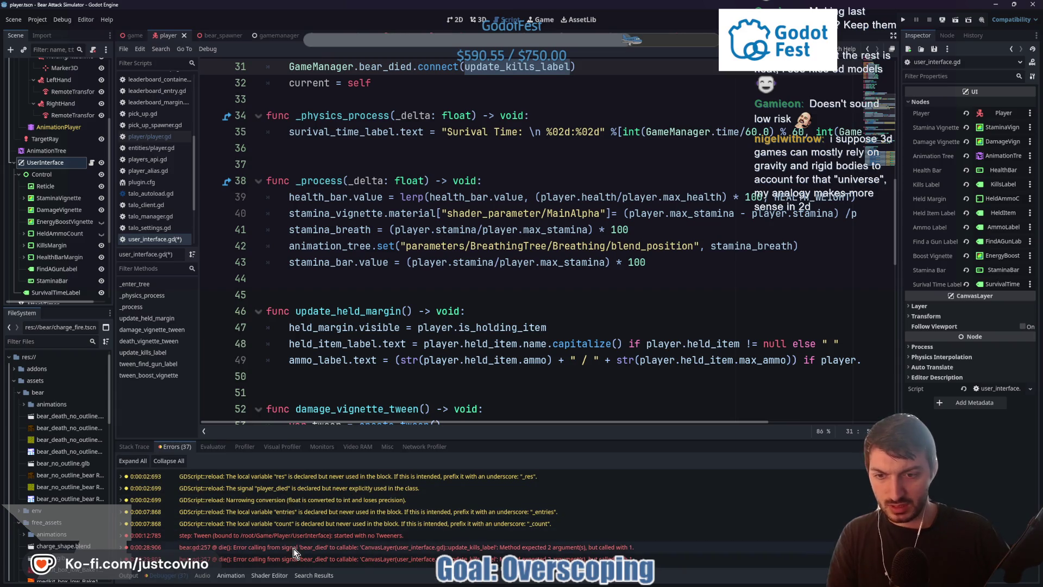
pyautogui.scroll(-1, 288, 548)
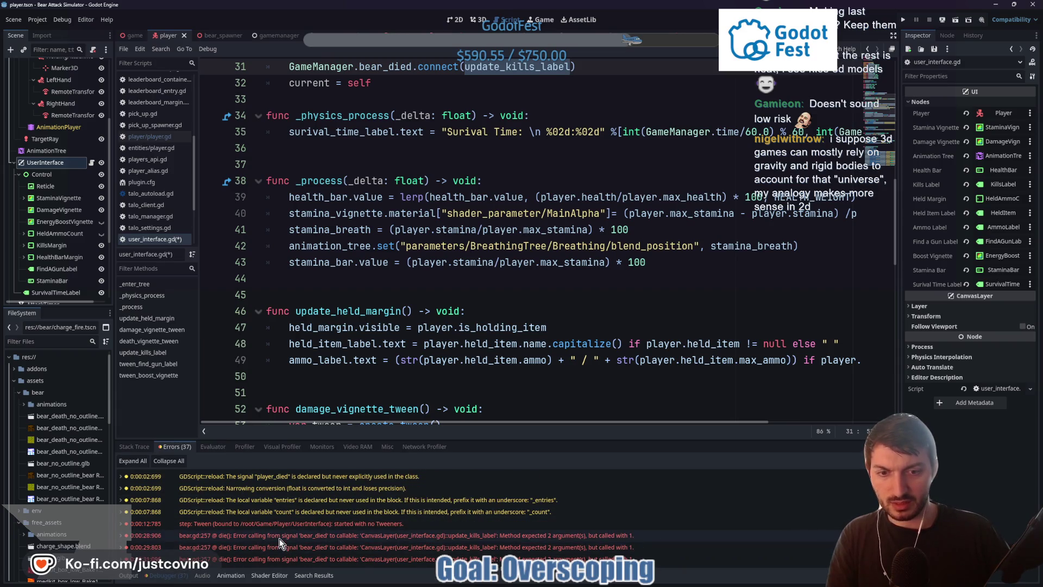
pyautogui.moveTo(279, 539)
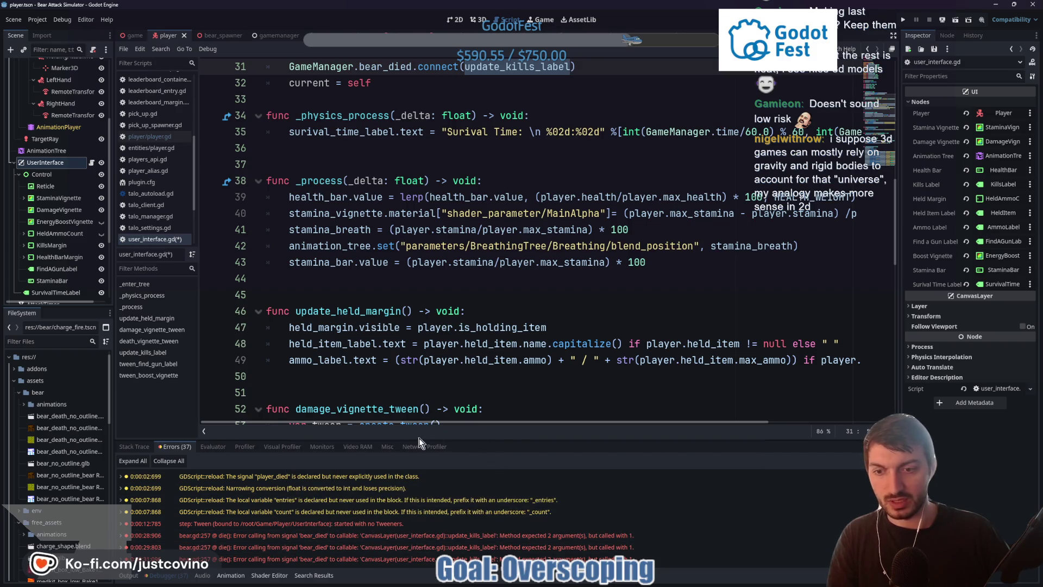
pyautogui.press('F5')
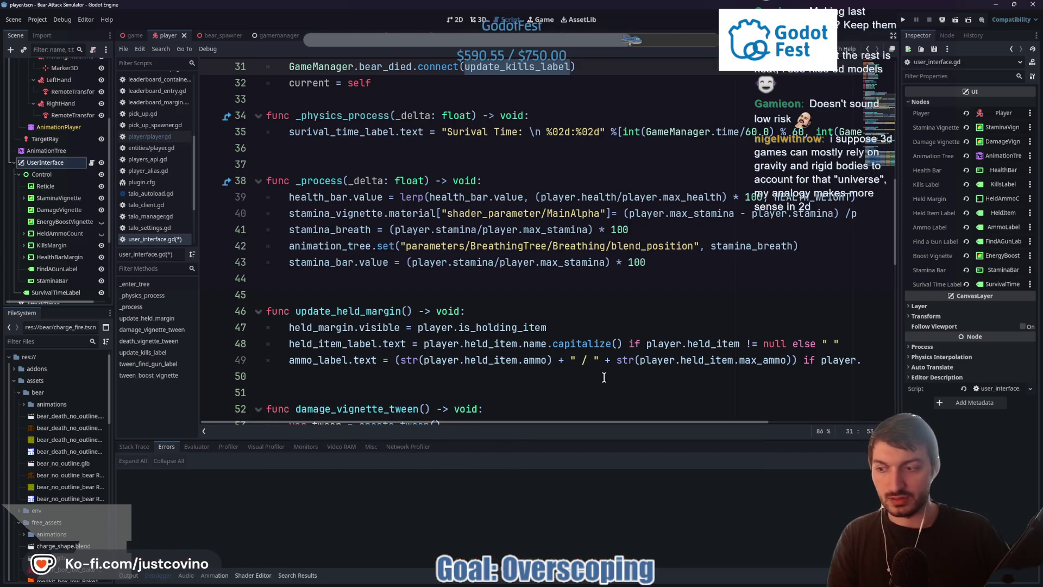
# Save the script, lower the music volume, and start a new game with a placeholder name
pyautogui.click(492, 294)
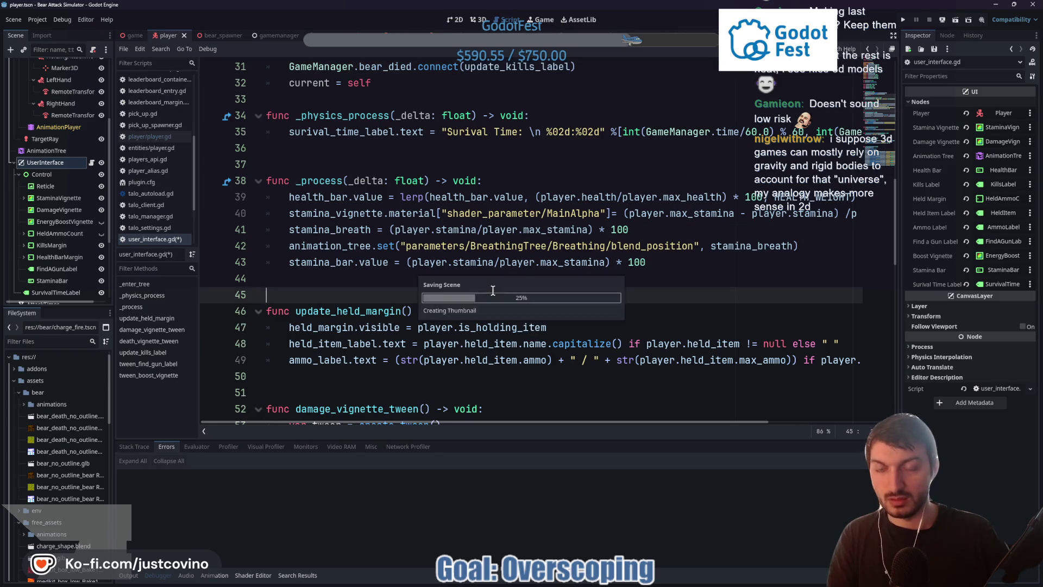
pyautogui.hotkey('ctrl', 's')
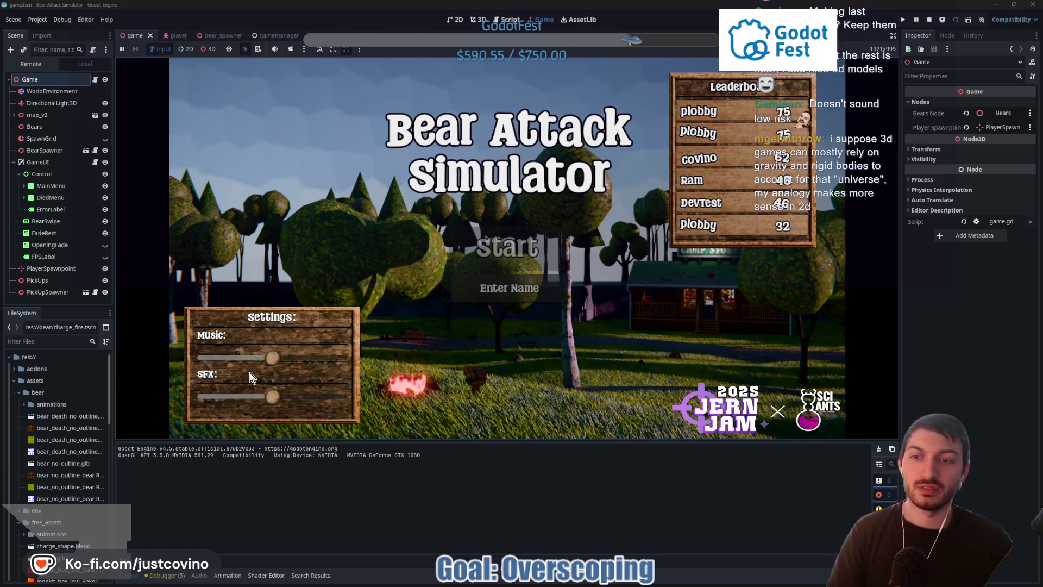
pyautogui.click(215, 357)
pyautogui.click(503, 299)
pyautogui.write('asdfadsf')
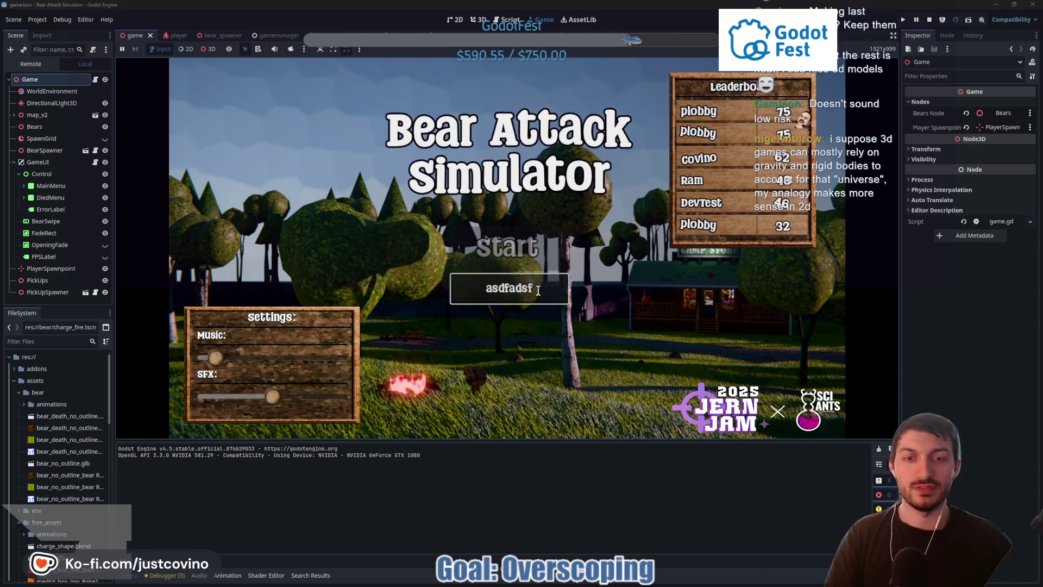
pyautogui.click(508, 247)
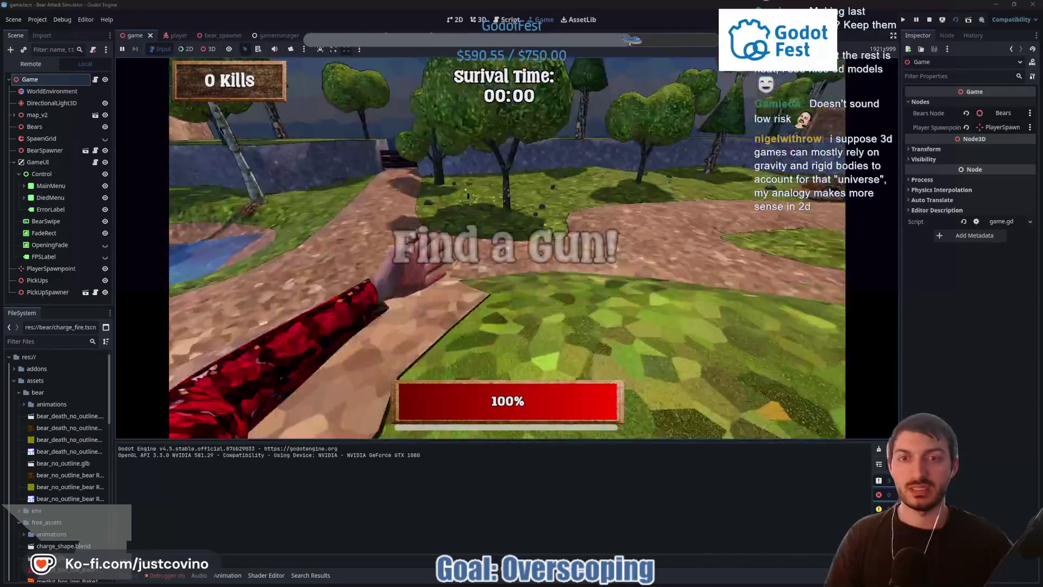
# Pick up the gun and shoot the charging bear until the player dies
pyautogui.press('w')
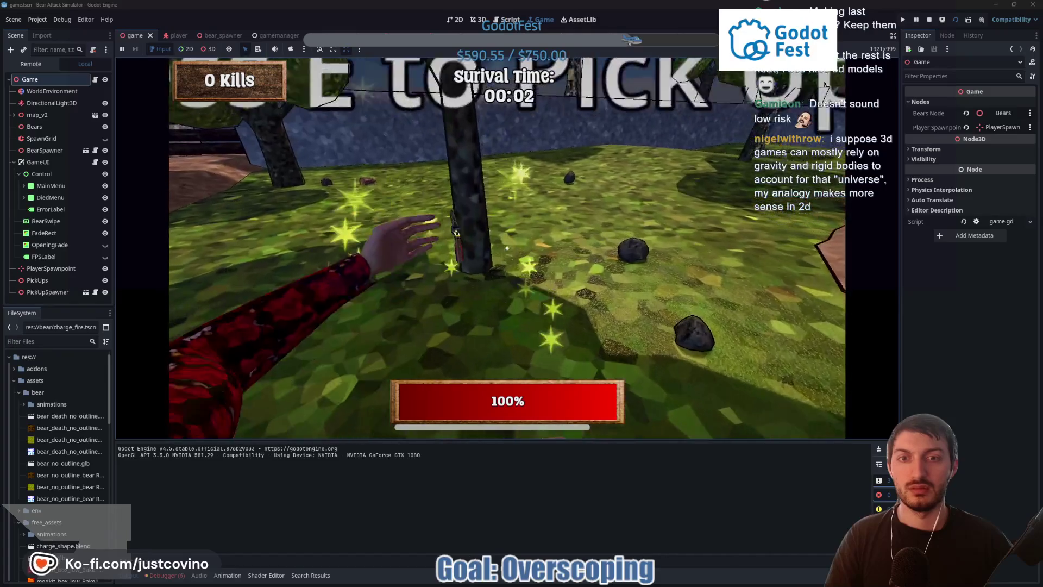
pyautogui.press('e')
pyautogui.press('w')
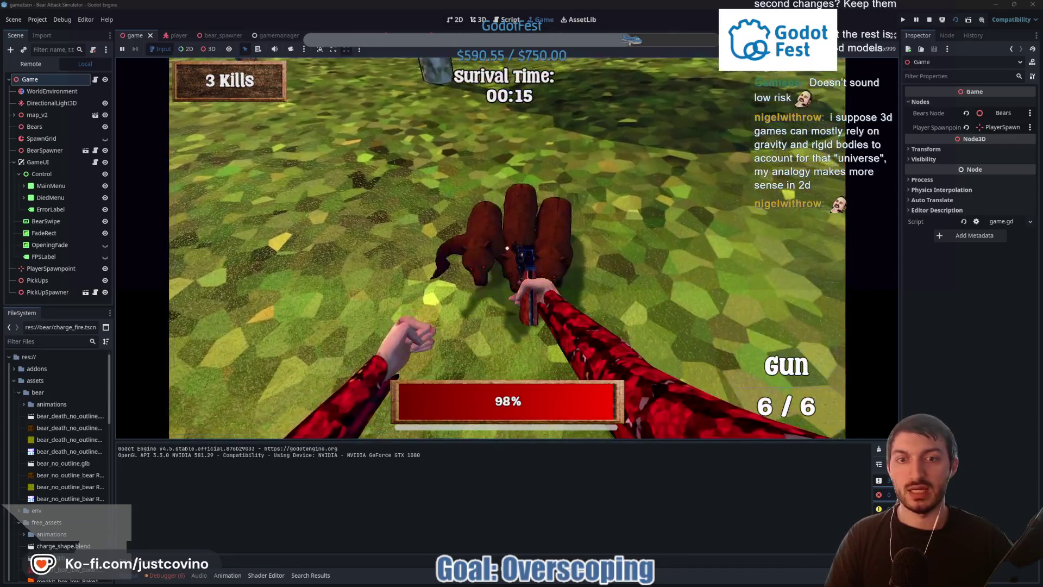
pyautogui.click(507, 248)
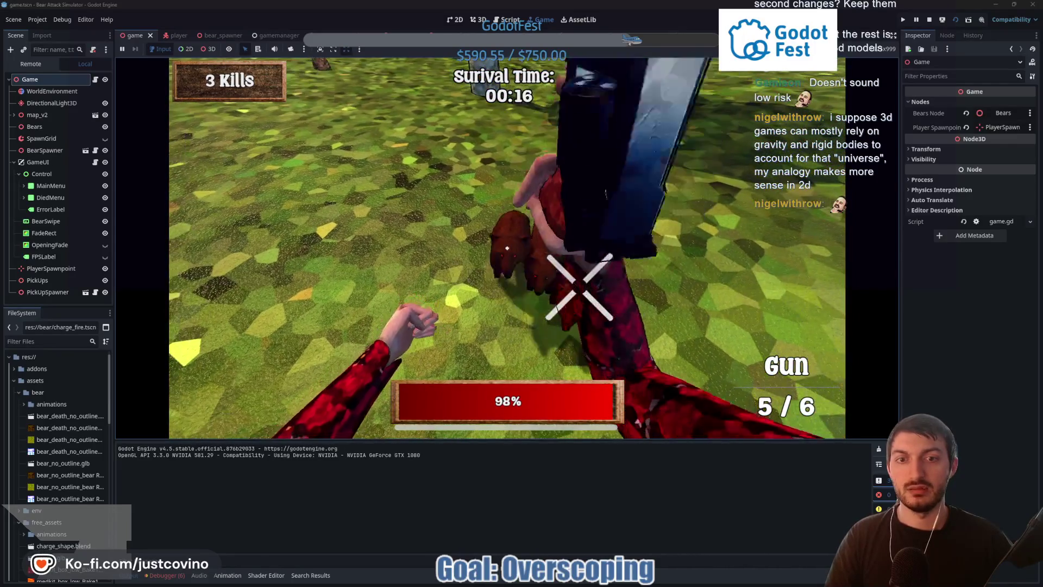
pyautogui.click(507, 248)
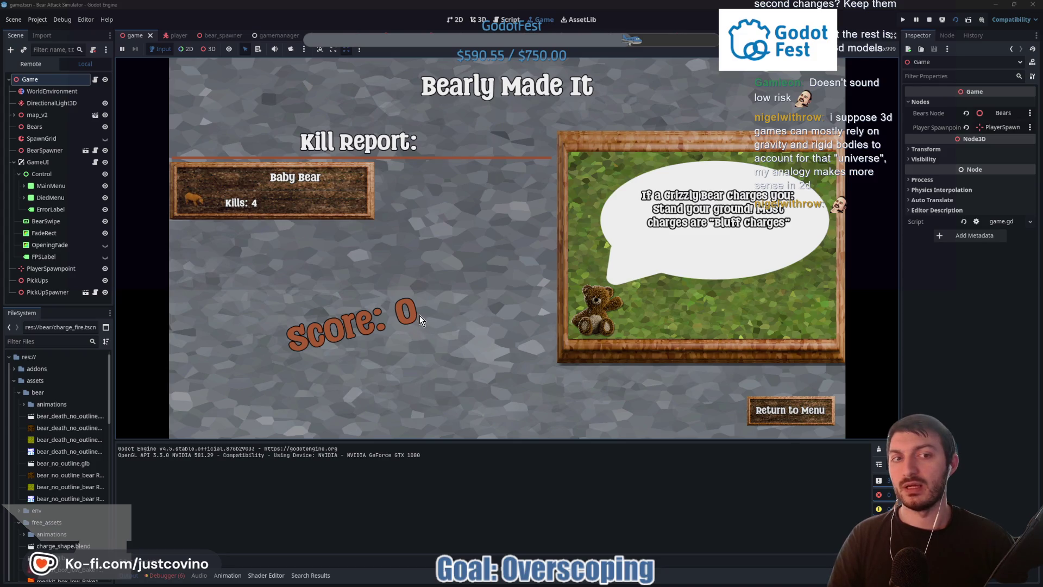
# Return to the main menu and stop the playtest
pyautogui.click(772, 417)
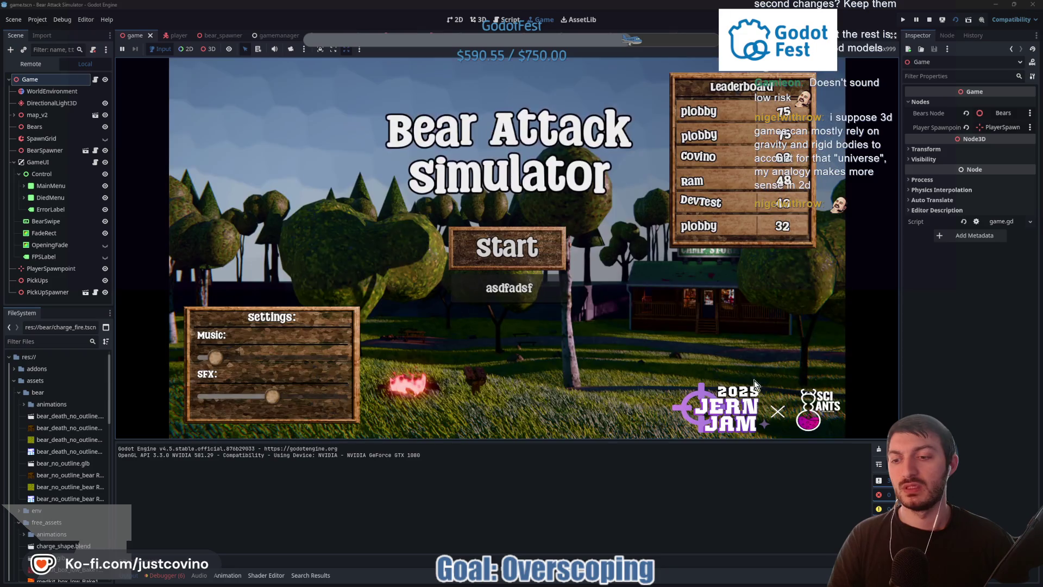
pyautogui.click(166, 575)
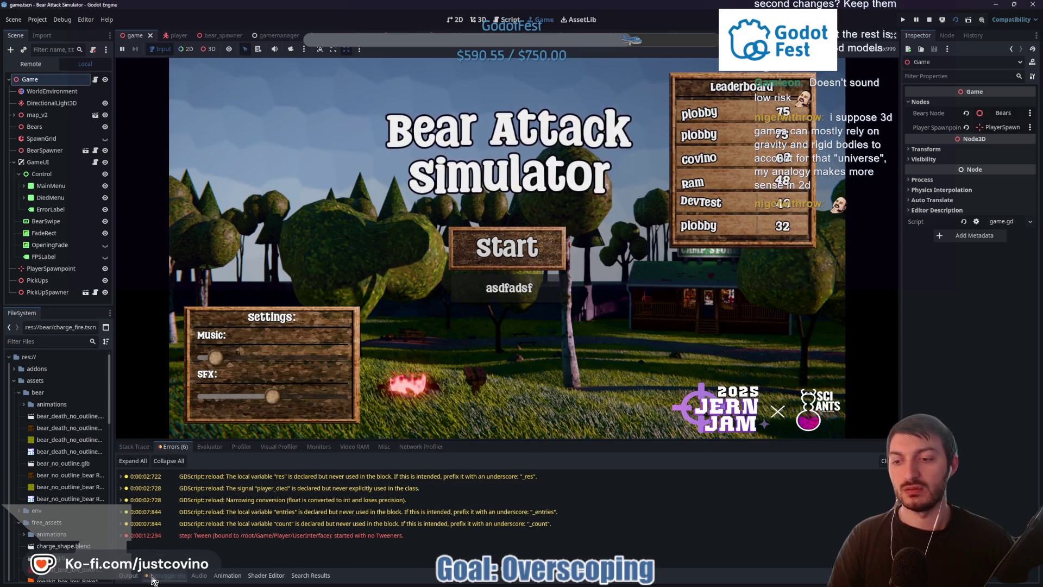
pyautogui.hotkey('ctrl', 'j')
pyautogui.click(916, 21)
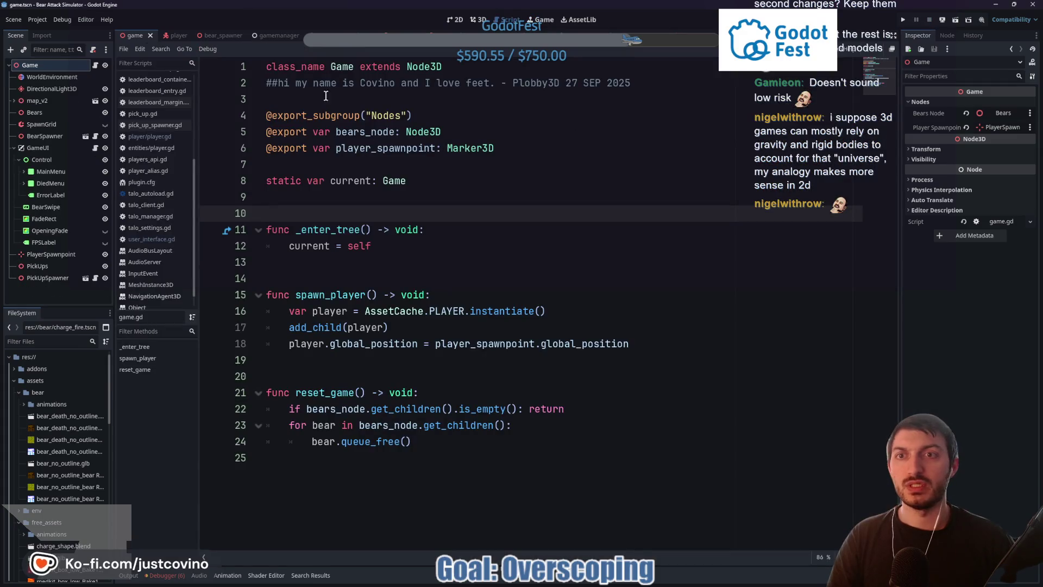
# Glance at gamemanager.gd, then open game_ui.gd from the Game scene
pyautogui.click(274, 36)
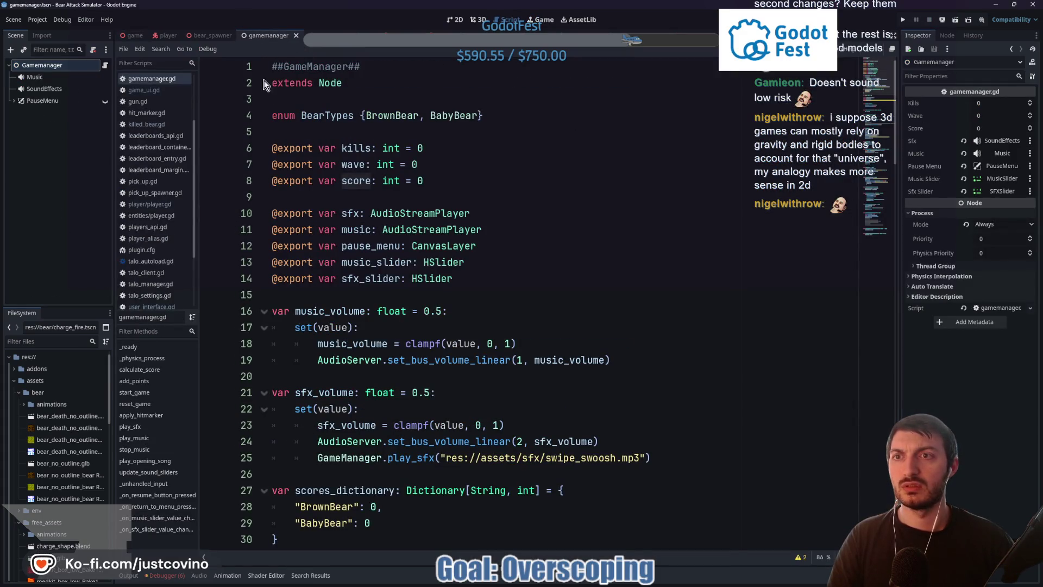
pyautogui.scroll(-10, 465, 224)
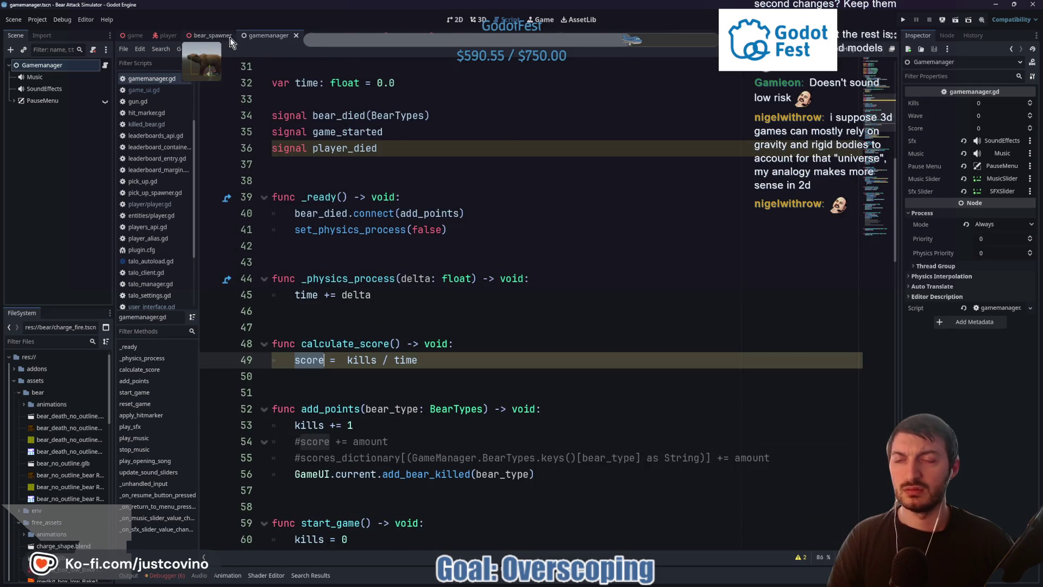
pyautogui.click(140, 35)
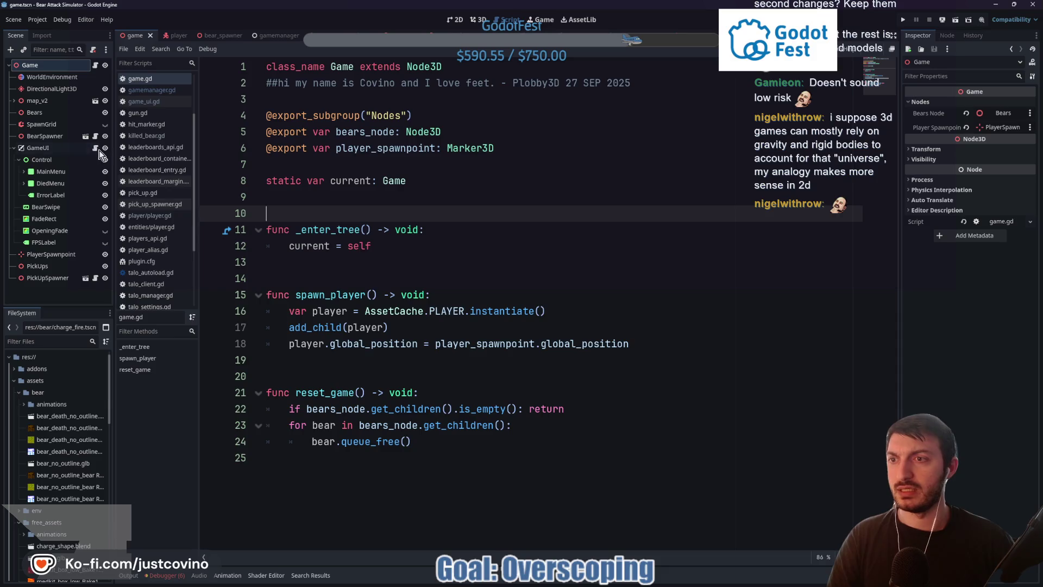
pyautogui.click(96, 149)
# Inspect update_death_screen's total_score_label line and the GameManager.score property on line 78
pyautogui.scroll(4, 448, 236)
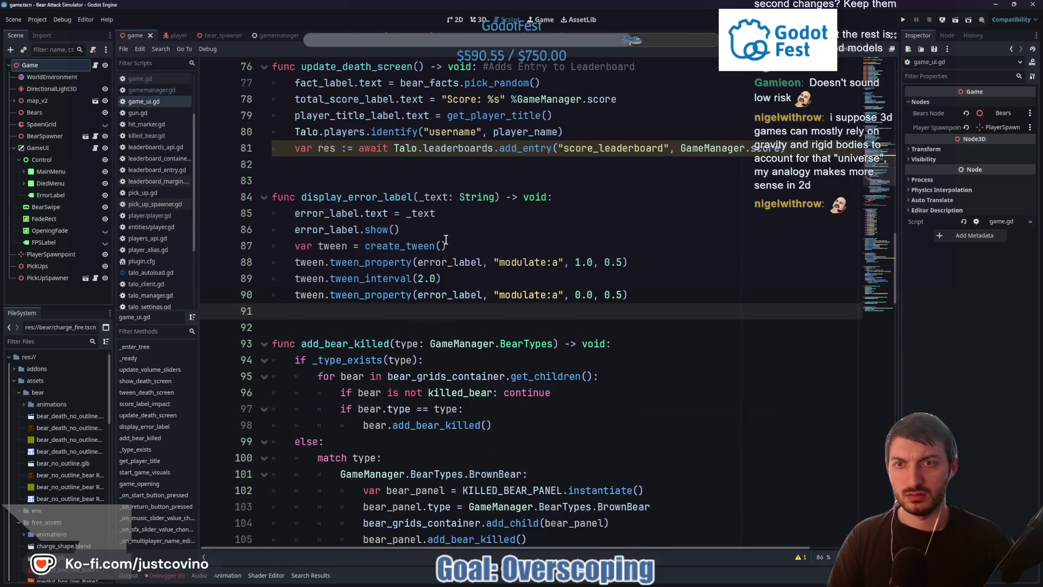
pyautogui.scroll(2, 350, 237)
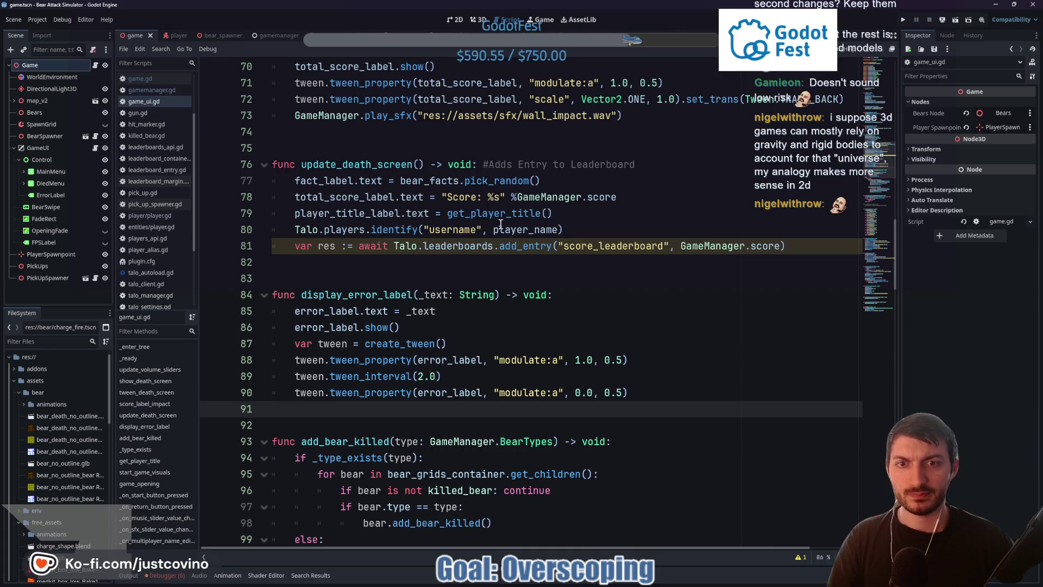
pyautogui.click(537, 197)
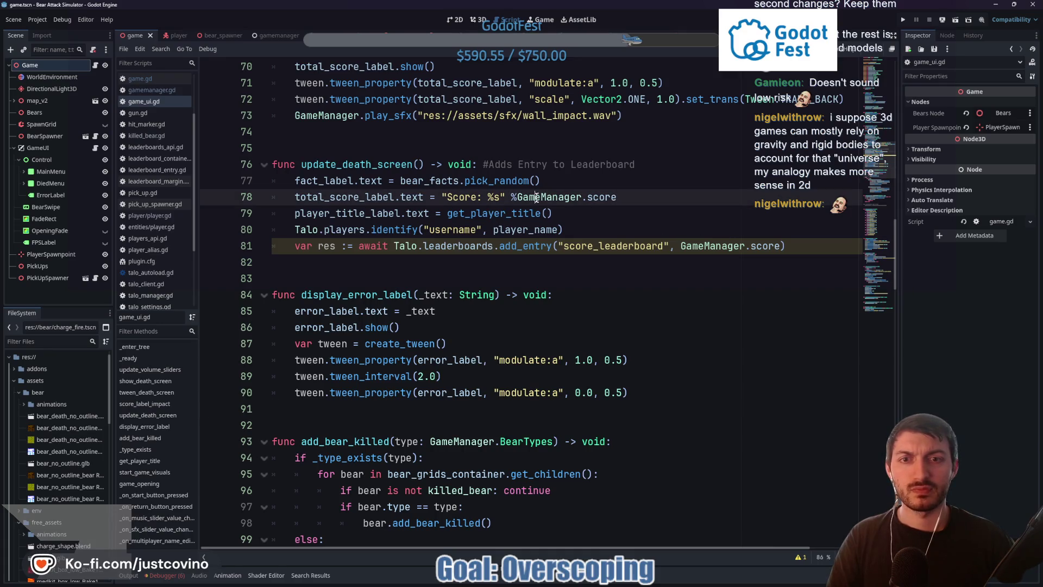
pyautogui.moveTo(652, 199); pyautogui.dragTo(326, 197)
pyautogui.doubleClick(326, 198)
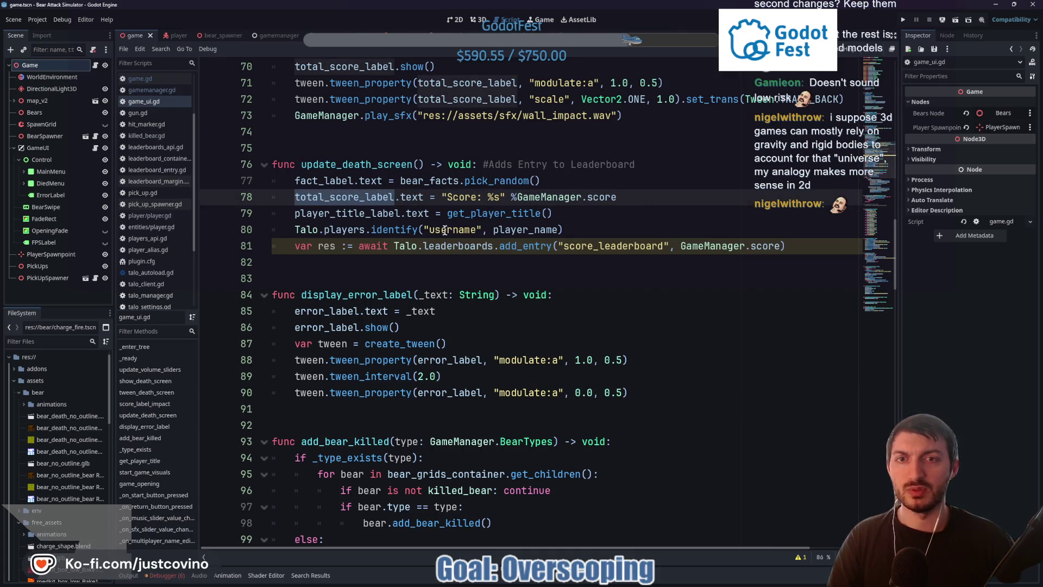
pyautogui.scroll(2, 461, 232)
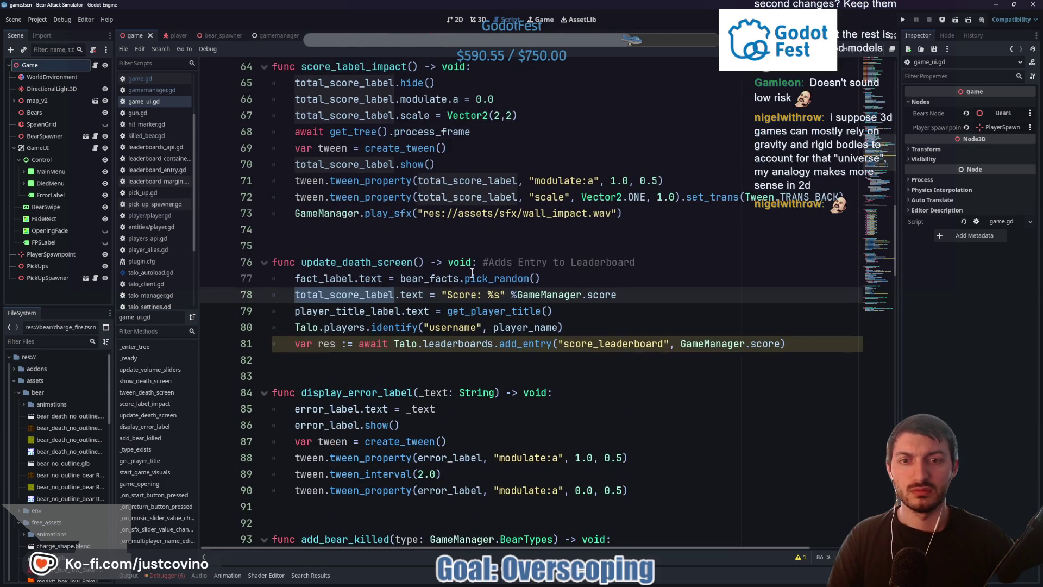
pyautogui.click(553, 295)
pyautogui.doubleClick(604, 295)
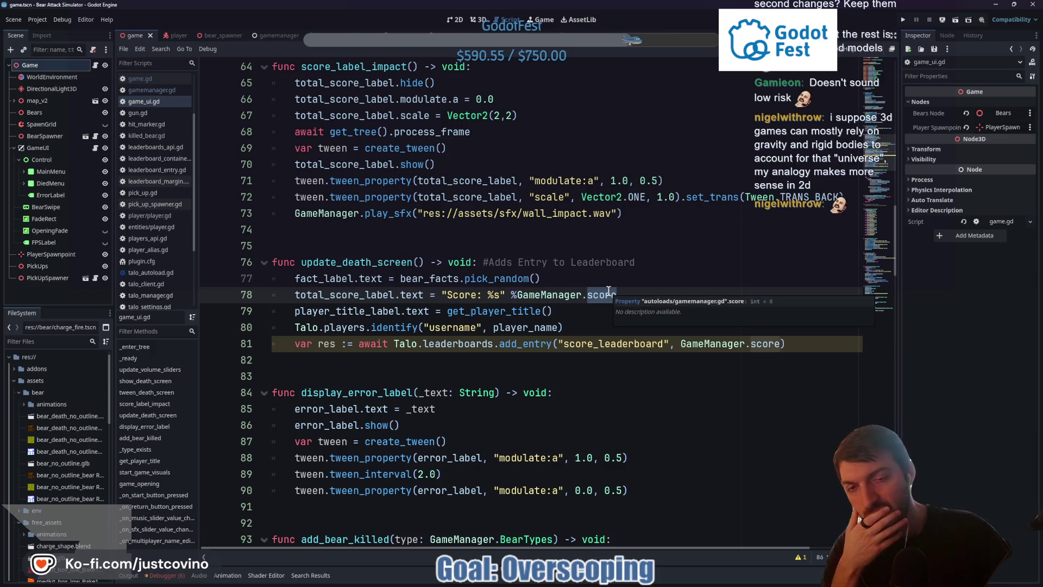
pyautogui.moveTo(601, 300)
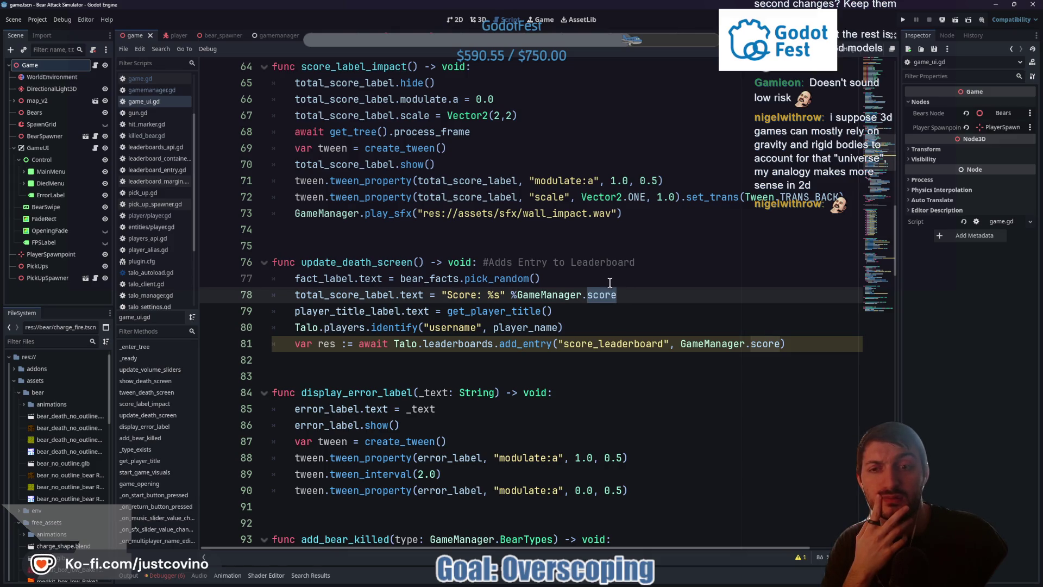
pyautogui.click(674, 265)
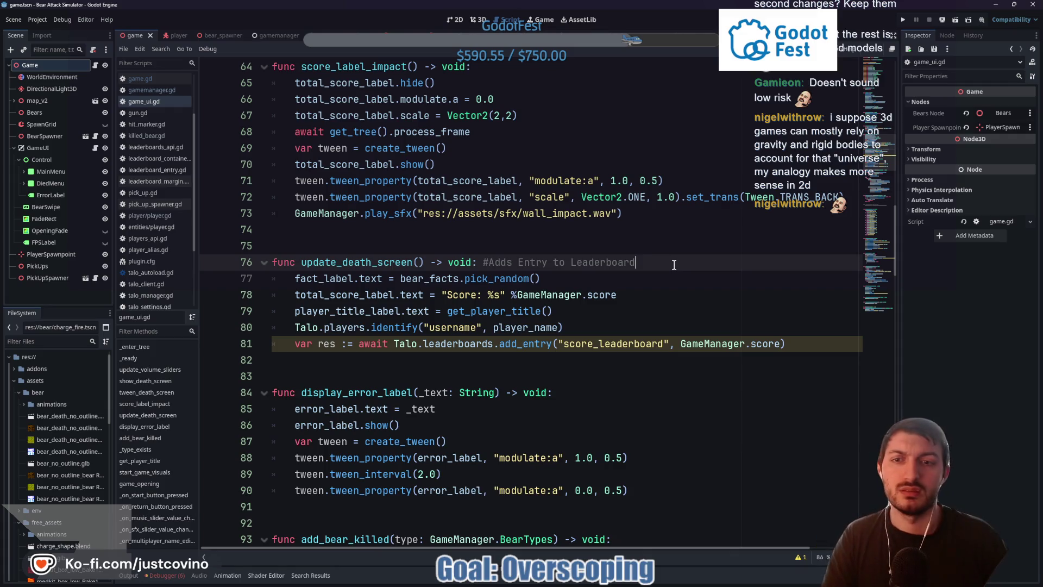
# Add a GameManager.calculate_score() call at the top of update_death_screen and save
pyautogui.press('Return')
pyautogui.write('GameManager.')
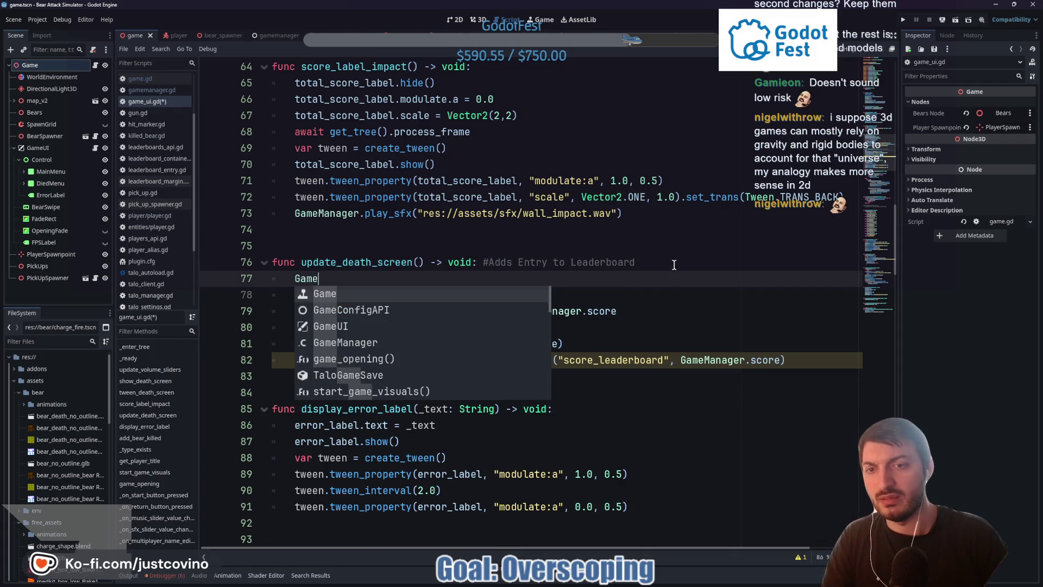
pyautogui.write('calc')
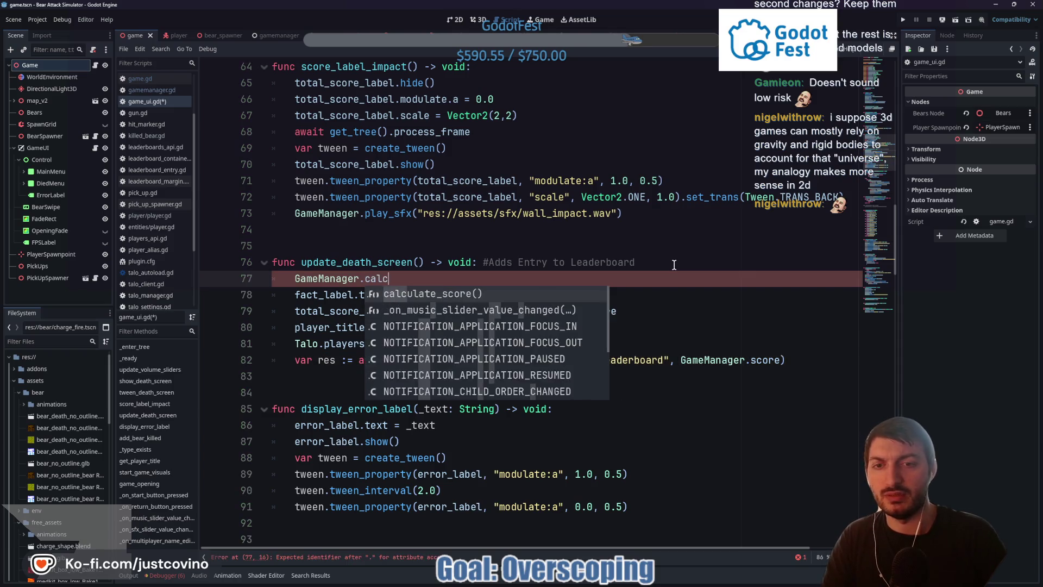
pyautogui.press('Return')
pyautogui.hotkey('ctrl', 's')
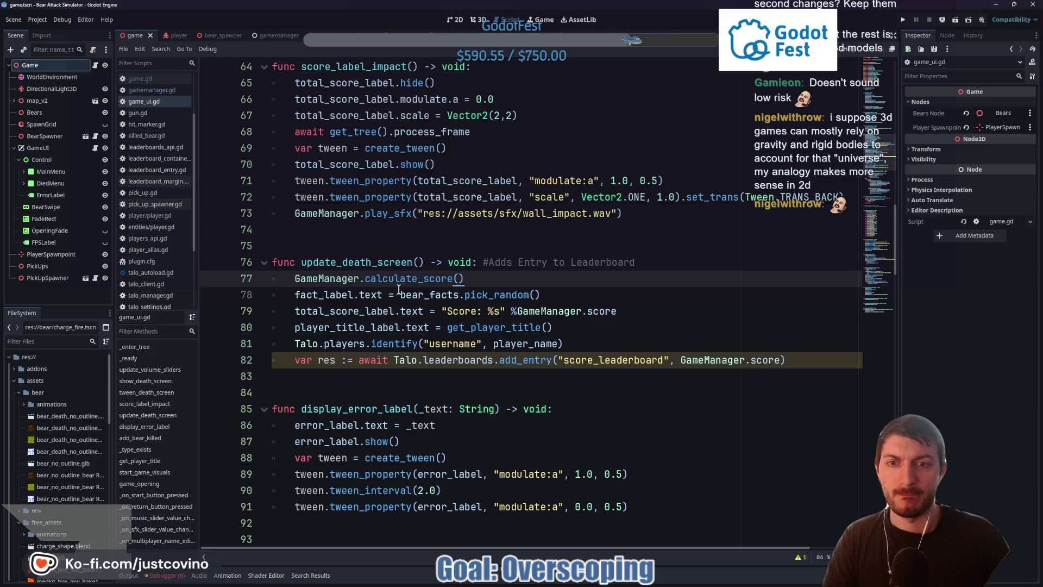
# Open calculate_score's definition and remove the extra space on line 49
pyautogui.keyDown('ctrl'); pyautogui.click(397, 281); pyautogui.keyUp('ctrl')
pyautogui.click(289, 331)
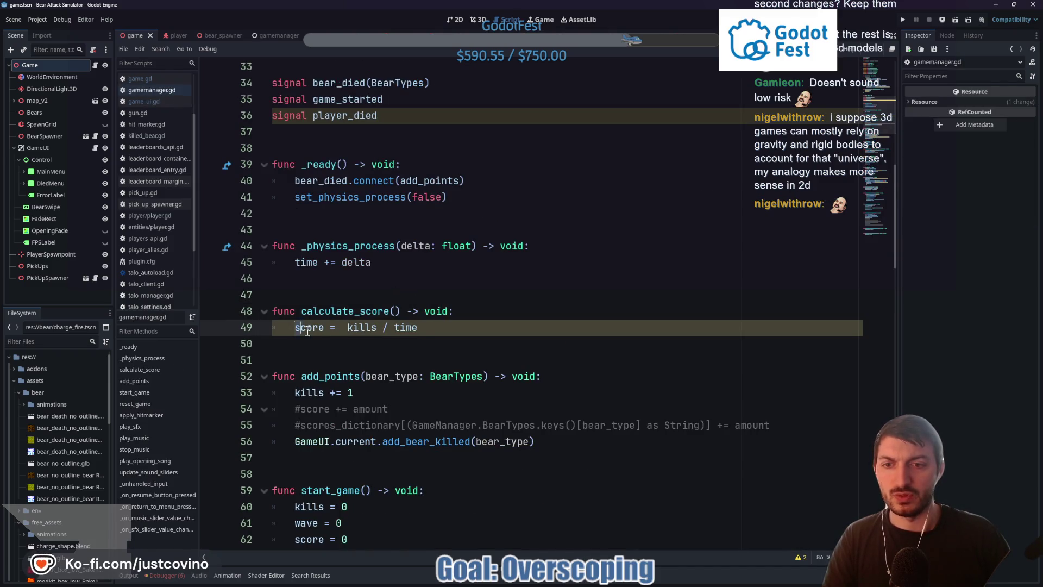
pyautogui.moveTo(300, 330); pyautogui.dragTo(426, 333)
pyautogui.click(346, 328)
pyautogui.press('BackSpace')
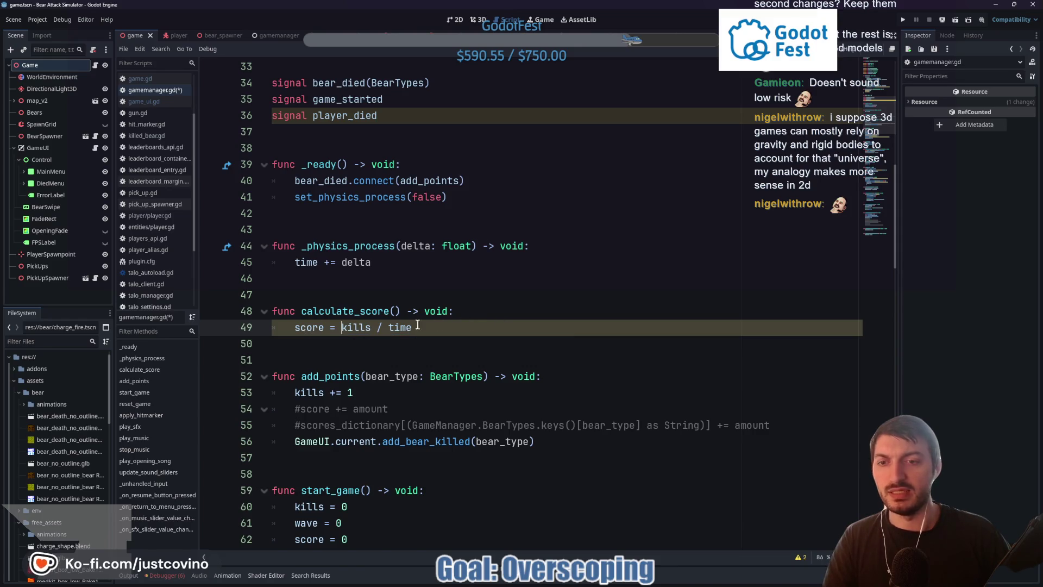
# Make line 49 score = roundi(kills / time), save gamemanager.gd, and run the game
pyautogui.keyDown('shift'); pyautogui.click(443, 330); pyautogui.keyUp('shift')
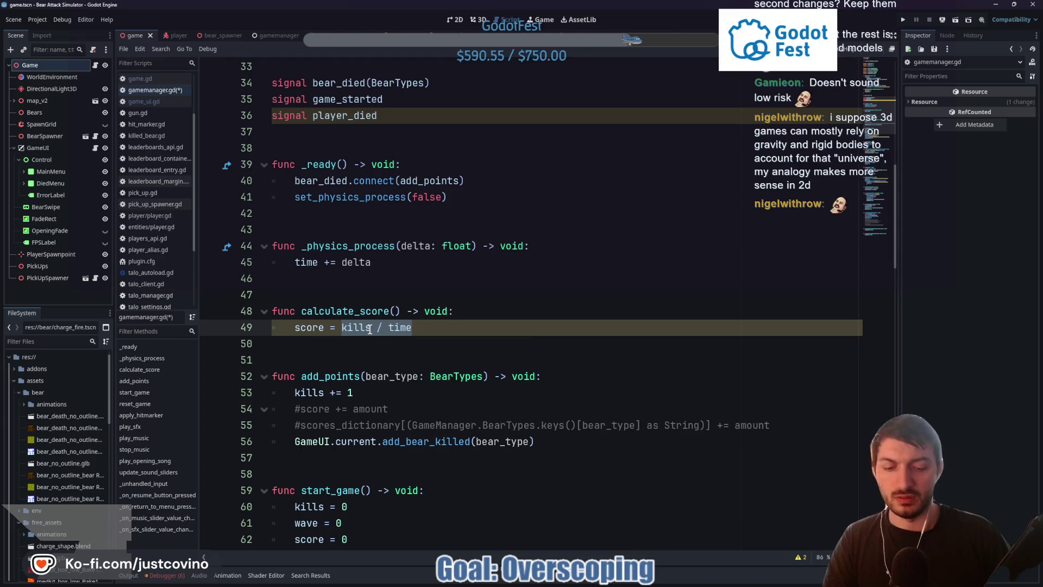
pyautogui.write('(')
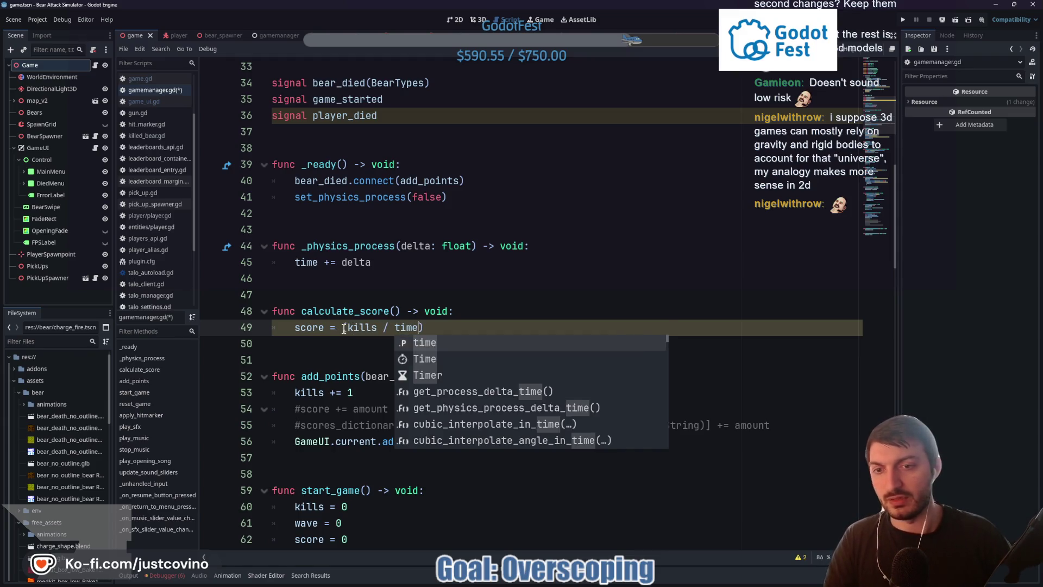
pyautogui.click(343, 328)
pyautogui.write('round')
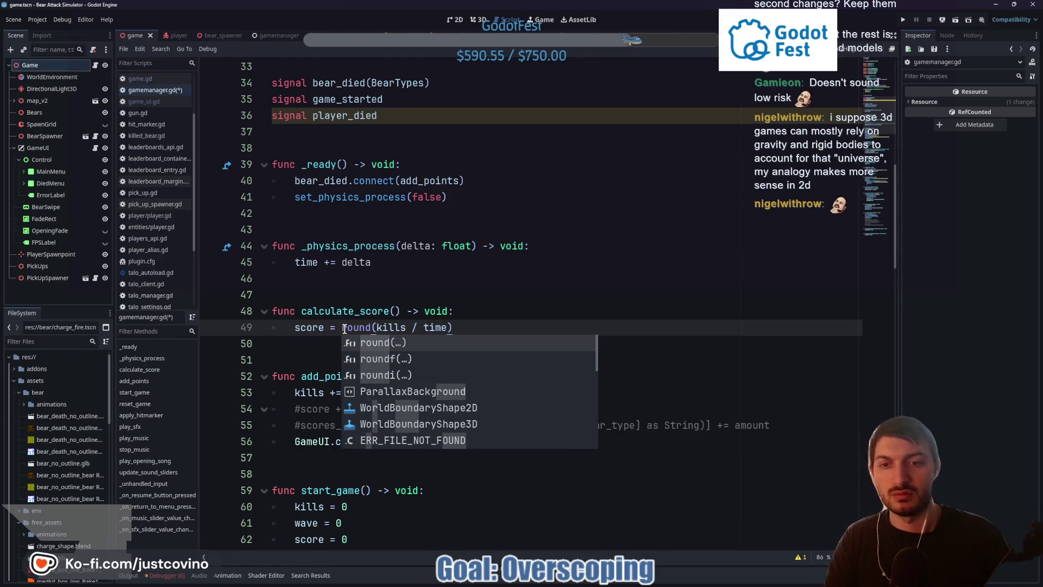
pyautogui.write('i')
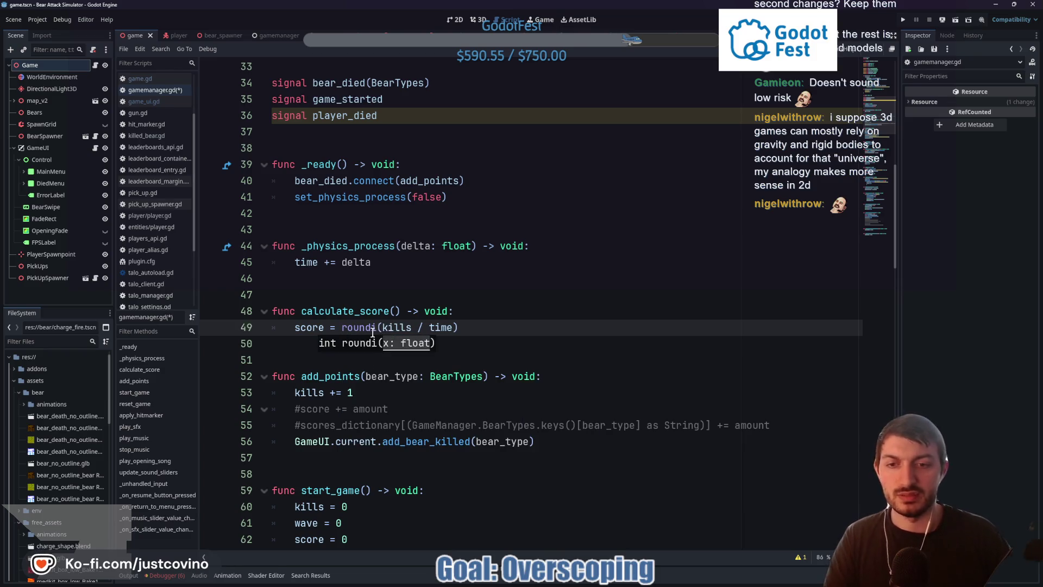
pyautogui.click(490, 329)
pyautogui.hotkey('ctrl', 's')
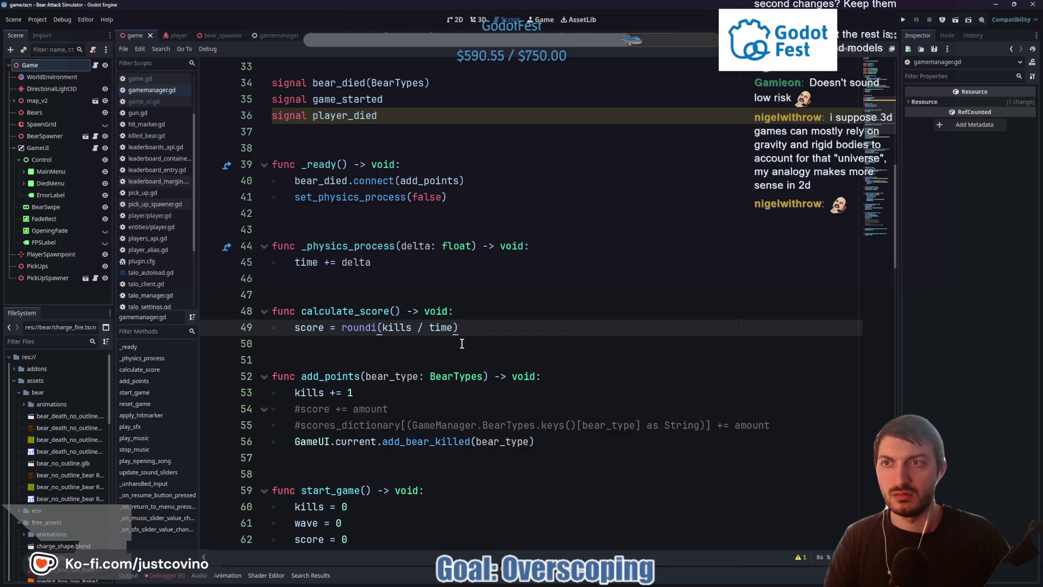
pyautogui.press('F5')
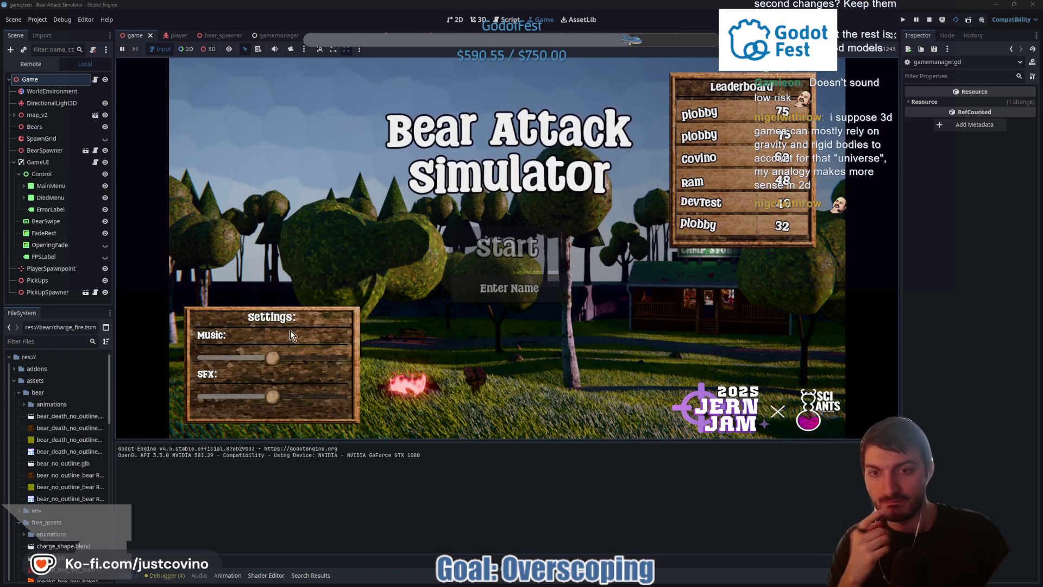
# Turn the music volume down, enter 'tsets' as the player name, and start a new round
pyautogui.moveTo(233, 356); pyautogui.dragTo(222, 357)
pyautogui.click(484, 283)
pyautogui.write('tsets')
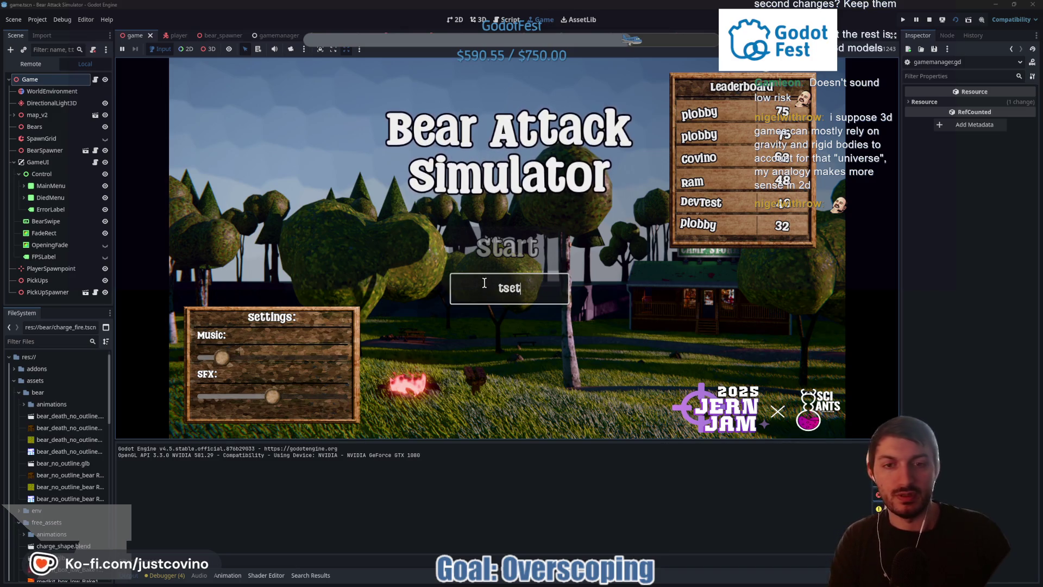
pyautogui.click(489, 248)
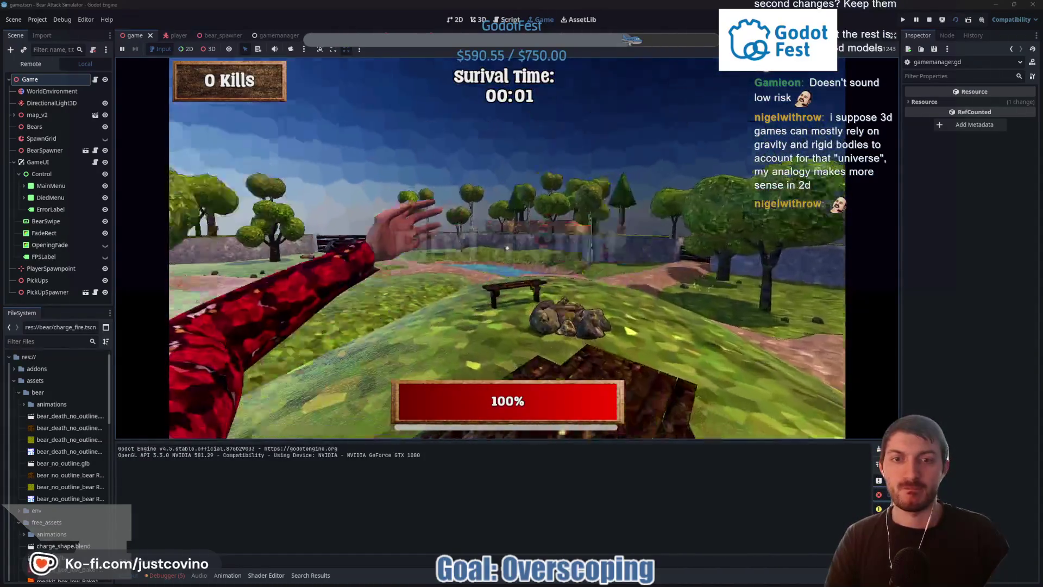
# Walk through the camp and keep swiping at charging bears until the player is killed
pyautogui.press('w')
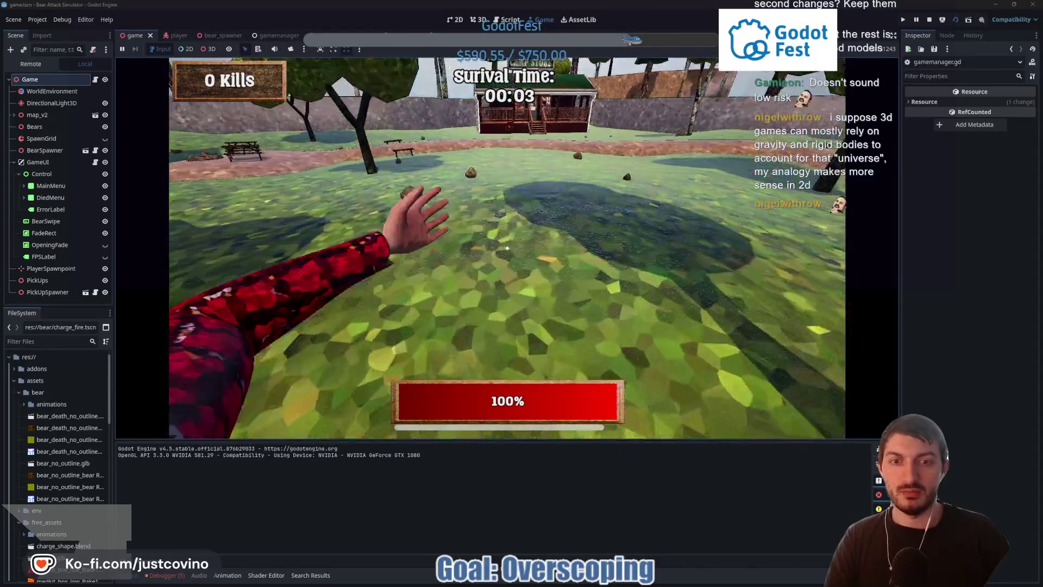
pyautogui.press('w')
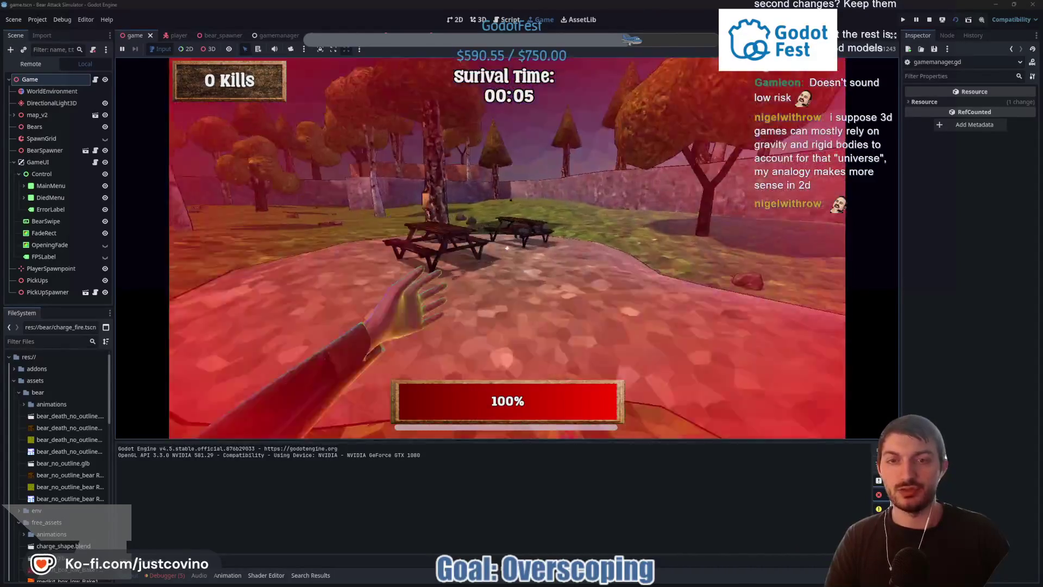
pyautogui.press('w')
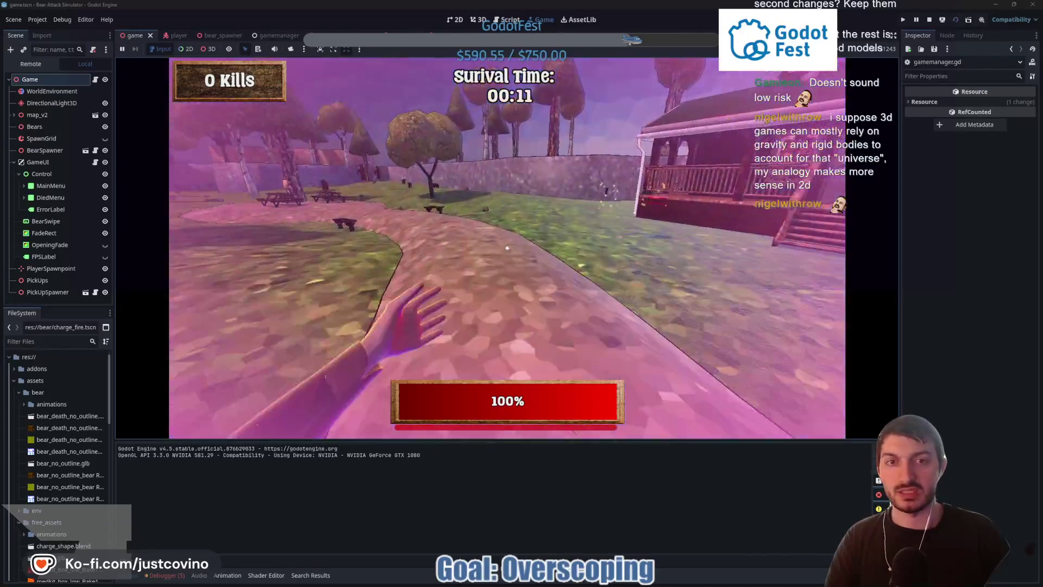
pyautogui.press('w')
pyautogui.click(507, 247)
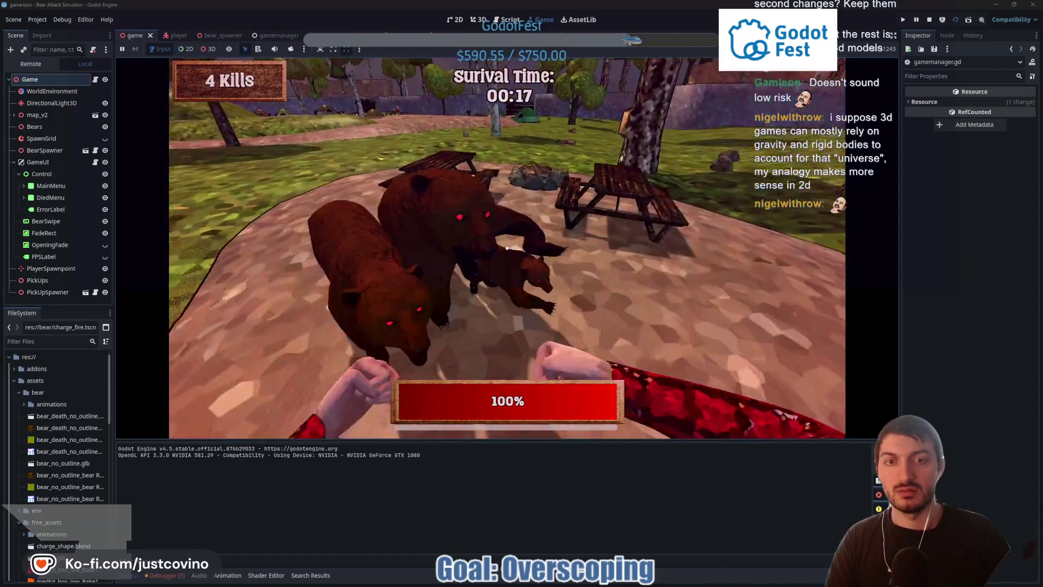
pyautogui.click(507, 247)
pyautogui.click(507, 248)
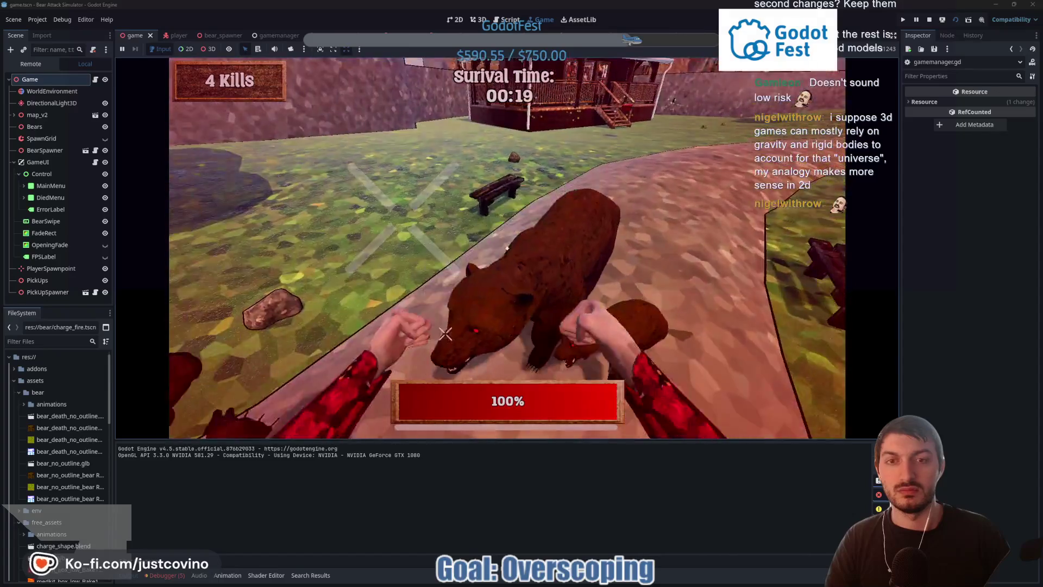
pyautogui.click(507, 248)
pyautogui.click(507, 247)
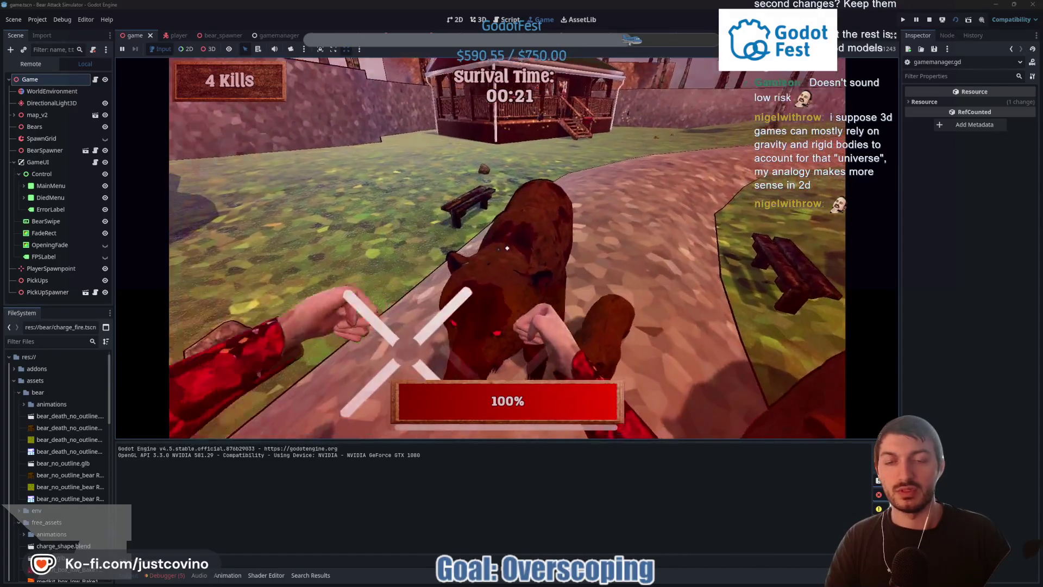
pyautogui.click(507, 247)
pyautogui.click(507, 247)
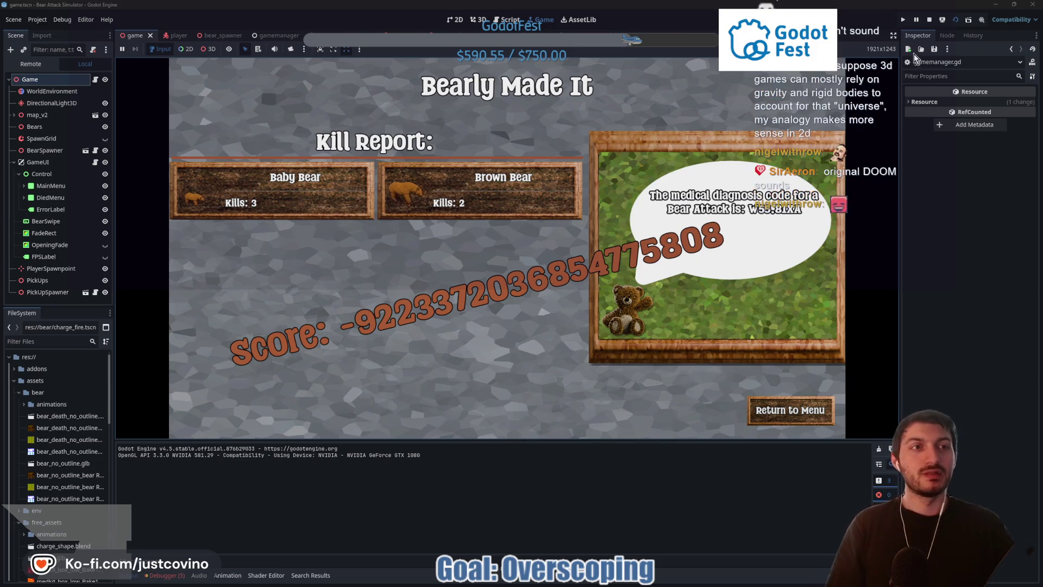
# Stop the playtest, add 'score = 0' at the top of the score function, and save
pyautogui.click(927, 21)
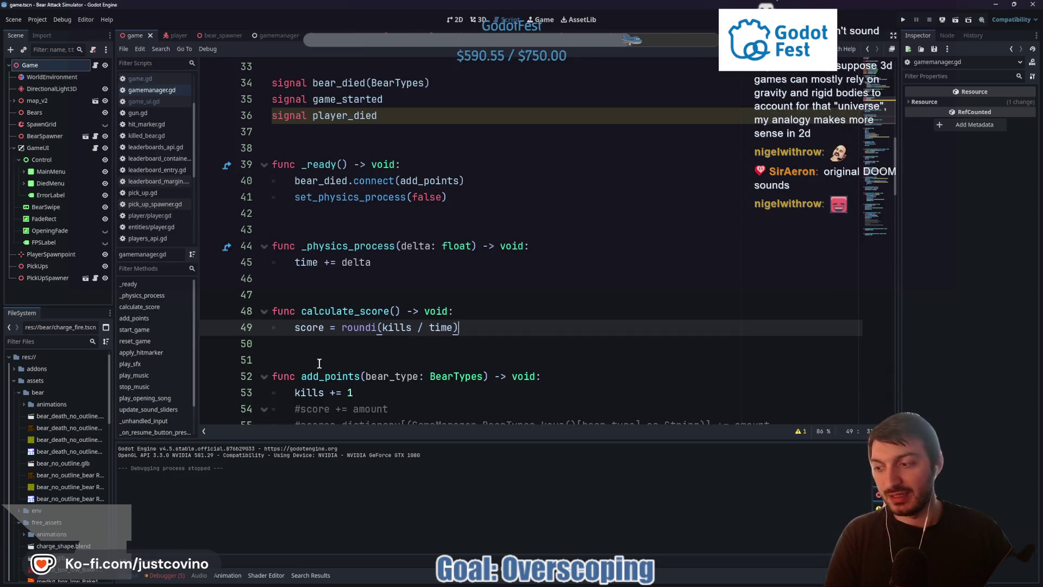
pyautogui.click(163, 575)
pyautogui.click(454, 328)
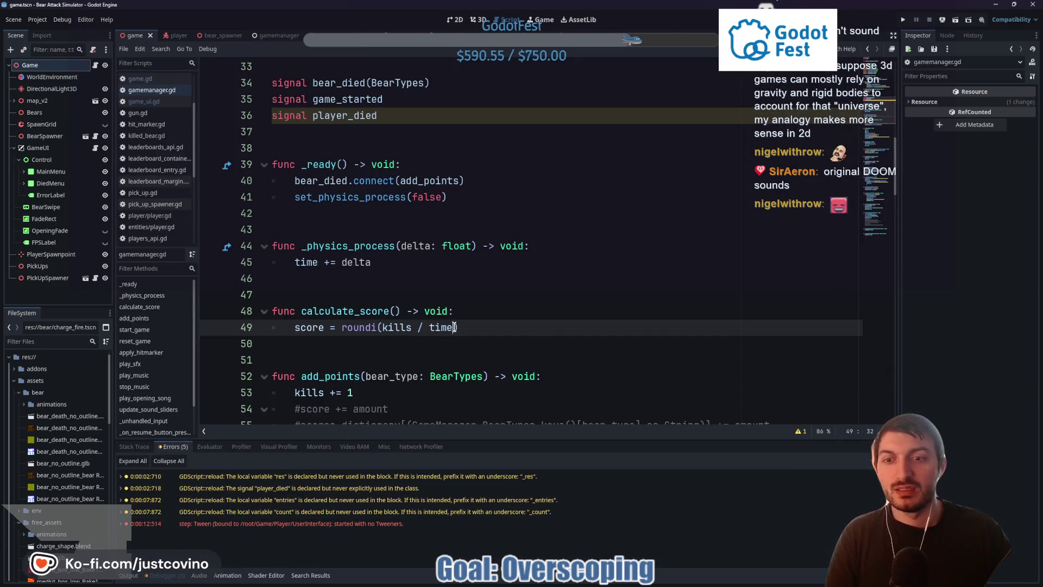
pyautogui.doubleClick(354, 312)
pyautogui.moveTo(364, 328)
pyautogui.click(472, 311)
pyautogui.press('Return')
pyautogui.write('score ')
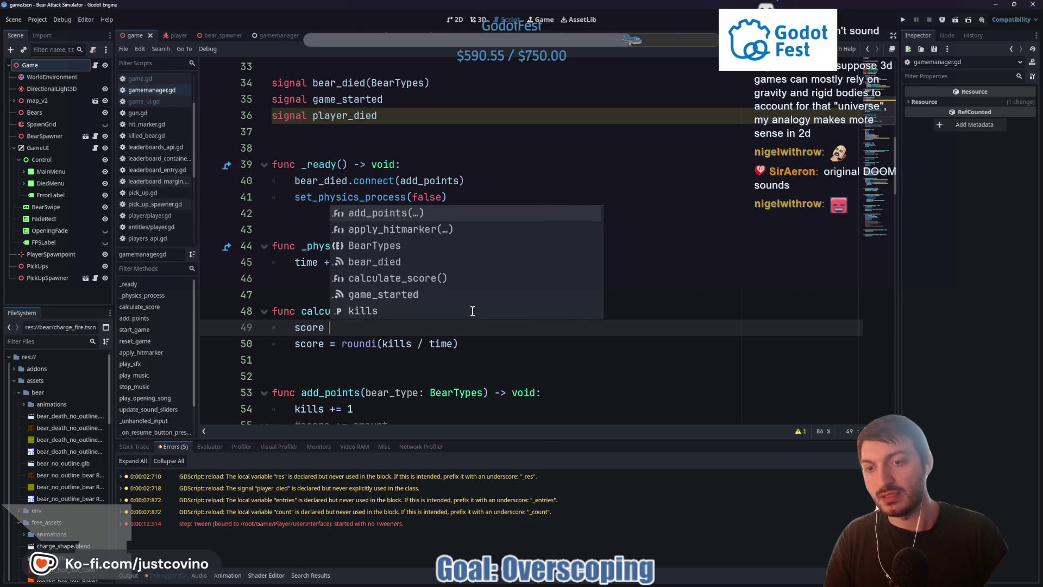
pyautogui.write('= 0')
pyautogui.hotkey('ctrl', 's')
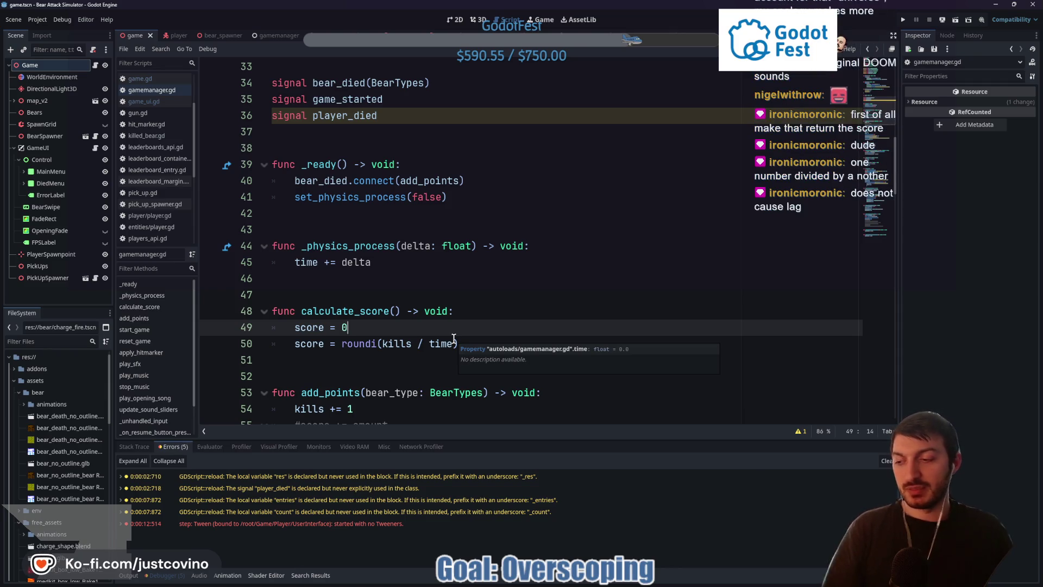
# Begin renaming calculate_score by prefixing it with 'get_'
pyautogui.click(303, 312)
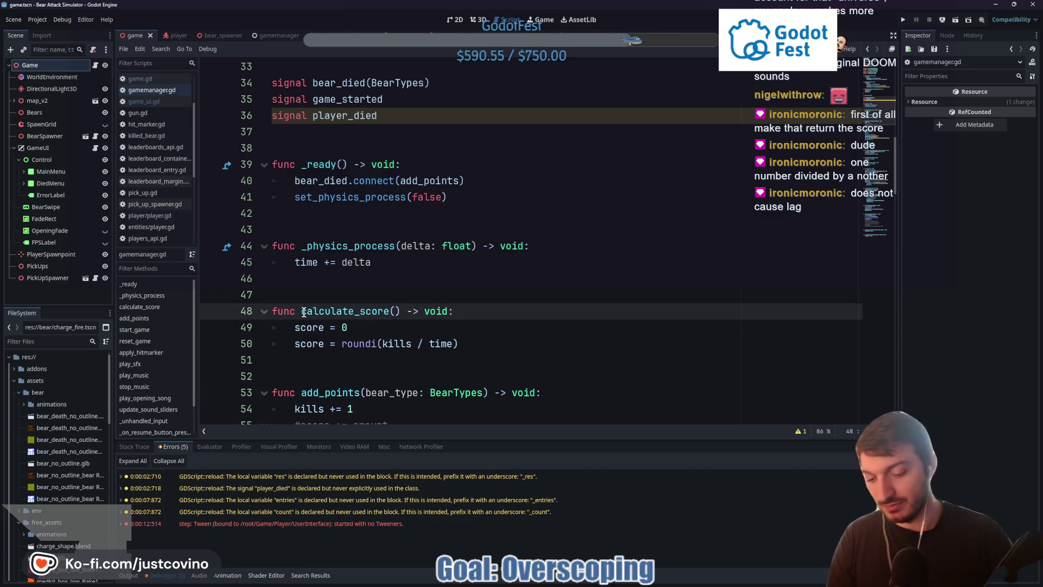
pyautogui.write('get_')
pyautogui.click(383, 311)
# Finish the name get_calculated_score and change its return type from void to int
pyautogui.write('d')
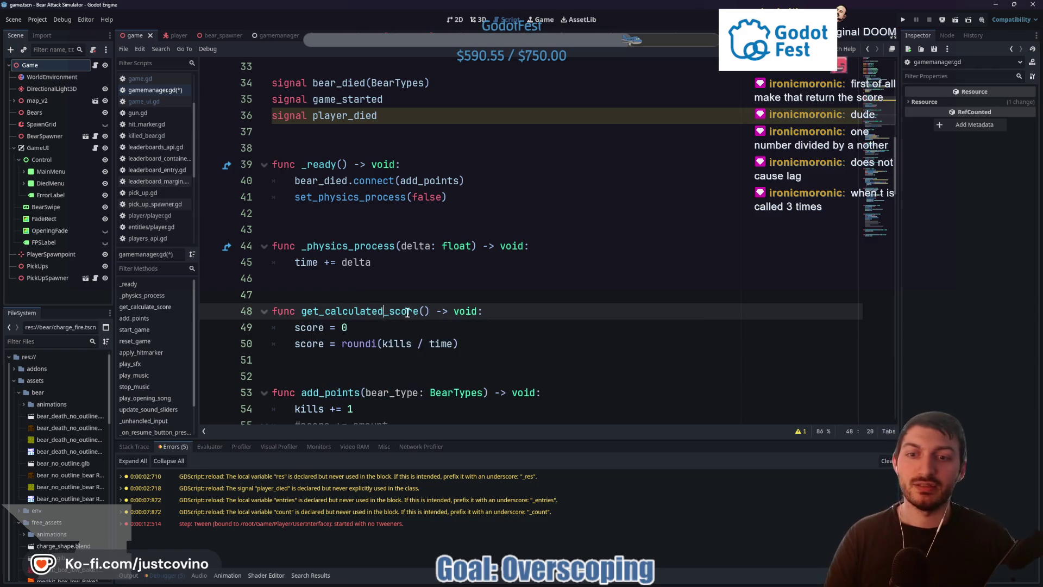
pyautogui.click(293, 342)
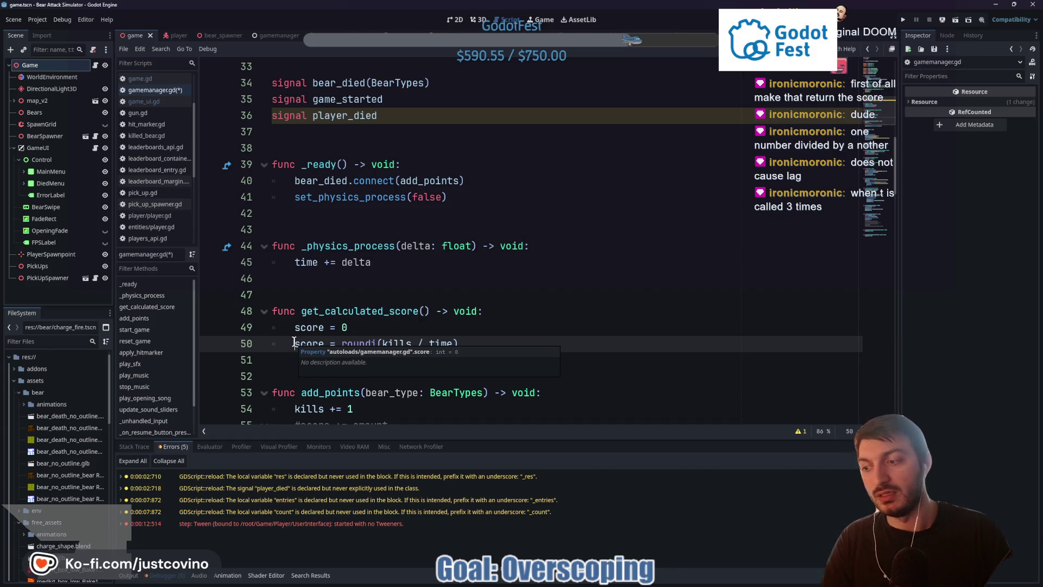
pyautogui.write('return')
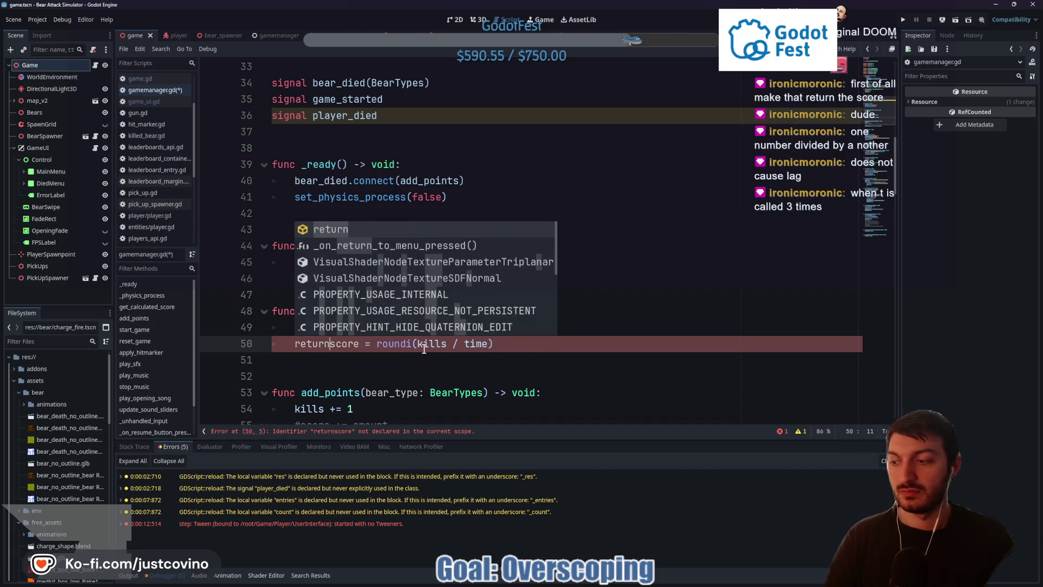
pyautogui.write(':')
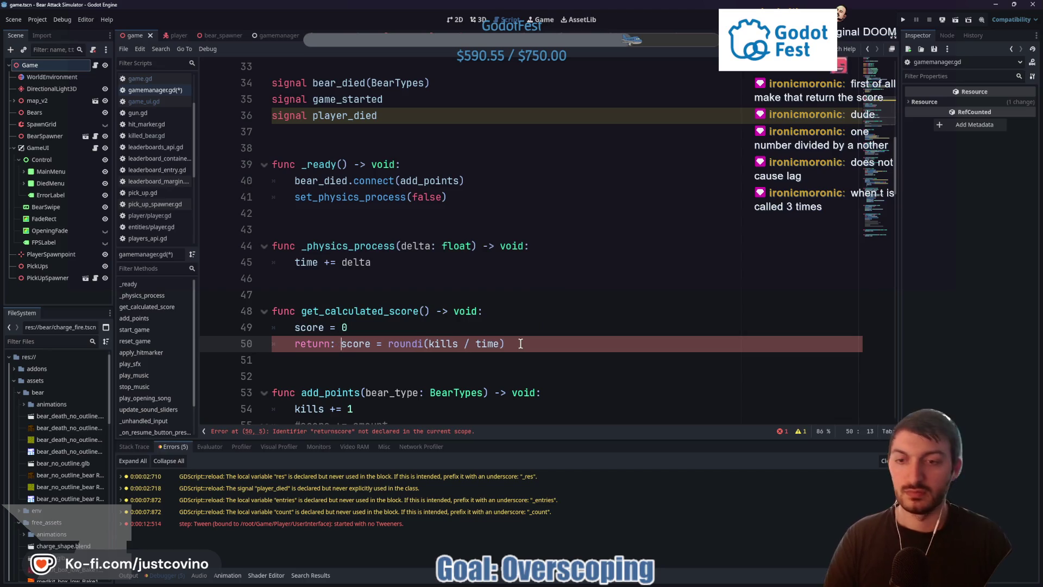
pyautogui.click(468, 311)
pyautogui.doubleClick(467, 311)
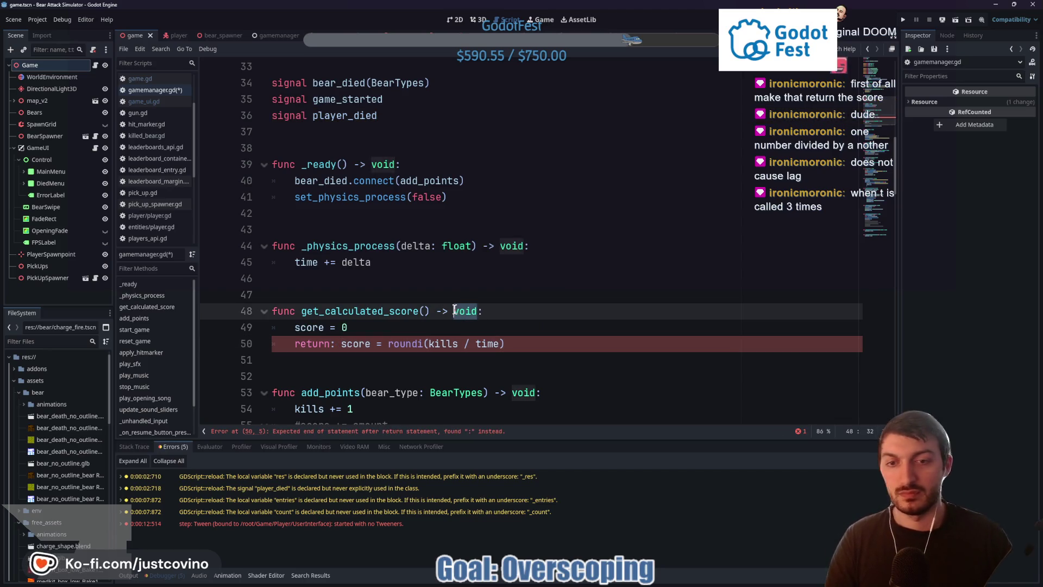
pyautogui.write('int')
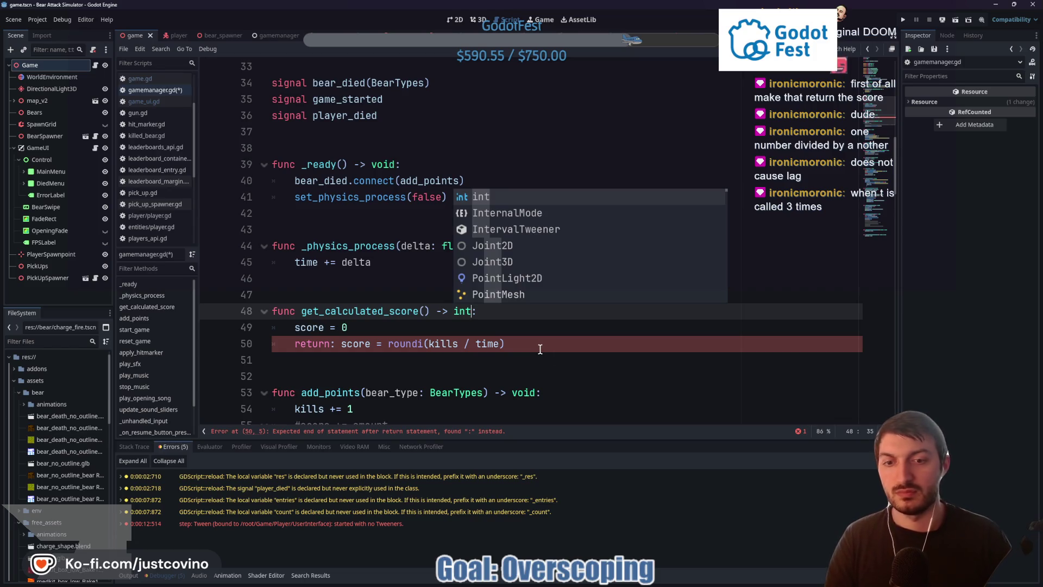
# Make line 50 read 'return roundi(kills / time)', deleting the 'score =' assignment
pyautogui.click(532, 346)
pyautogui.click(336, 346)
pyautogui.press('BackSpace')
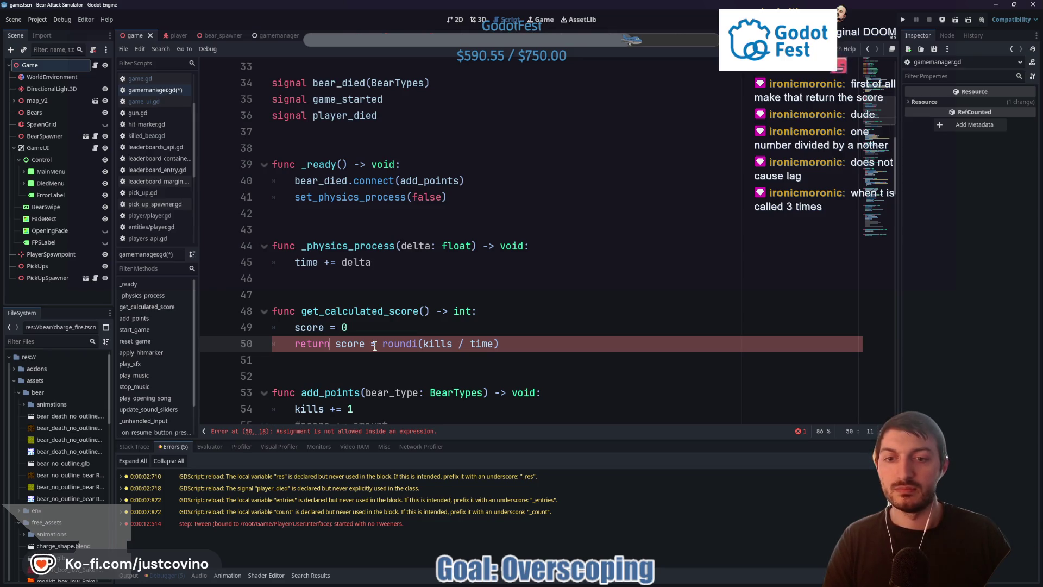
pyautogui.write('+')
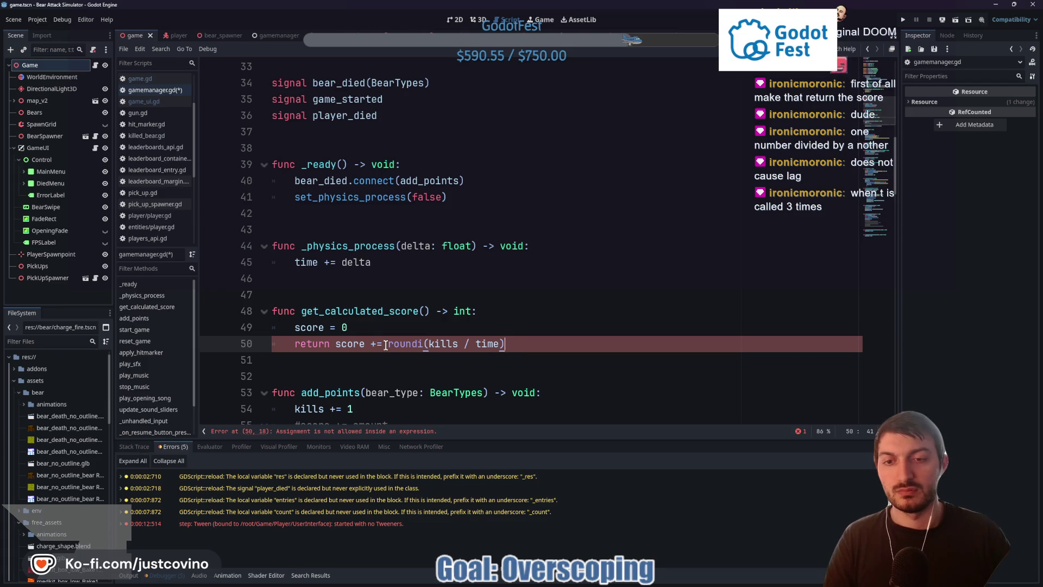
pyautogui.moveTo(386, 345)
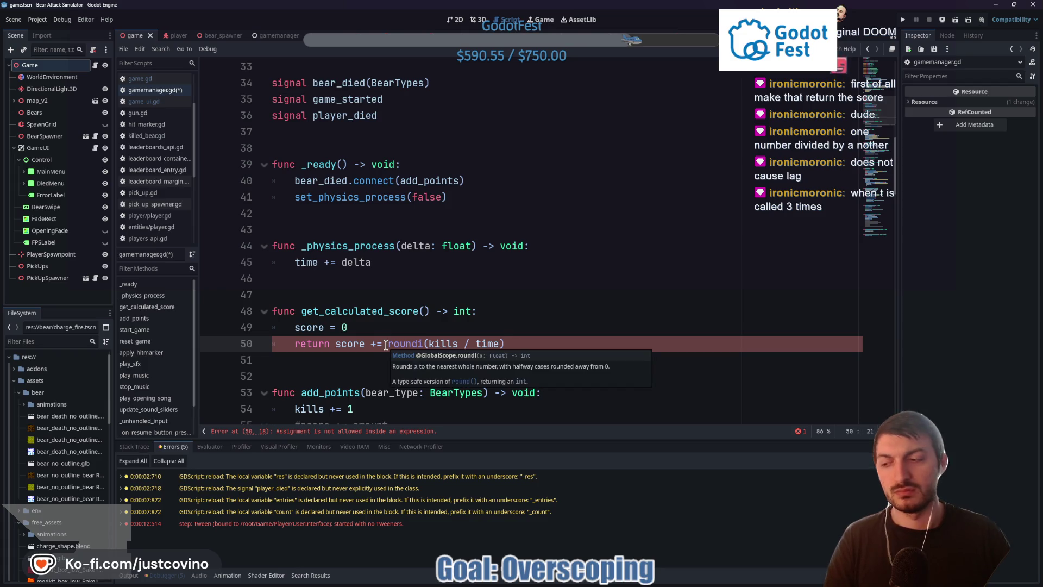
pyautogui.click(387, 344)
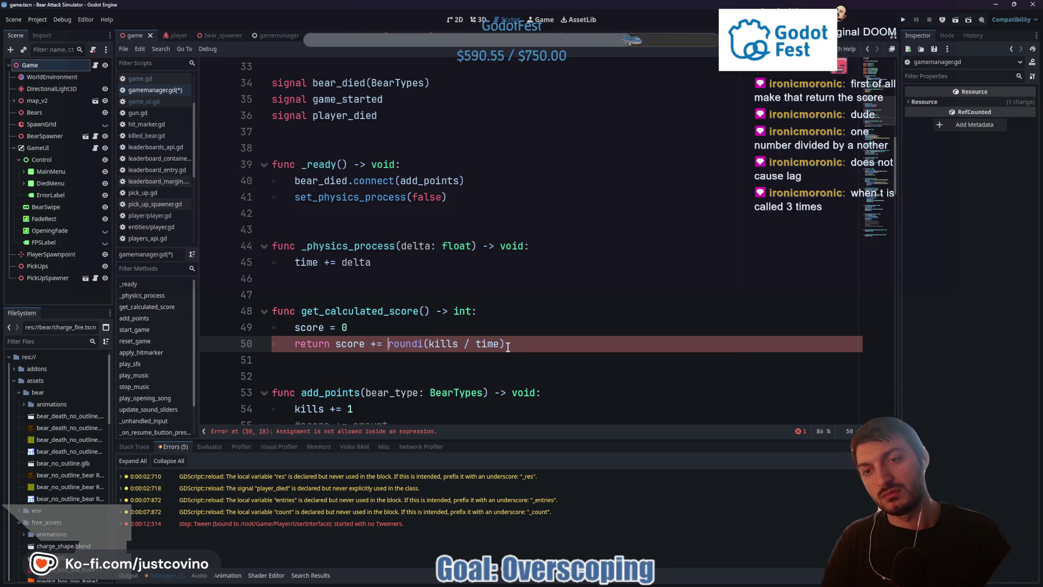
pyautogui.click(363, 326)
pyautogui.moveTo(506, 344); pyautogui.dragTo(389, 344)
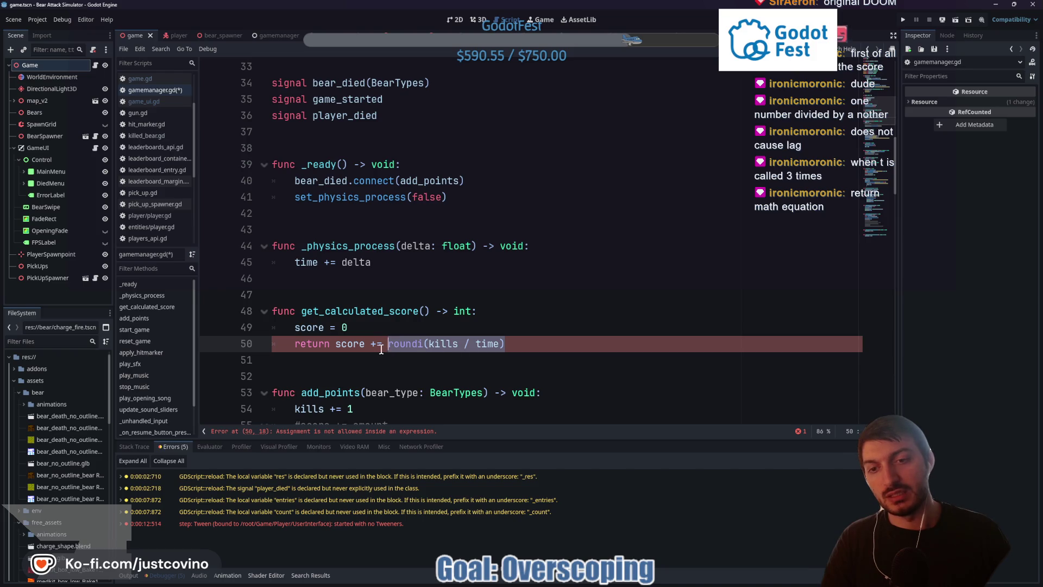
pyautogui.click(382, 348)
pyautogui.moveTo(389, 344); pyautogui.dragTo(505, 344)
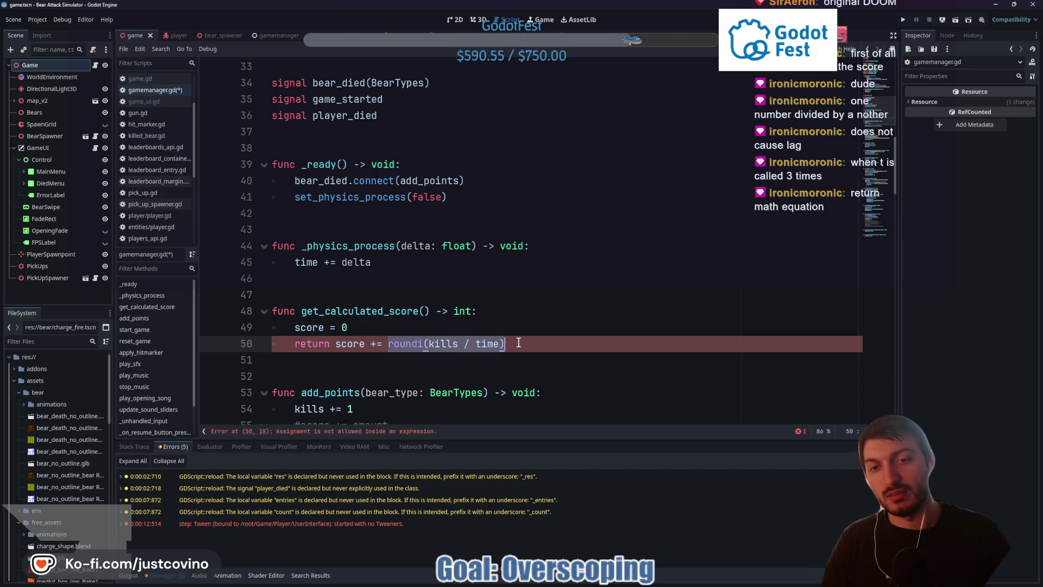
pyautogui.moveTo(393, 344); pyautogui.dragTo(344, 344)
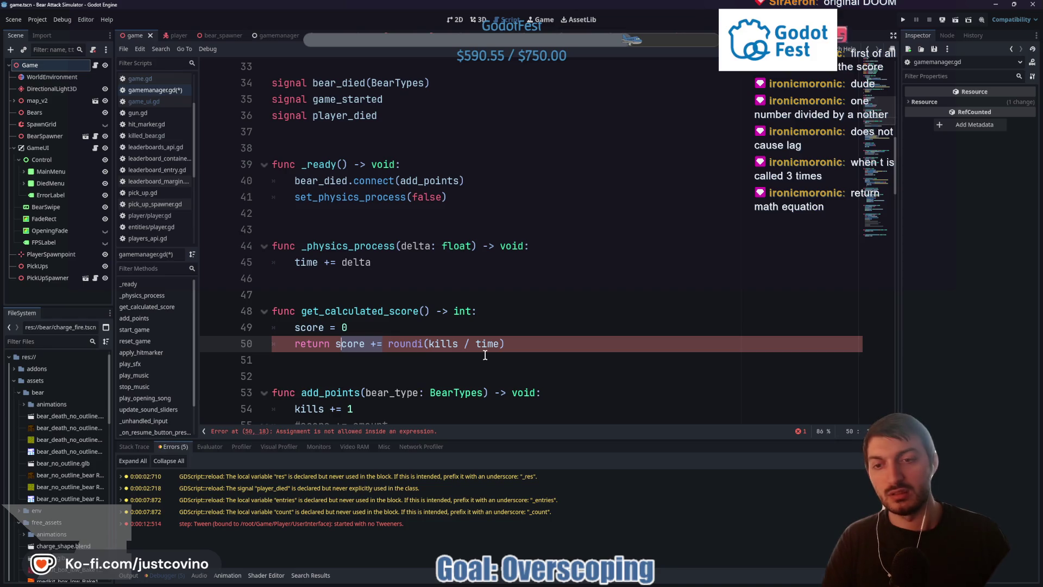
pyautogui.press('BackSpace')
pyautogui.press('BackSpace')
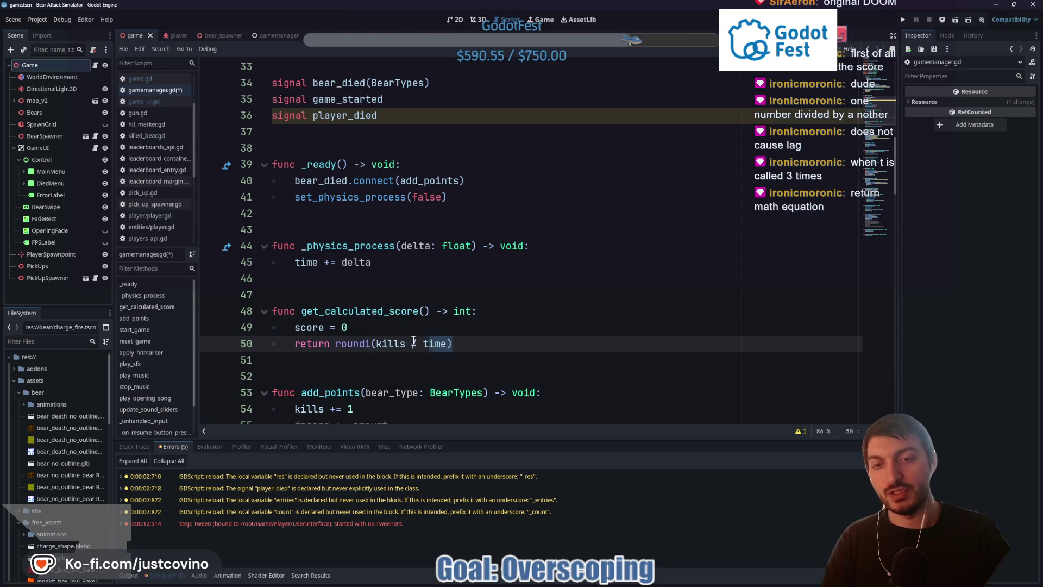
# Retype the indented 'score = 0' line in the score function and save the script
pyautogui.click(374, 326)
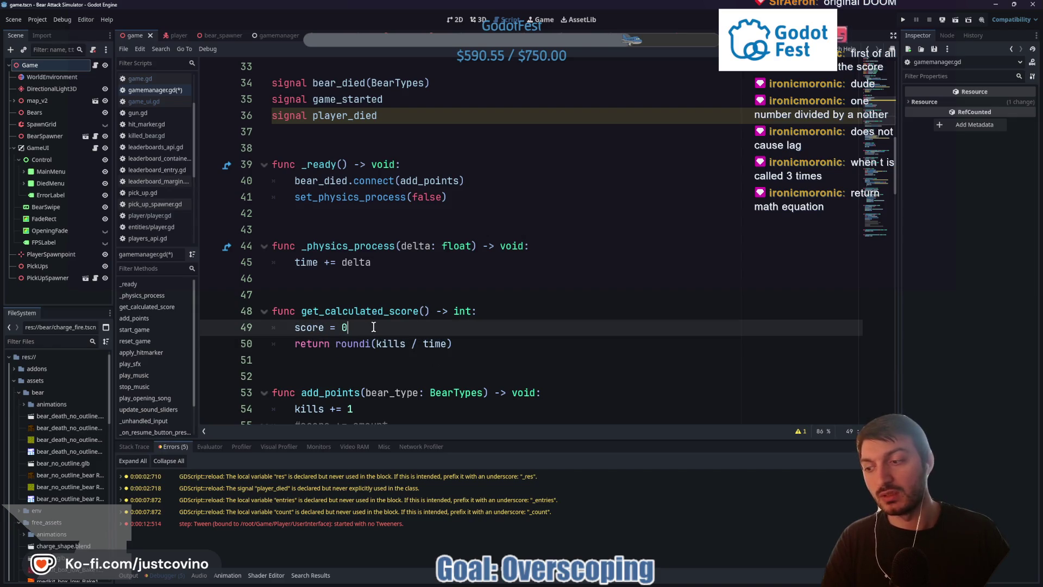
pyautogui.doubleClick(305, 326)
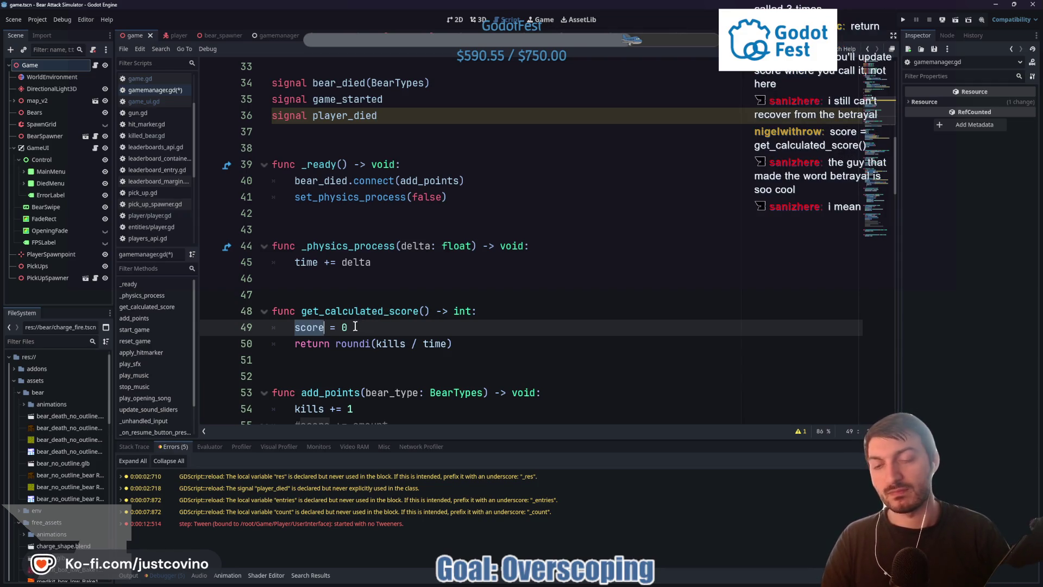
pyautogui.moveTo(355, 326); pyautogui.dragTo(286, 329)
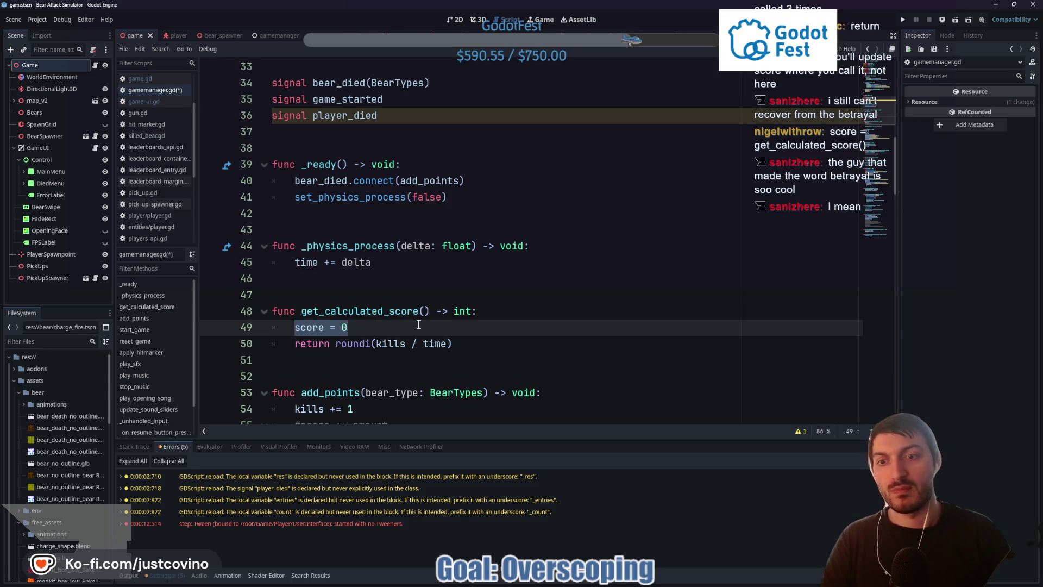
pyautogui.press('BackSpace')
pyautogui.press('BackSpace')
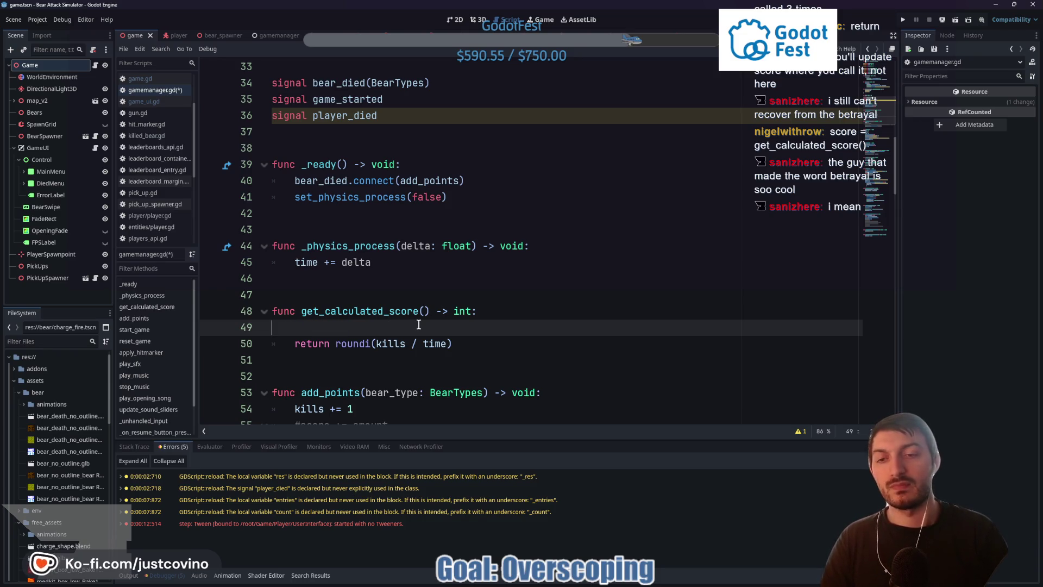
pyautogui.press('Tab')
pyautogui.write('score = 0')
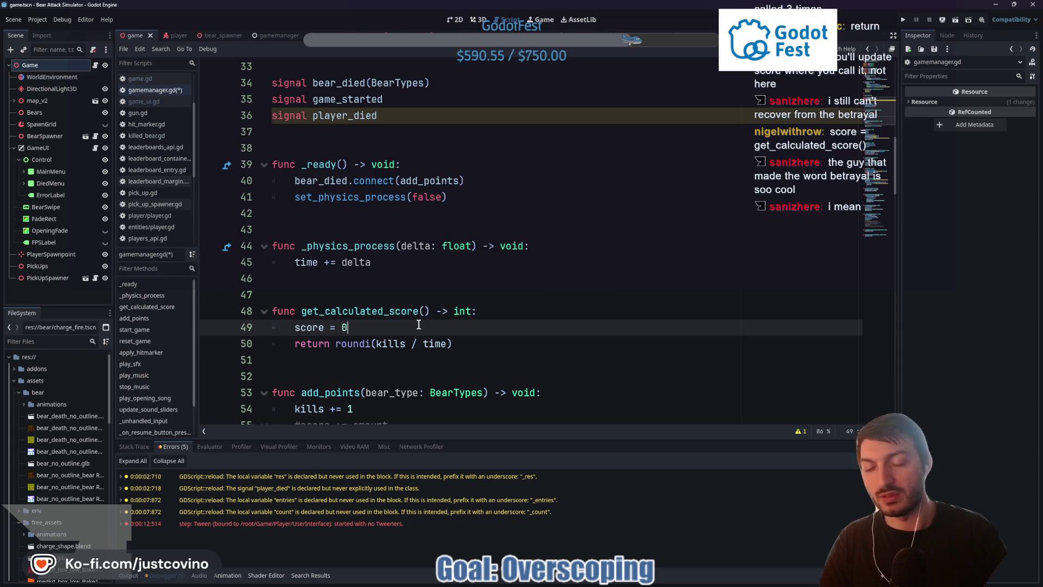
pyautogui.hotkey('ctrl', 's')
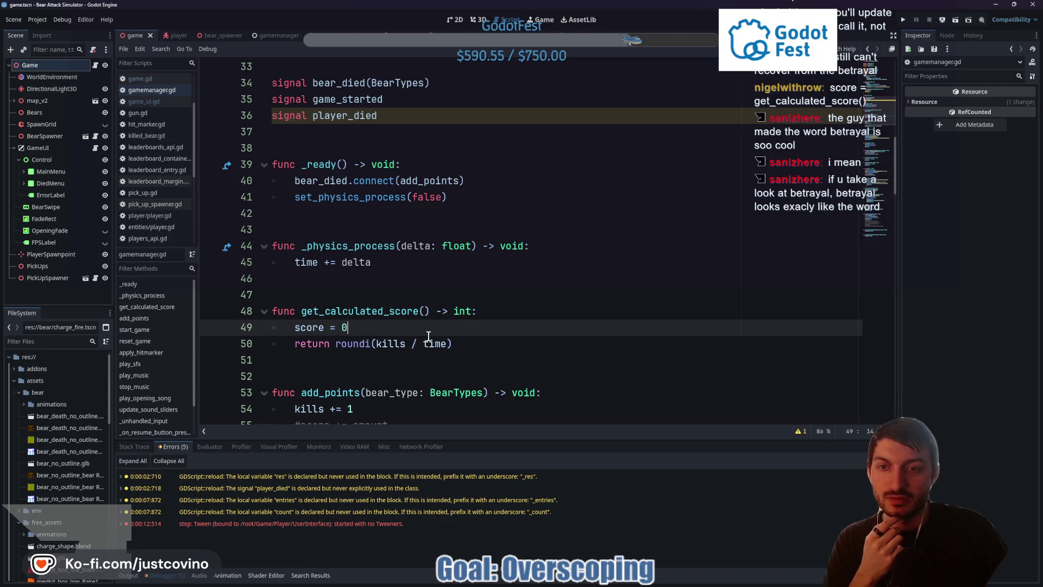
# Remove the 'score = 0' reset from get_calculated_score and save gamemanager.gd
pyautogui.scroll(3, 426, 332)
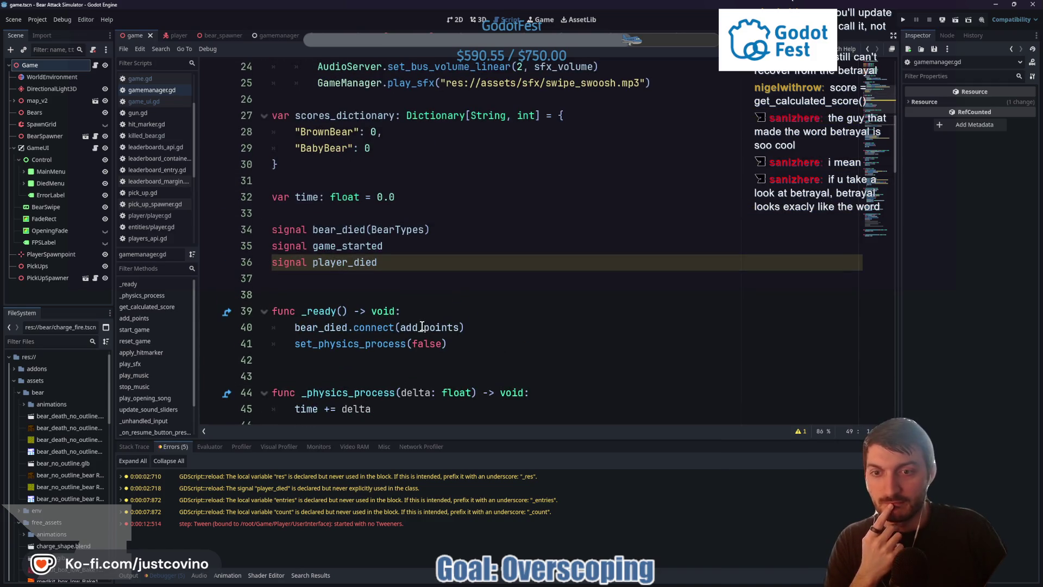
pyautogui.scroll(-1, 422, 326)
pyautogui.scroll(-4, 418, 324)
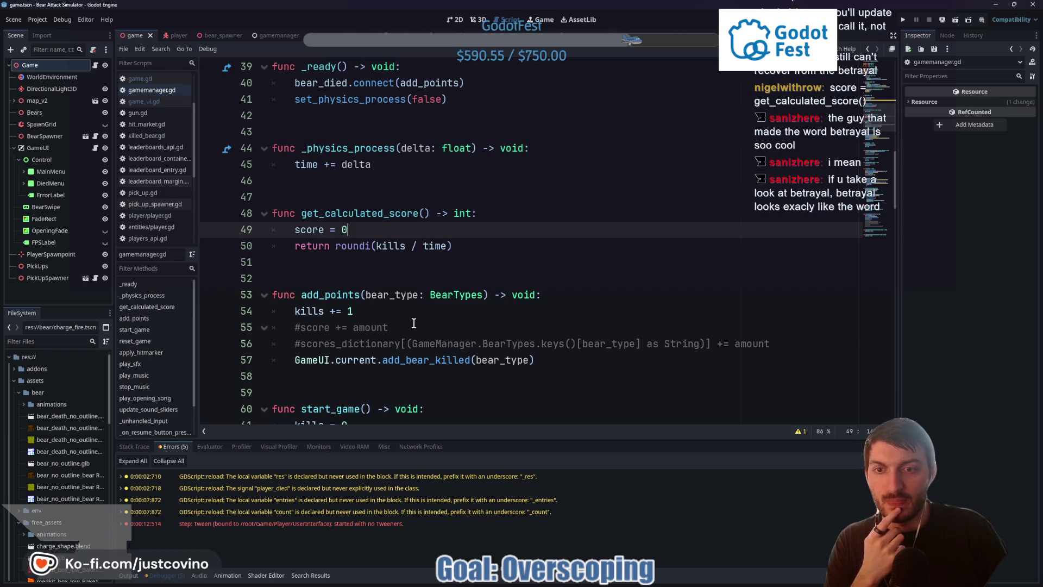
pyautogui.moveTo(354, 311); pyautogui.dragTo(281, 311)
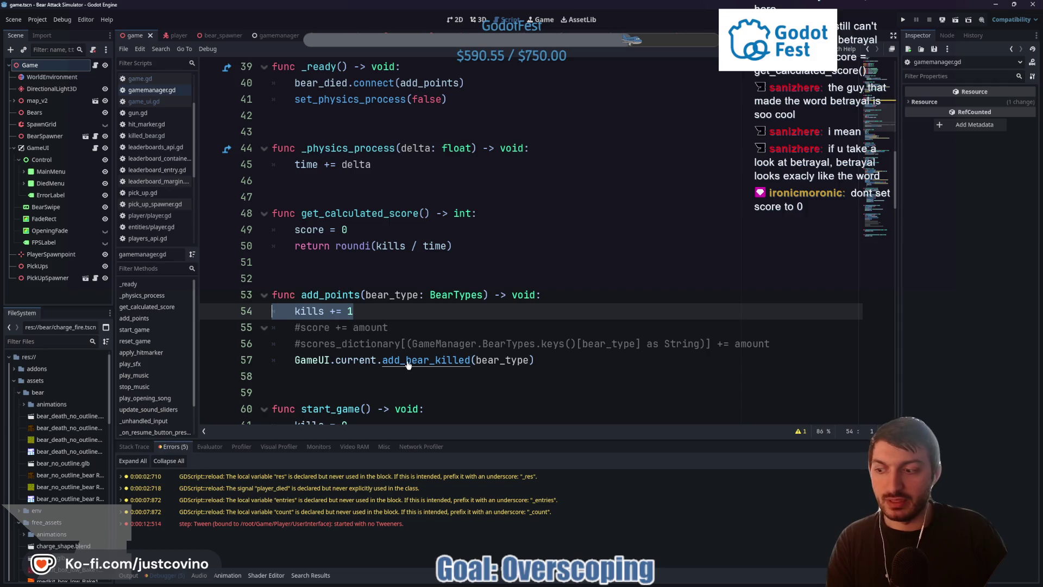
pyautogui.moveTo(363, 229); pyautogui.dragTo(261, 225)
pyautogui.press('BackSpace')
pyautogui.press('BackSpace')
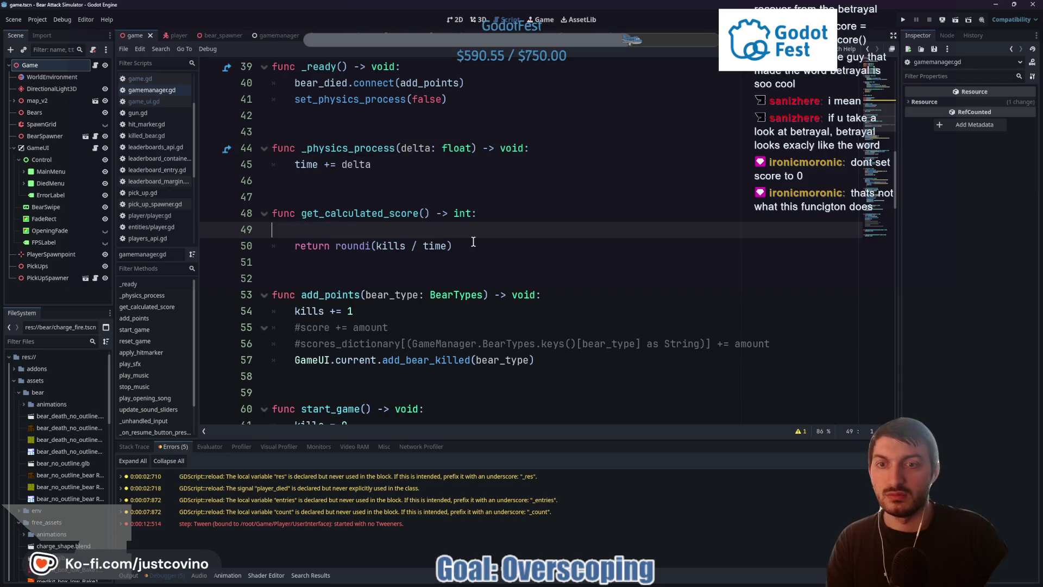
pyautogui.doubleClick(378, 212)
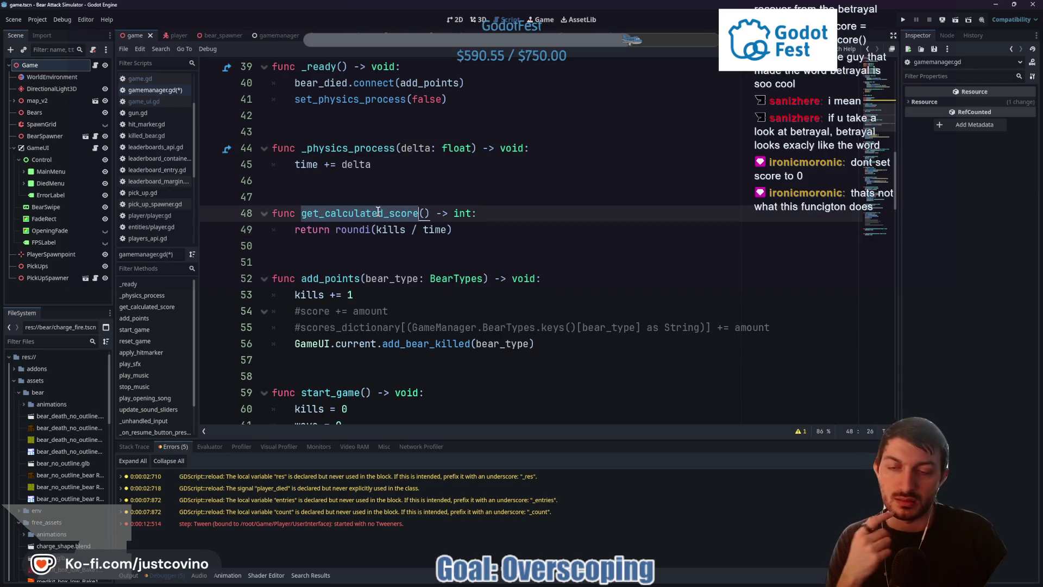
pyautogui.click(492, 221)
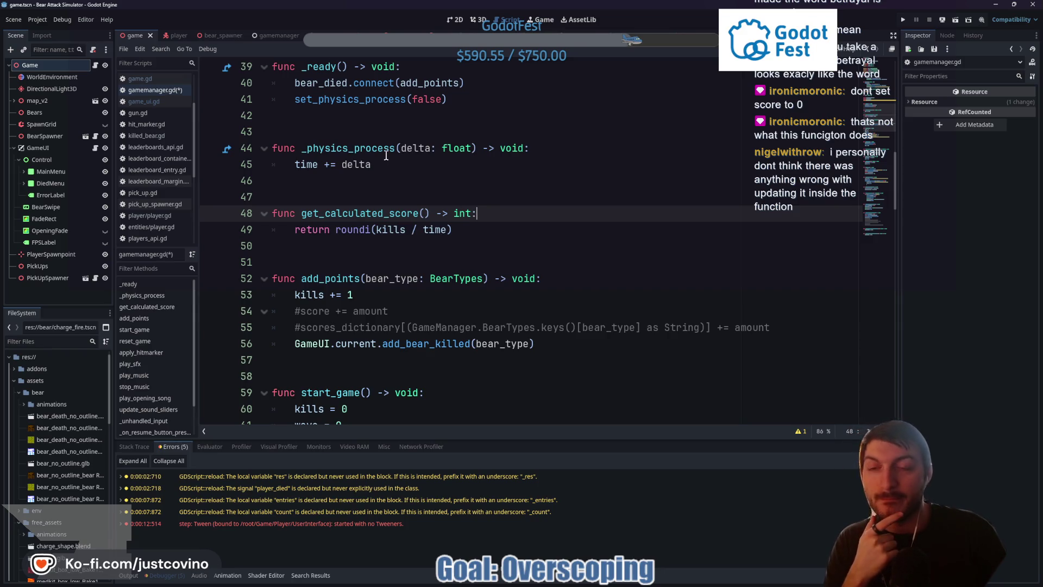
pyautogui.hotkey('ctrl', 's')
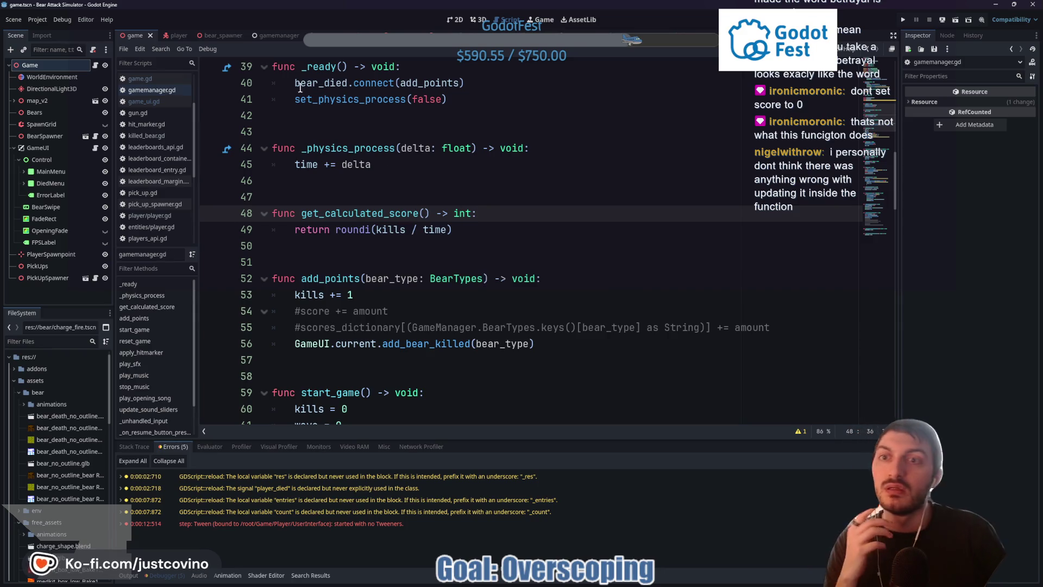
# Switch back to the game scene and open the game UI script
pyautogui.click(279, 36)
pyautogui.click(134, 37)
pyautogui.click(95, 148)
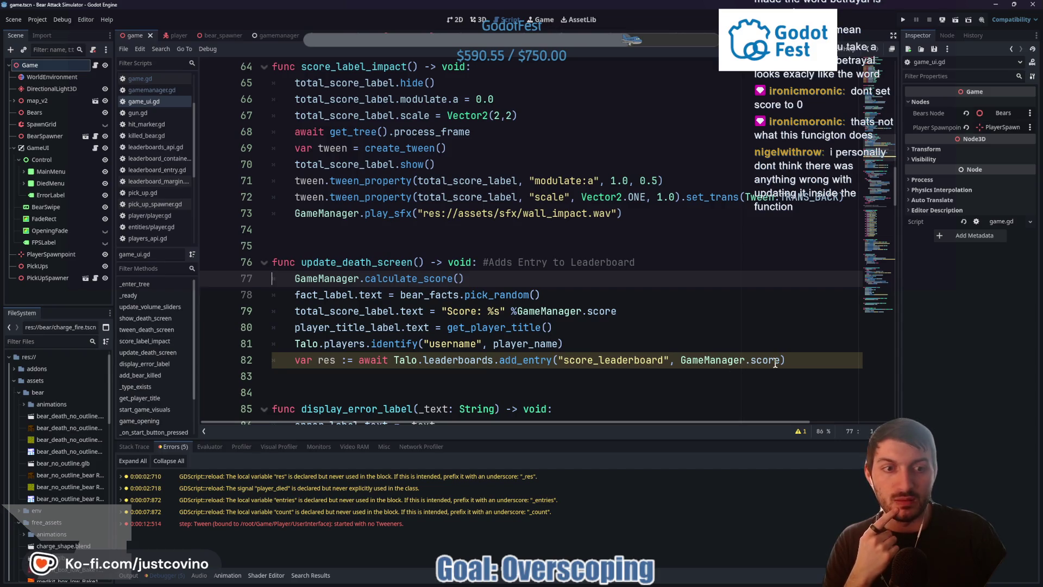
# Replace line 77's calculate_score() with 'score = GameManager.get_calculated_score()' and save game_ui.gd
pyautogui.moveTo(615, 313); pyautogui.dragTo(517, 308)
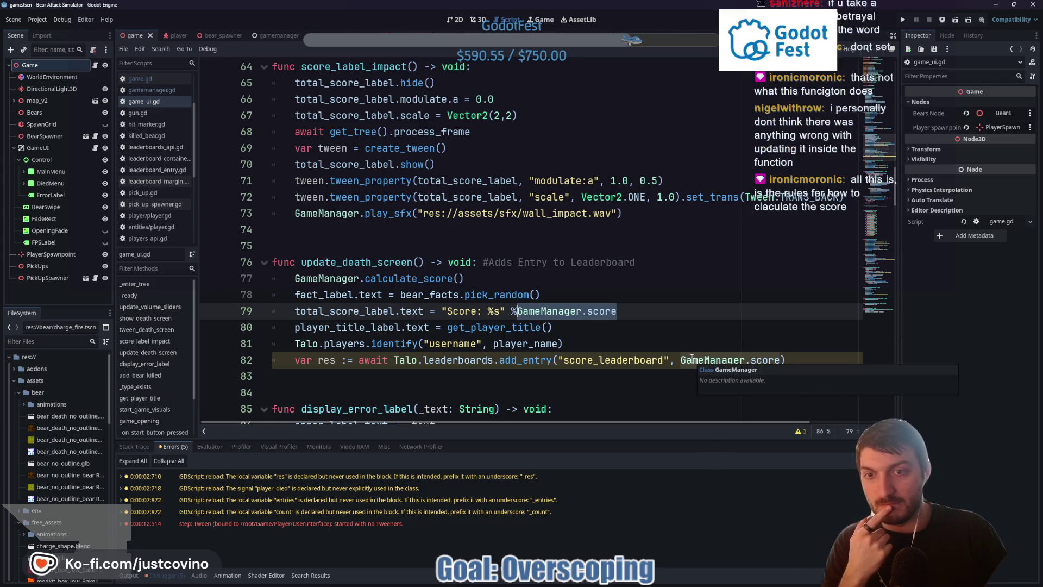
pyautogui.moveTo(472, 277); pyautogui.dragTo(310, 280)
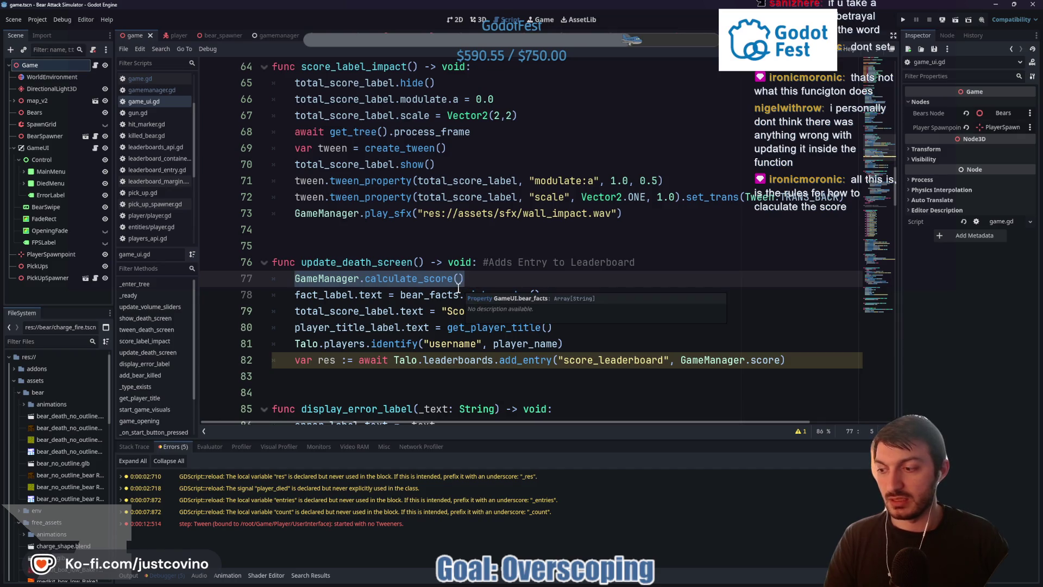
pyautogui.moveTo(465, 278); pyautogui.dragTo(369, 276)
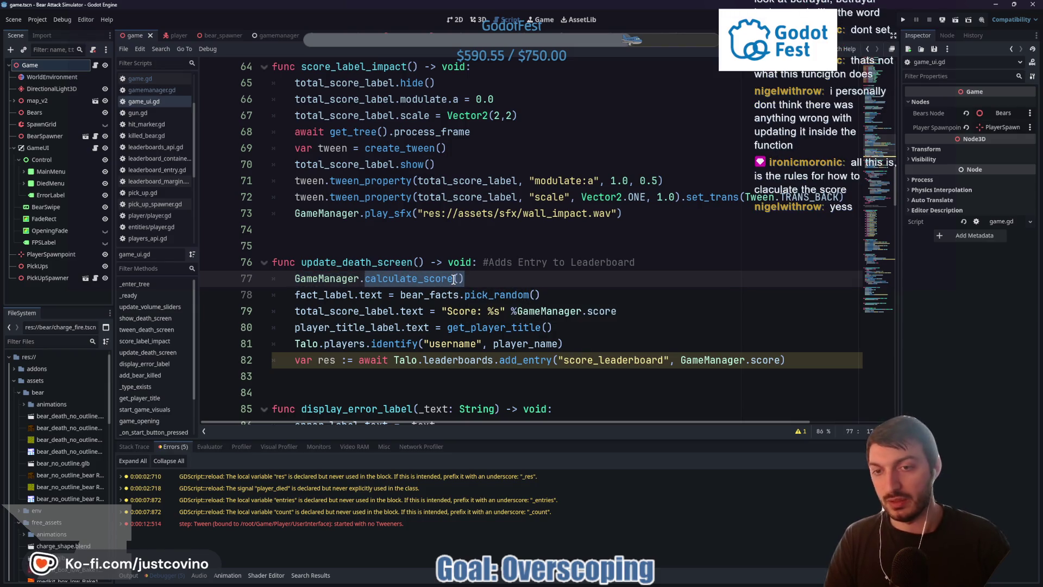
pyautogui.write('sco')
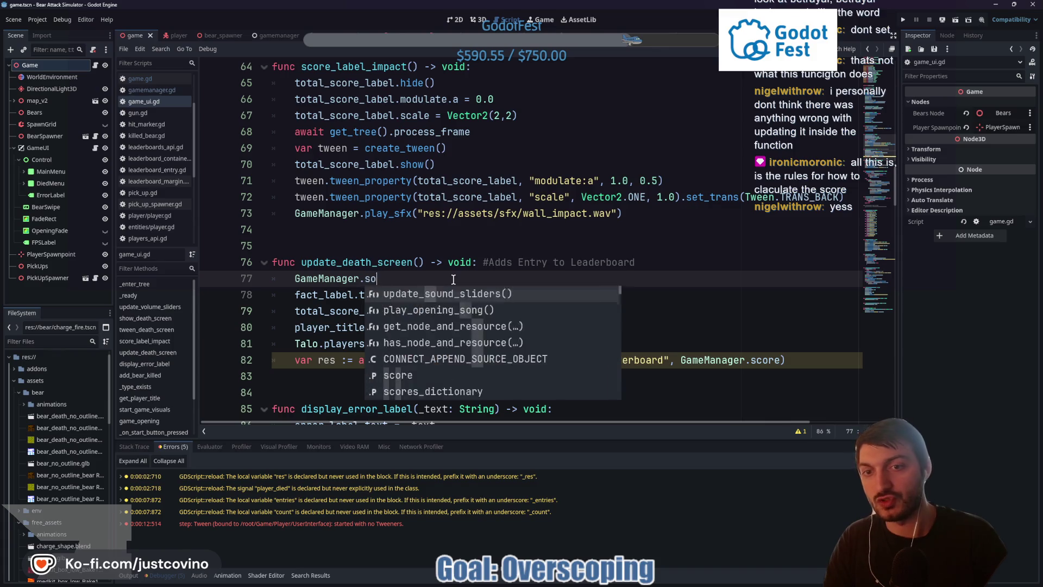
pyautogui.write('re = get_')
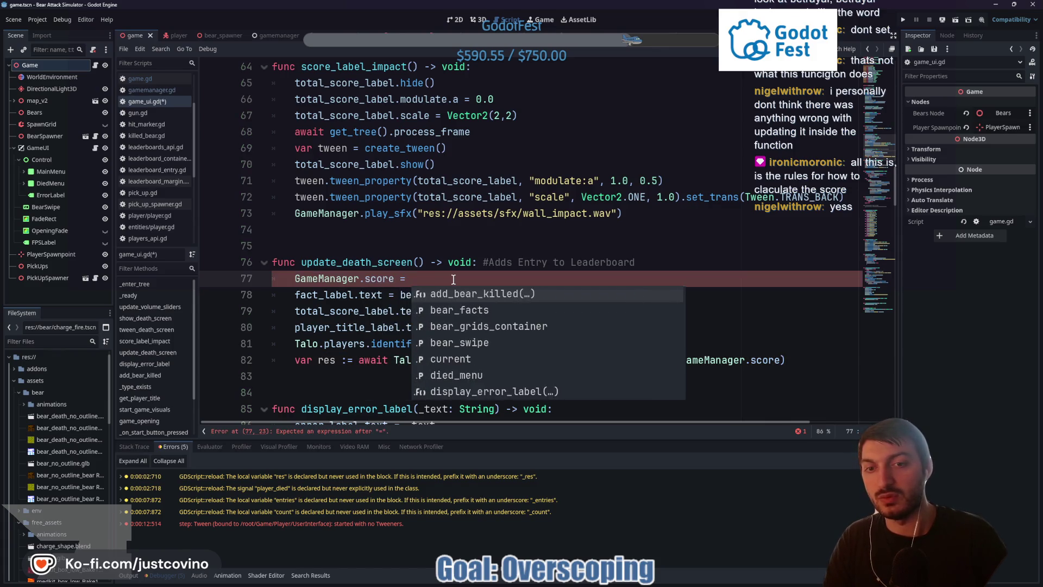
pyautogui.write('cal')
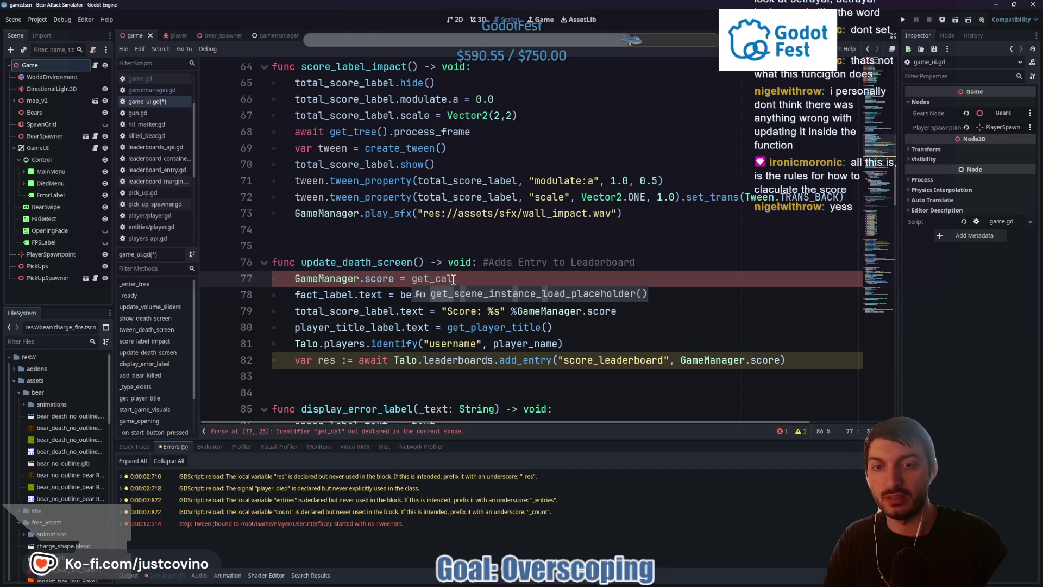
pyautogui.press('BackSpace')
pyautogui.press('BackSpace')
pyautogui.press('BackSpace')
pyautogui.write('GameManager.')
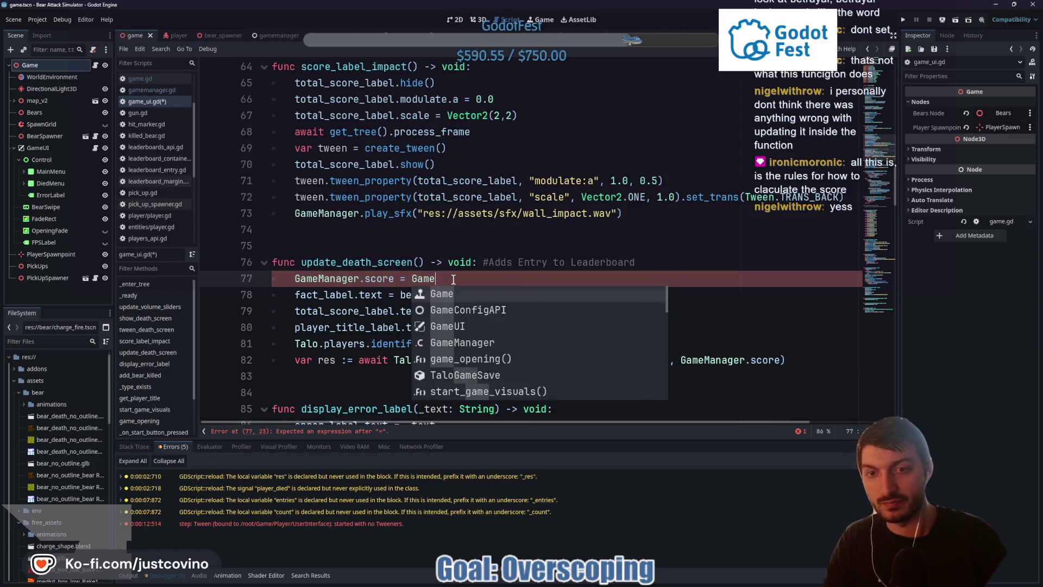
pyautogui.write('get_')
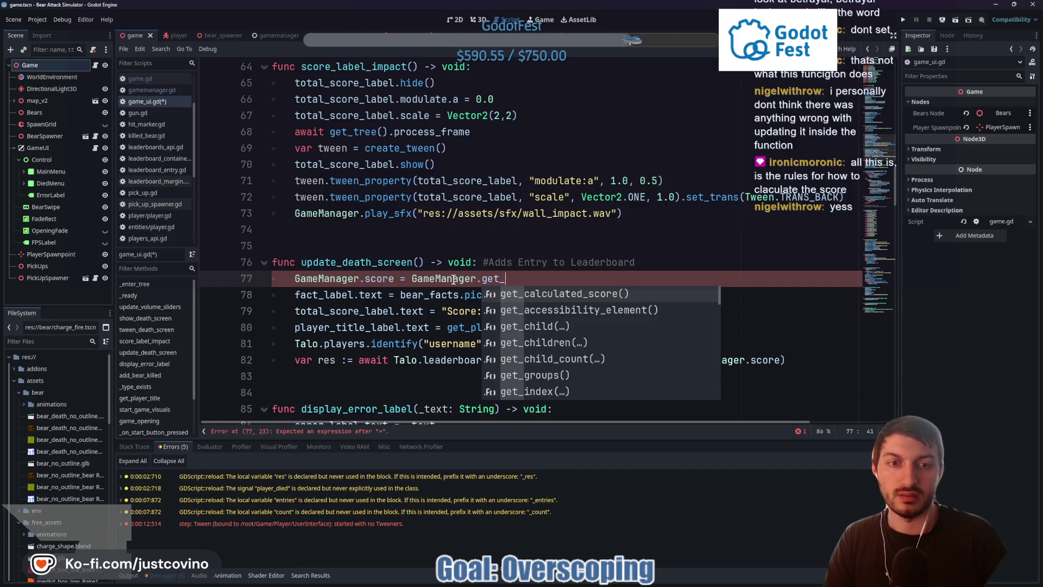
pyautogui.press('Return')
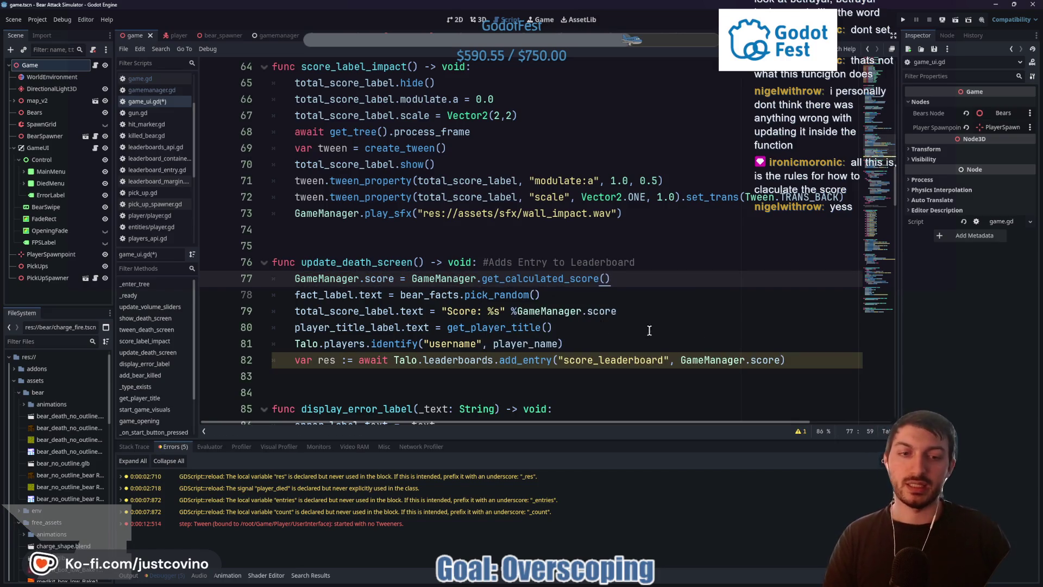
pyautogui.click(603, 333)
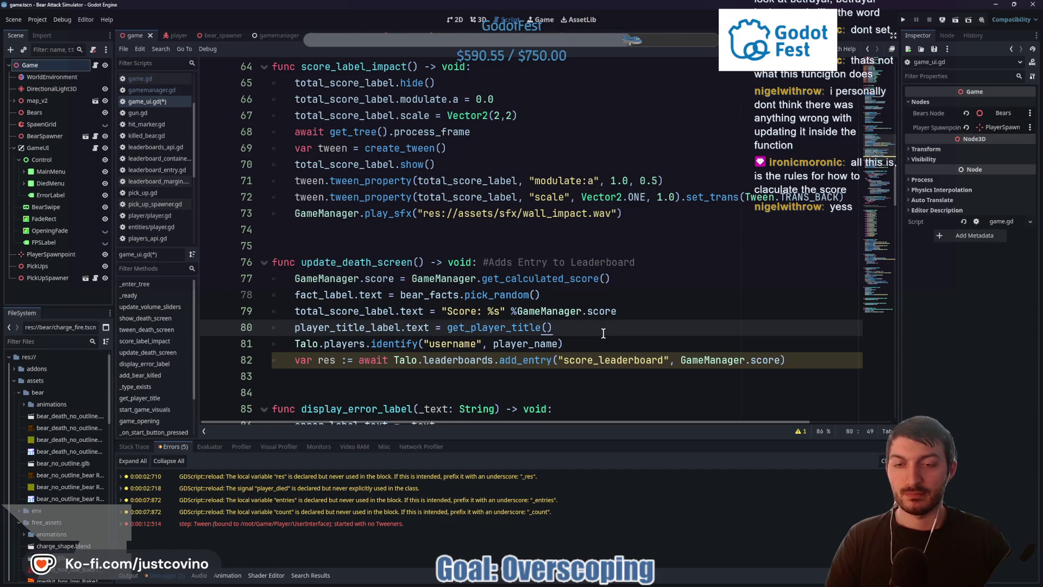
pyautogui.hotkey('ctrl', 's')
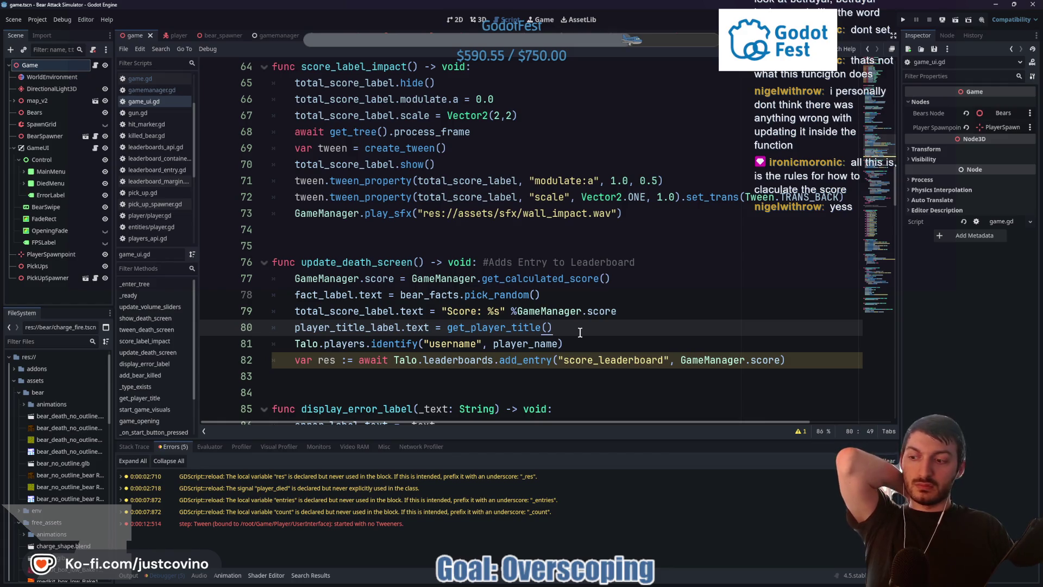
# Run the game with F5 to playtest the new score
pyautogui.scroll(-3, 577, 335)
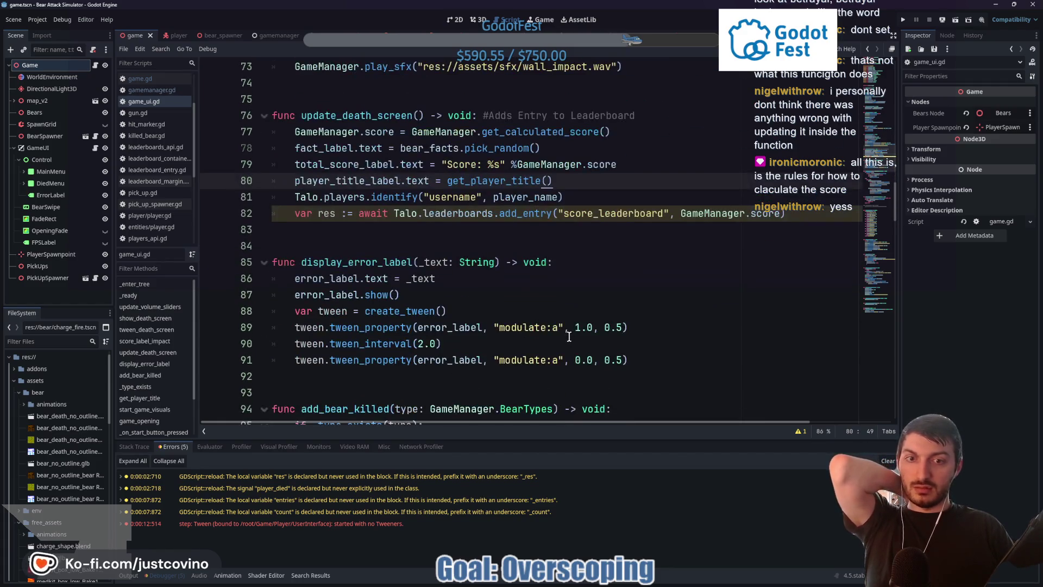
pyautogui.scroll(4, 567, 338)
pyautogui.scroll(4, 566, 338)
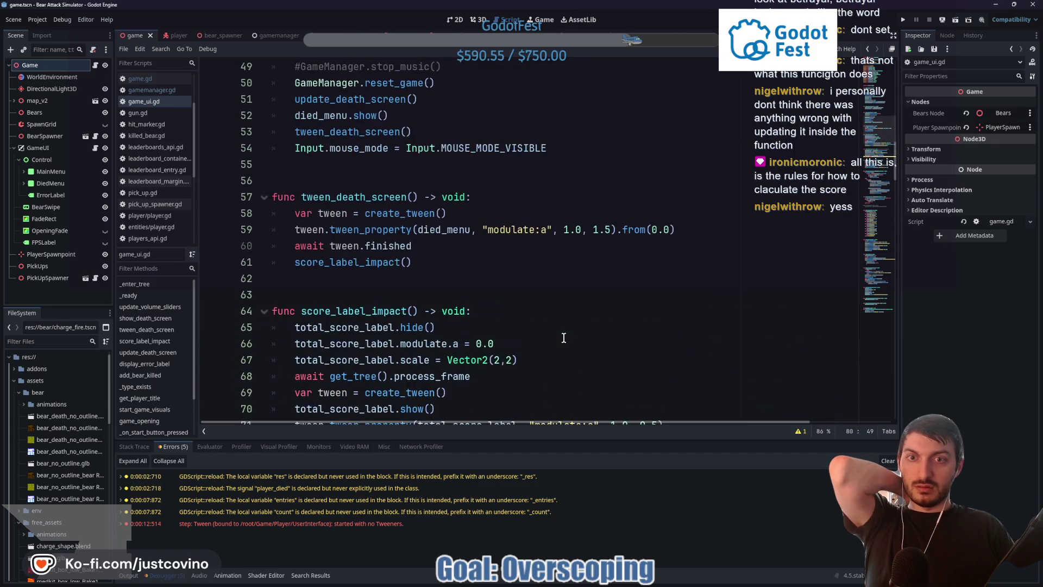
pyautogui.press('F5')
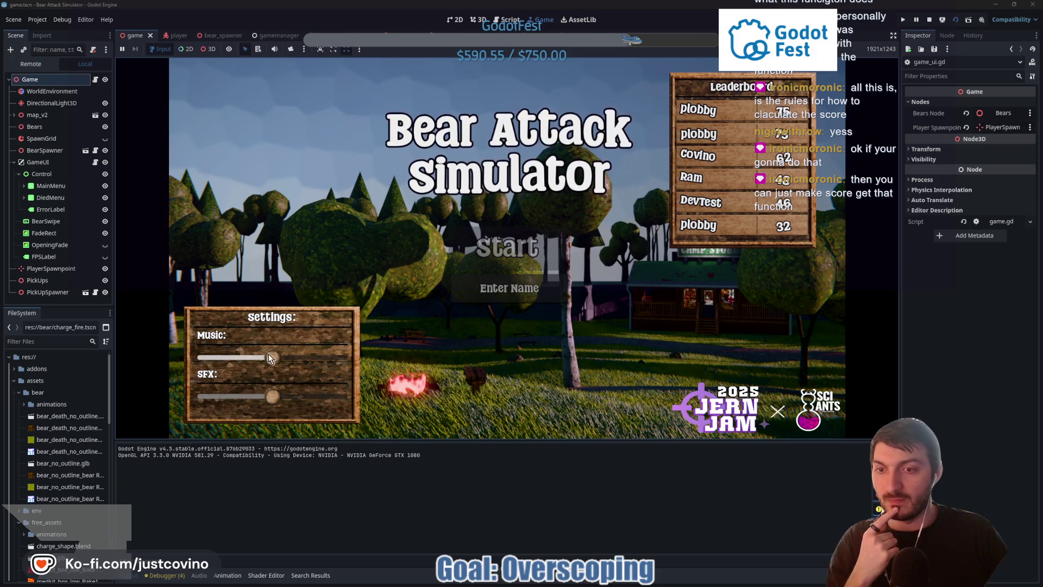
# Drag the Music slider to the far left, then stop the running game
pyautogui.moveTo(268, 354); pyautogui.dragTo(197, 361)
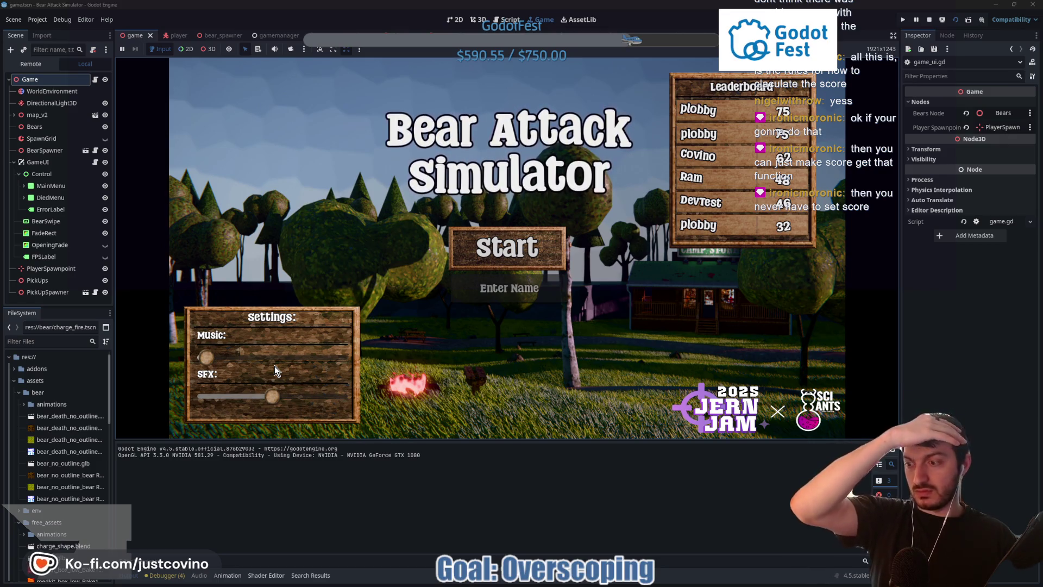
pyautogui.click(930, 21)
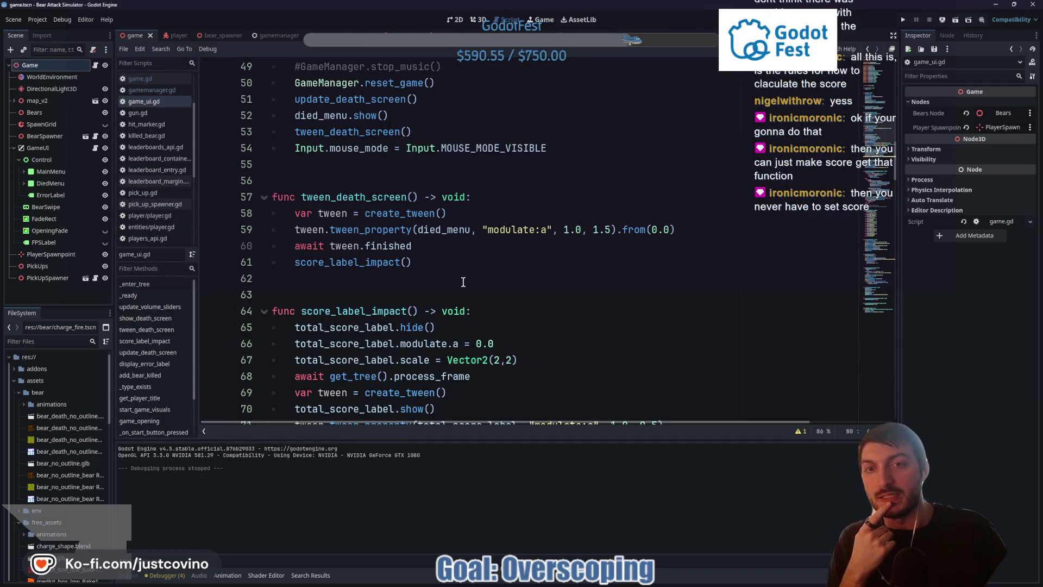
# Delete line 77's GameManager.score assignment from update_death_screen and jump to gamemanager.gd
pyautogui.scroll(4, 463, 281)
pyautogui.scroll(-5, 462, 287)
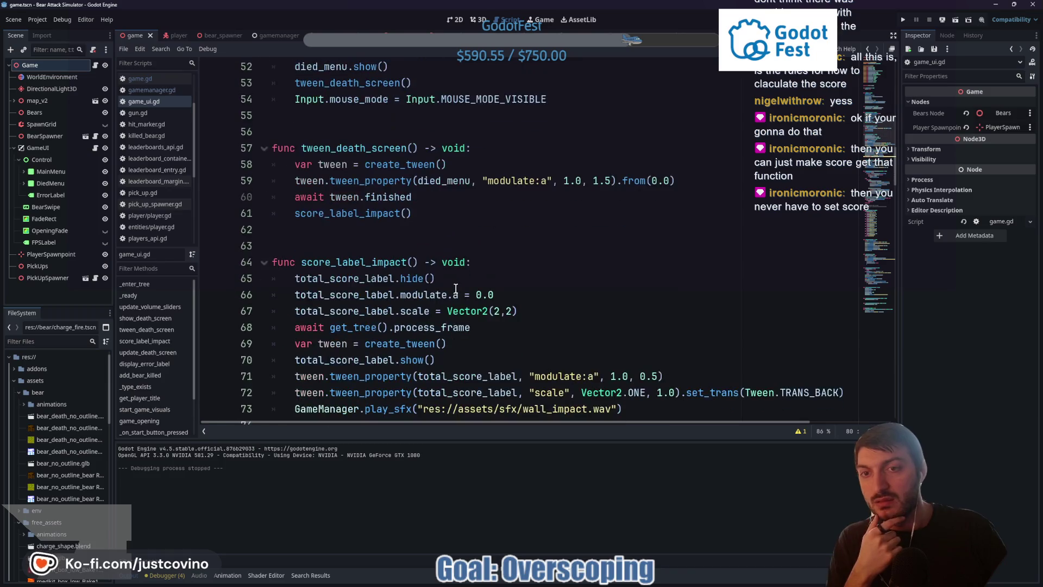
pyautogui.scroll(-3, 455, 289)
pyautogui.scroll(-1, 520, 322)
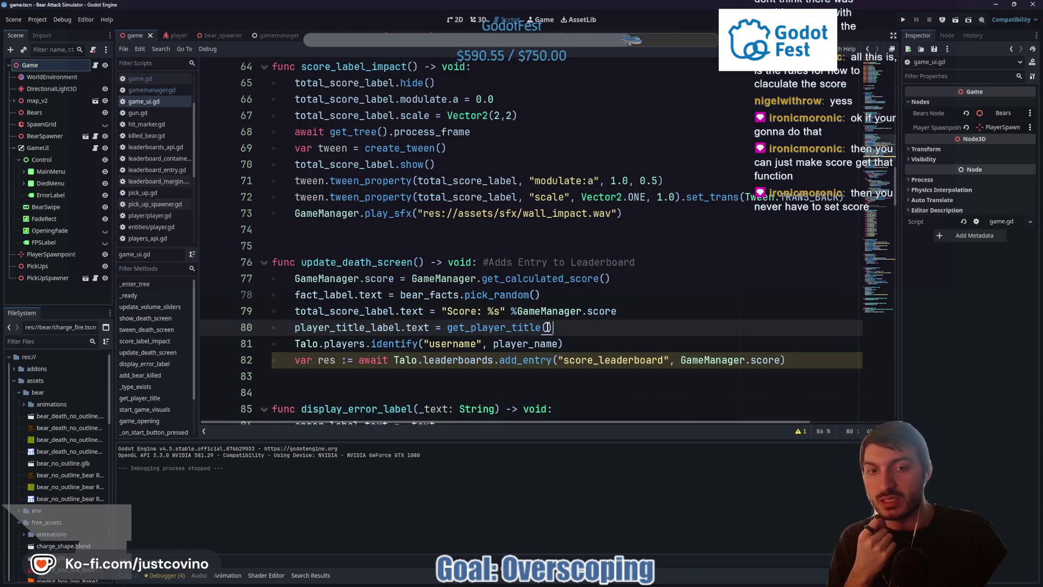
pyautogui.moveTo(612, 279); pyautogui.dragTo(297, 285)
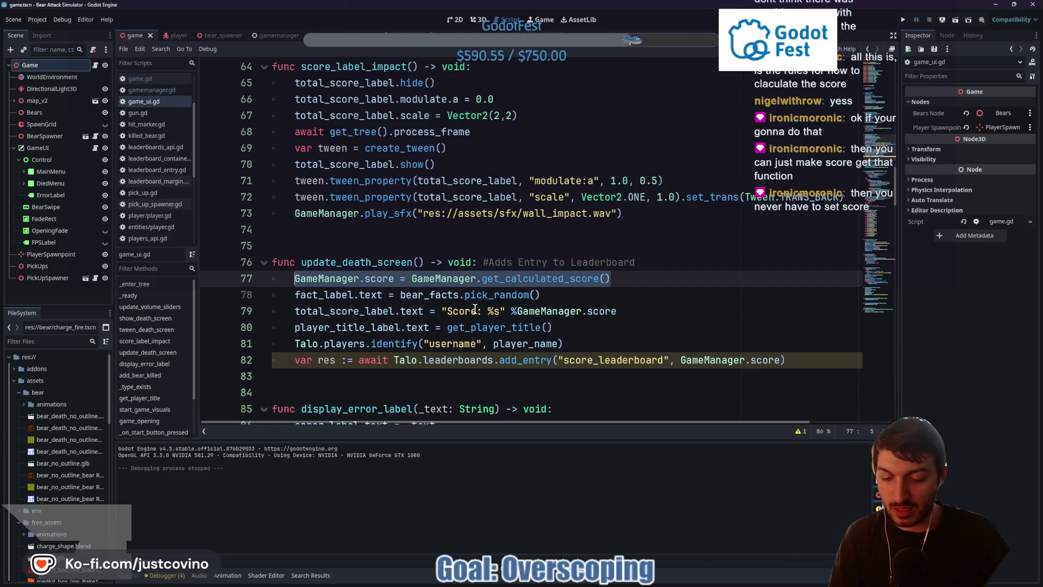
pyautogui.press('BackSpace')
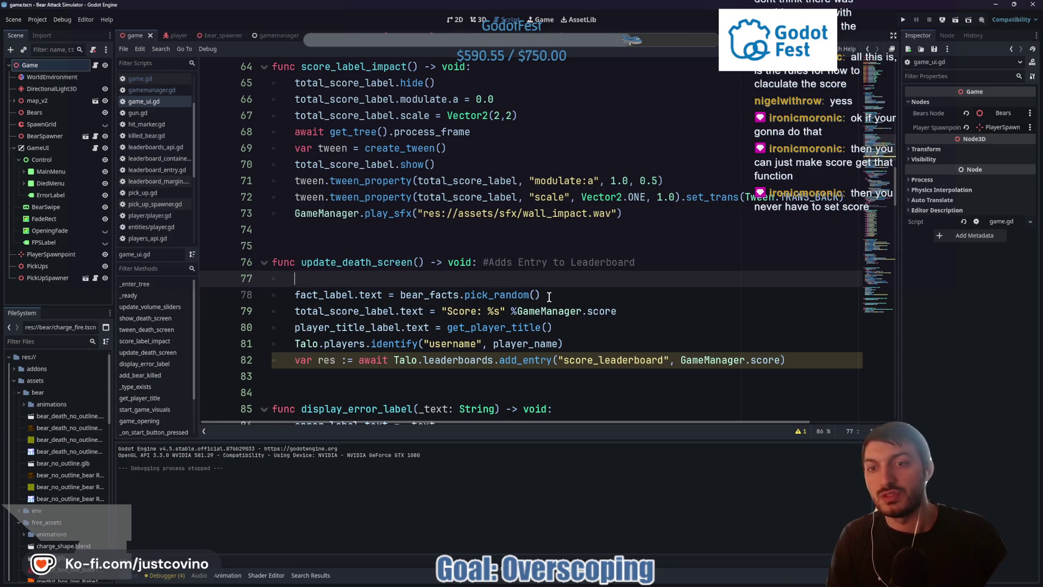
pyautogui.press('BackSpace')
pyautogui.press('BackSpace')
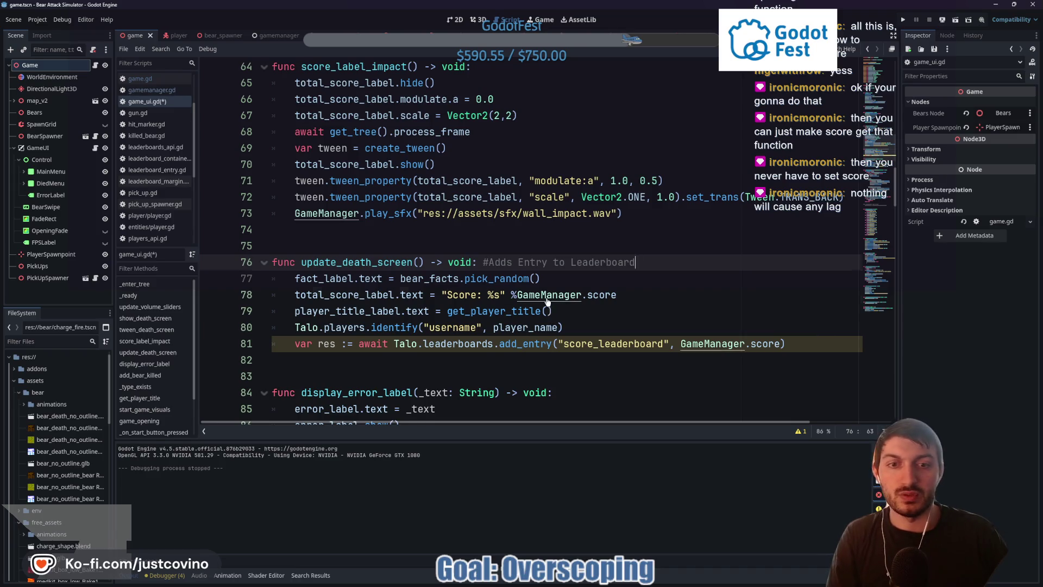
pyautogui.keyDown('ctrl'); pyautogui.click(545, 308); pyautogui.keyUp('ctrl')
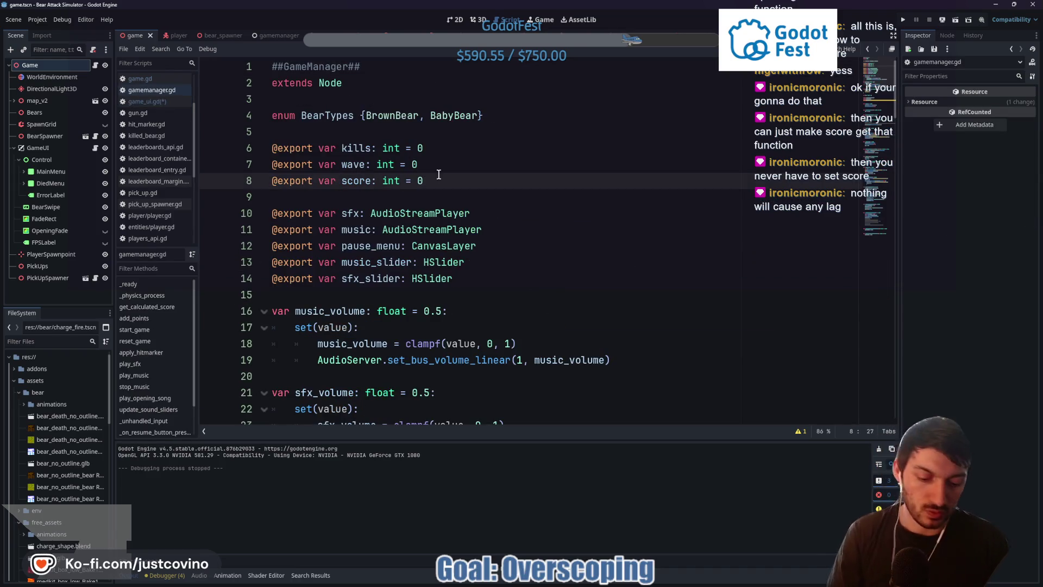
# Give the exported score variable a 'get(): return get_calculated_score()' getter and save
pyautogui.press('Return')
pyautogui.write('get():')
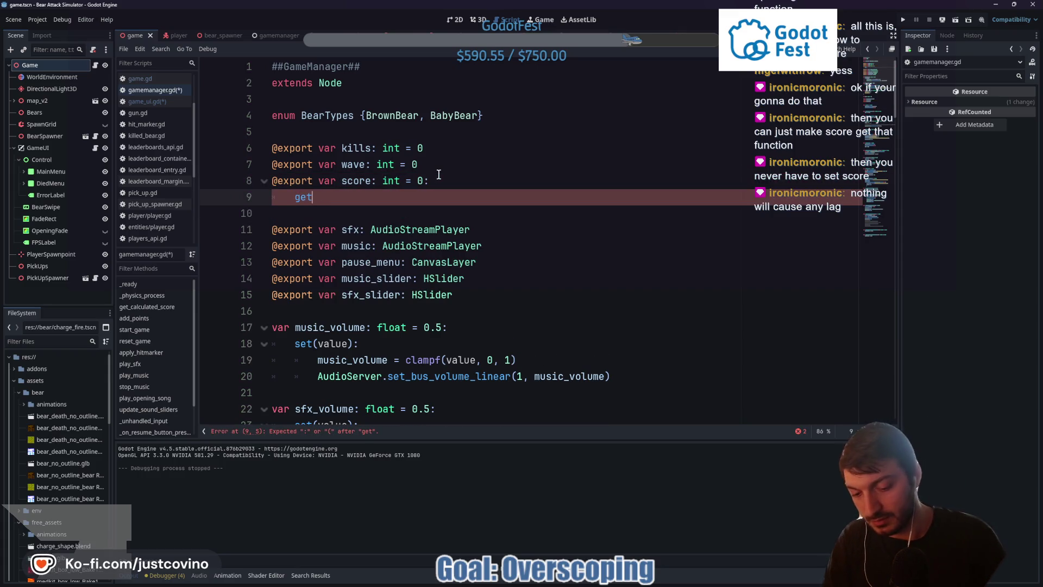
pyautogui.write(' return get_ca')
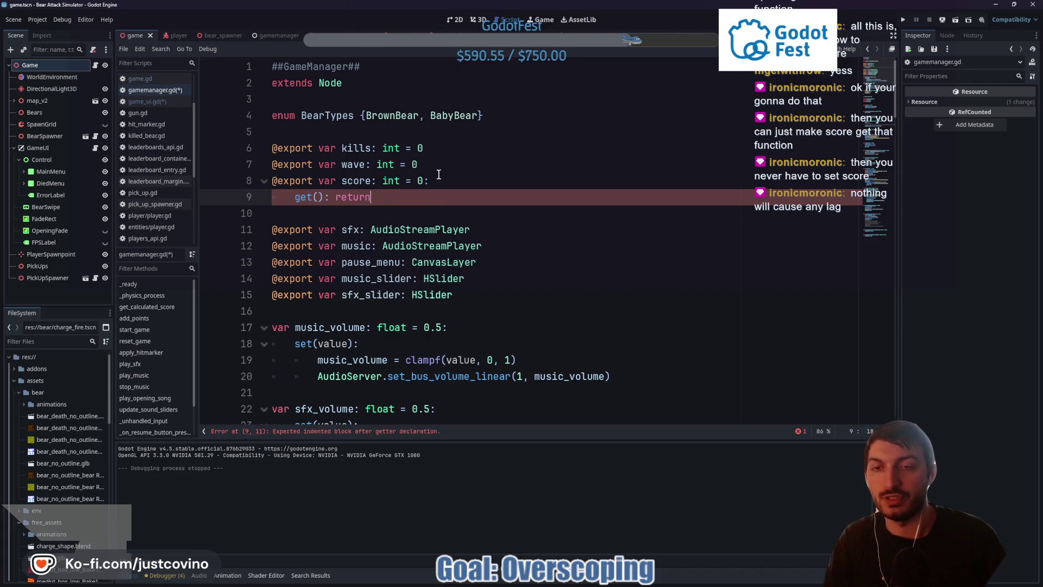
pyautogui.press('Return')
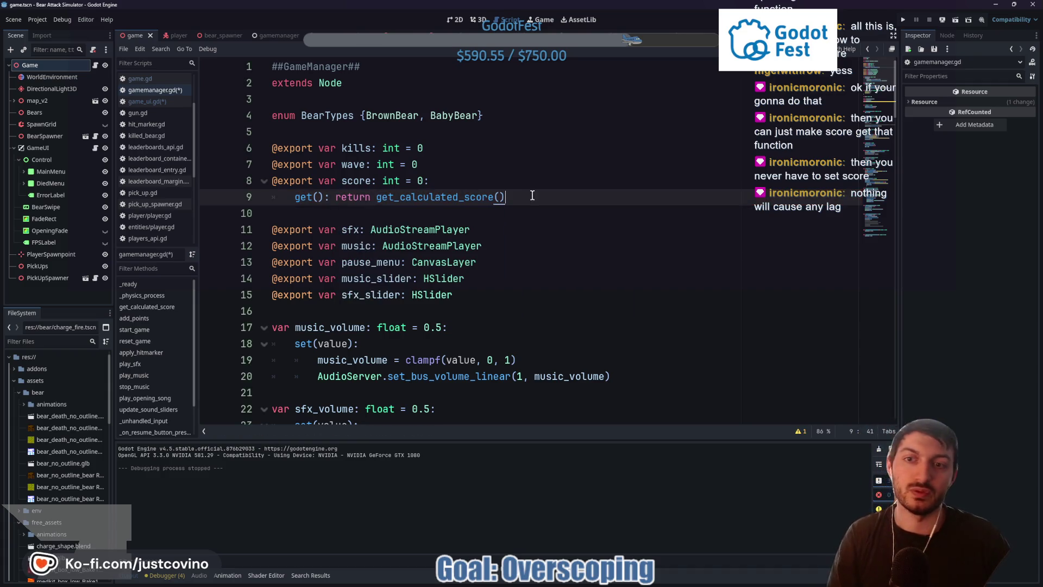
pyautogui.hotkey('ctrl', 's')
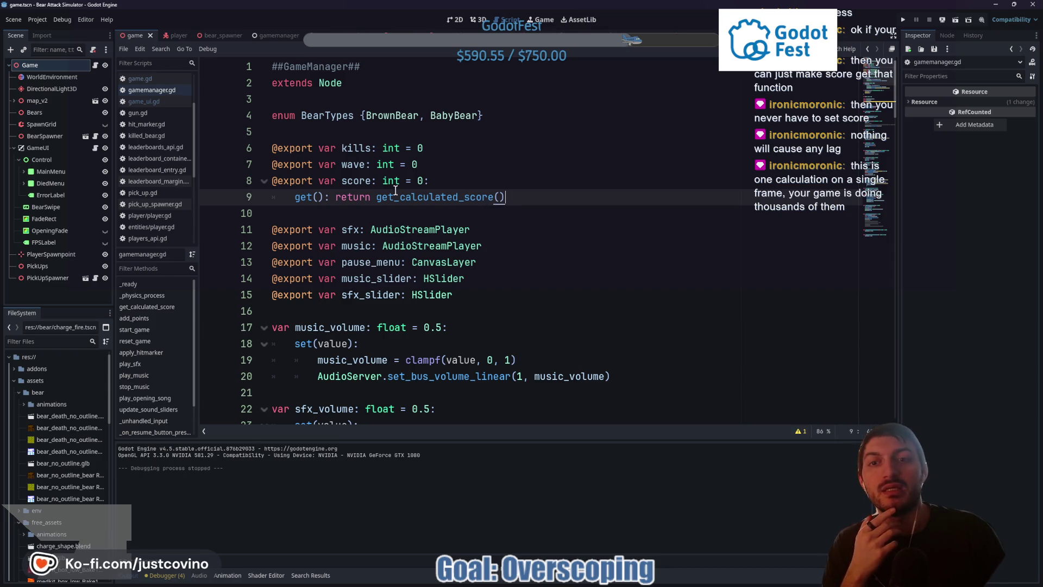
pyautogui.moveTo(384, 195)
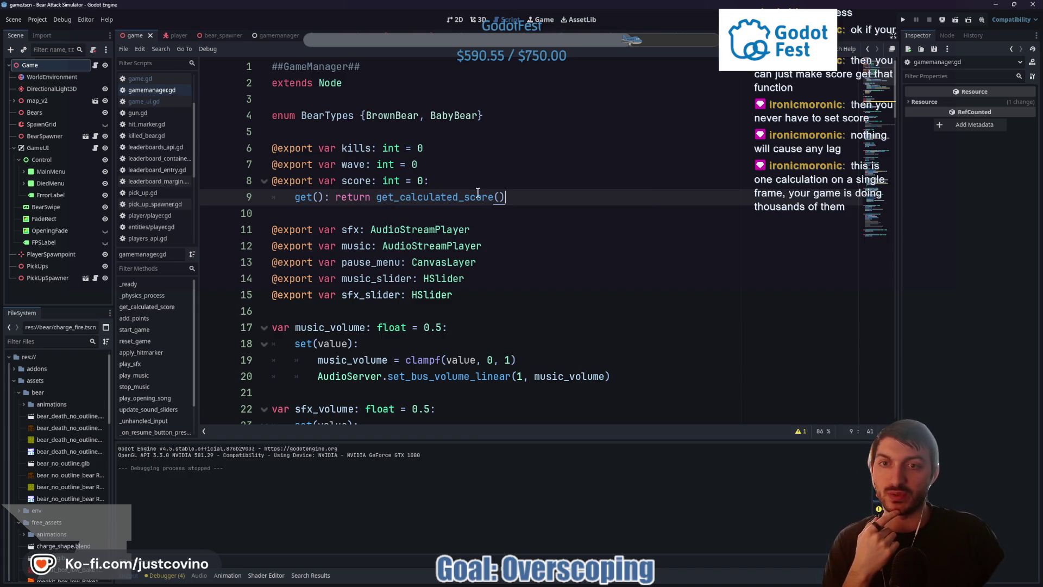
pyautogui.doubleClick(356, 148)
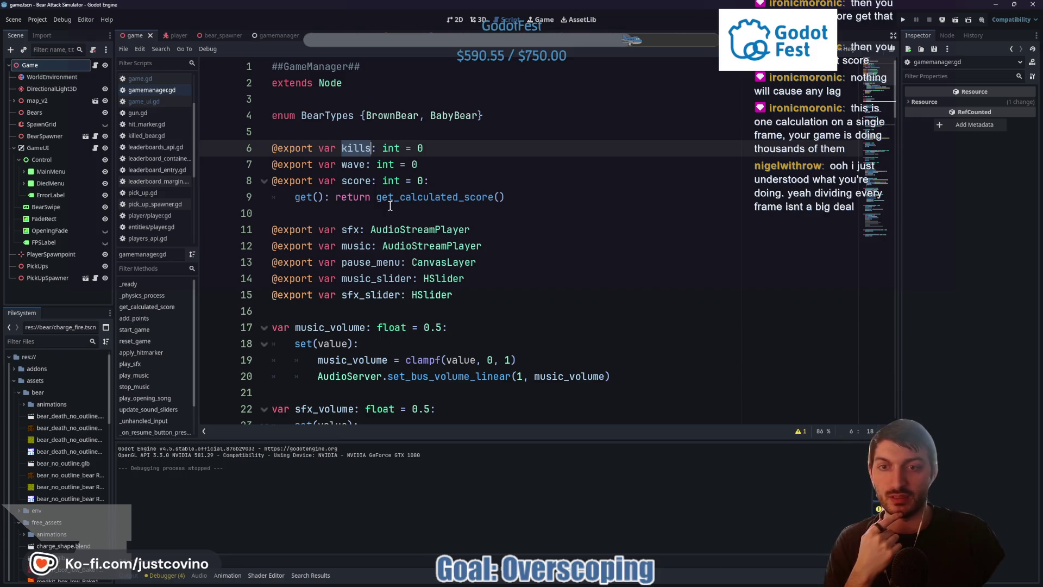
# Re-add 'score = 0' after 'wave = 0' in start_game, save, and run the game with F5
pyautogui.scroll(-3, 390, 206)
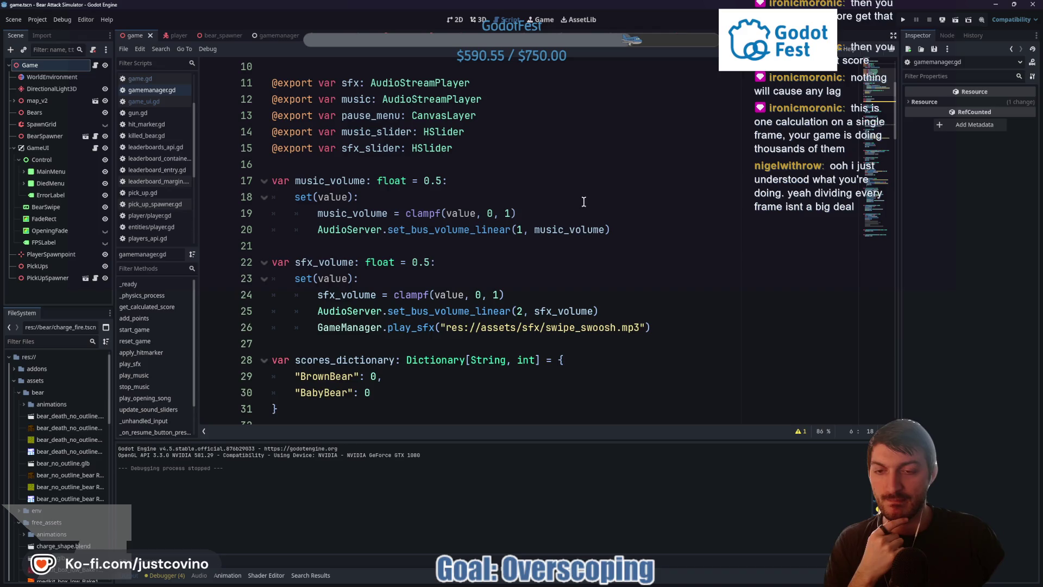
pyautogui.scroll(-5, 584, 202)
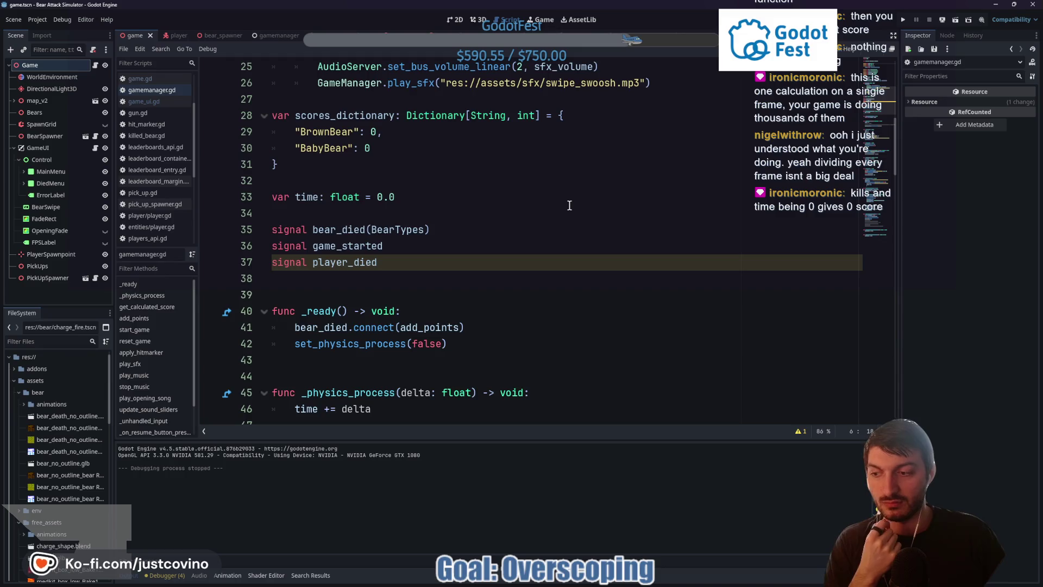
pyautogui.scroll(-5, 568, 206)
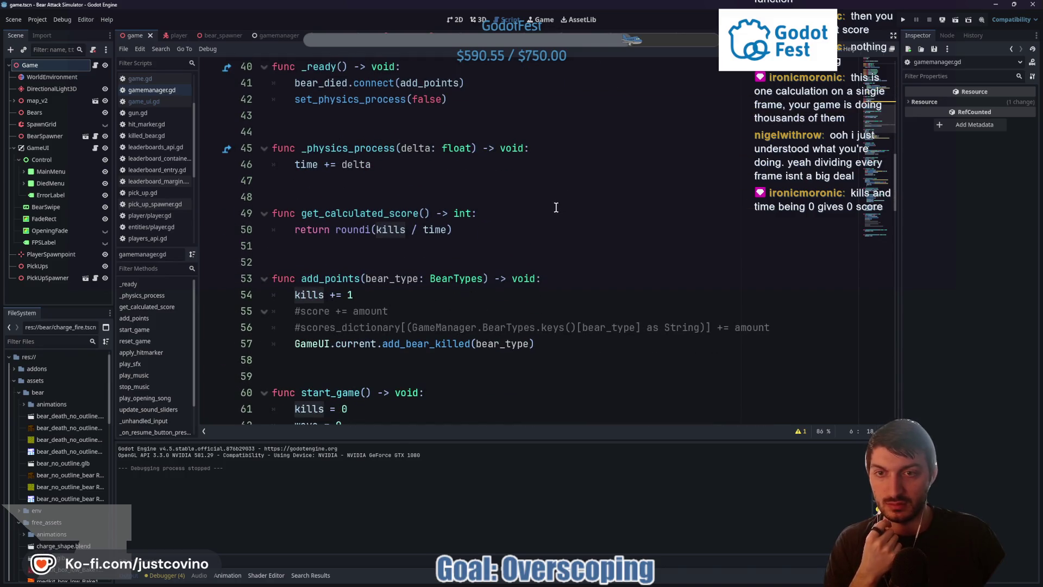
pyautogui.scroll(-4, 555, 207)
pyautogui.click(257, 245)
pyautogui.press('BackSpace')
pyautogui.press('BackSpace')
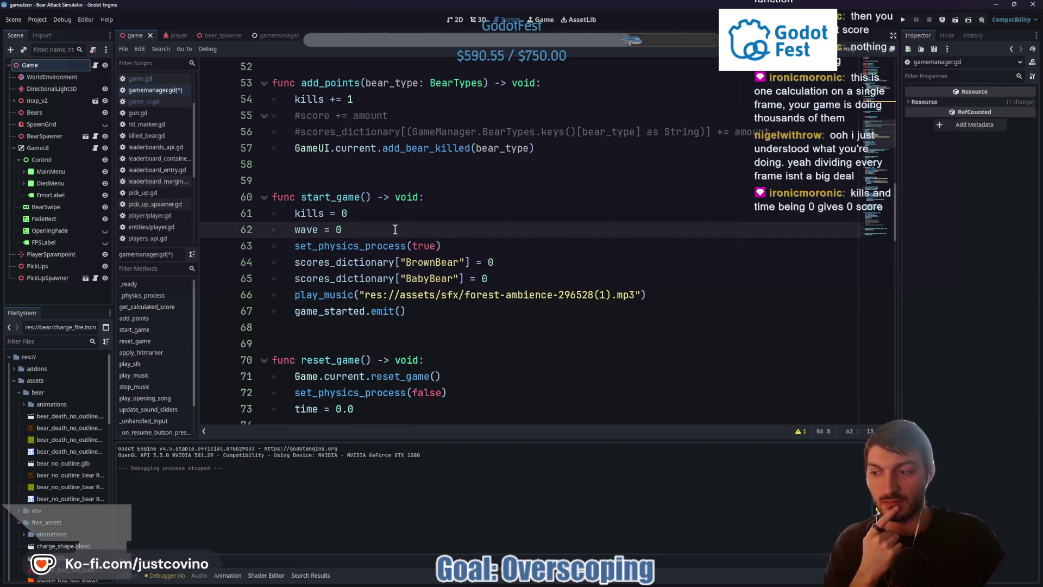
pyautogui.press('Return')
pyautogui.write('score = ')
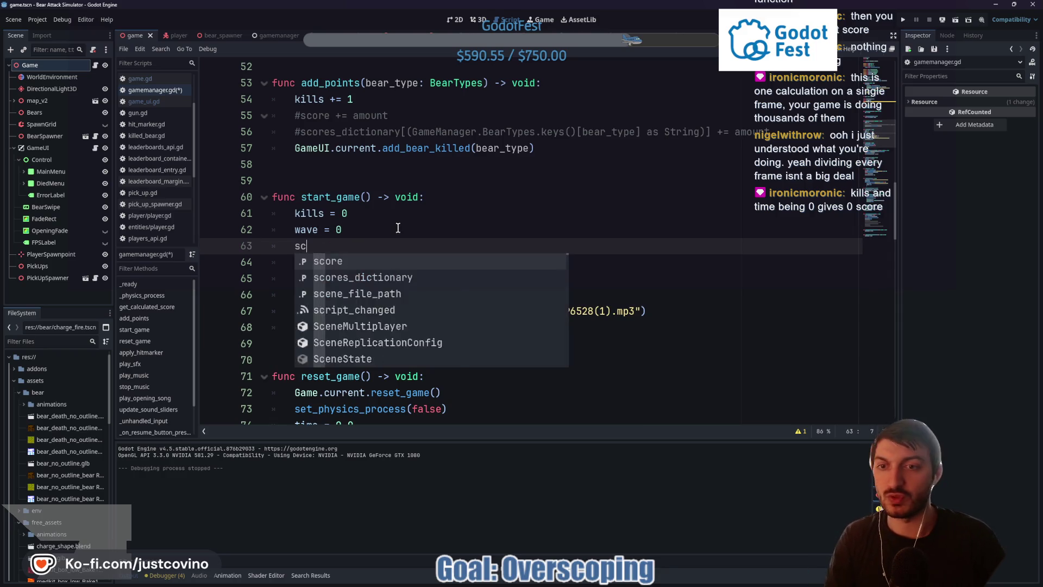
pyautogui.write('0')
pyautogui.hotkey('ctrl', 's')
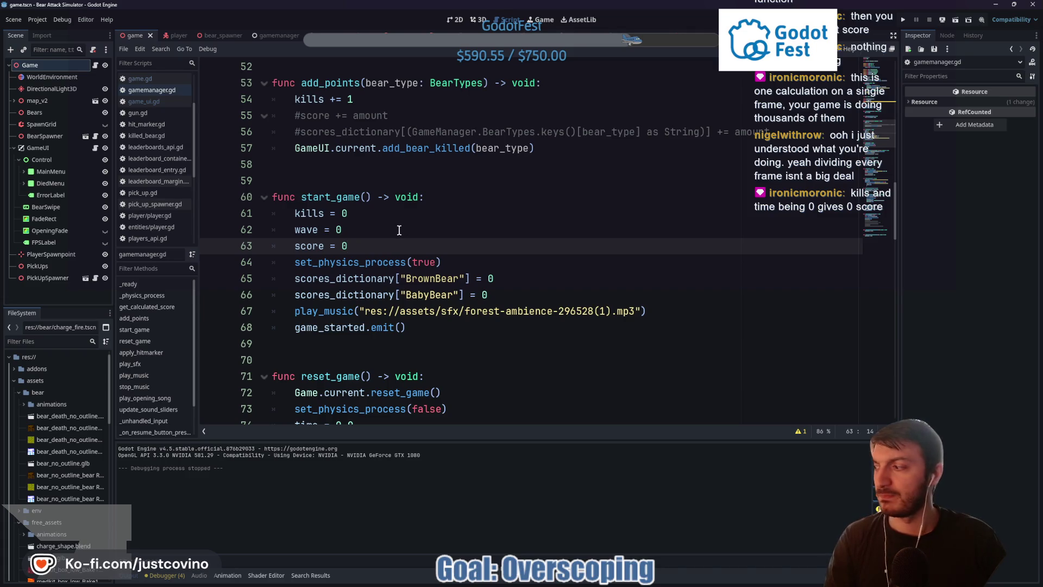
pyautogui.press('F5')
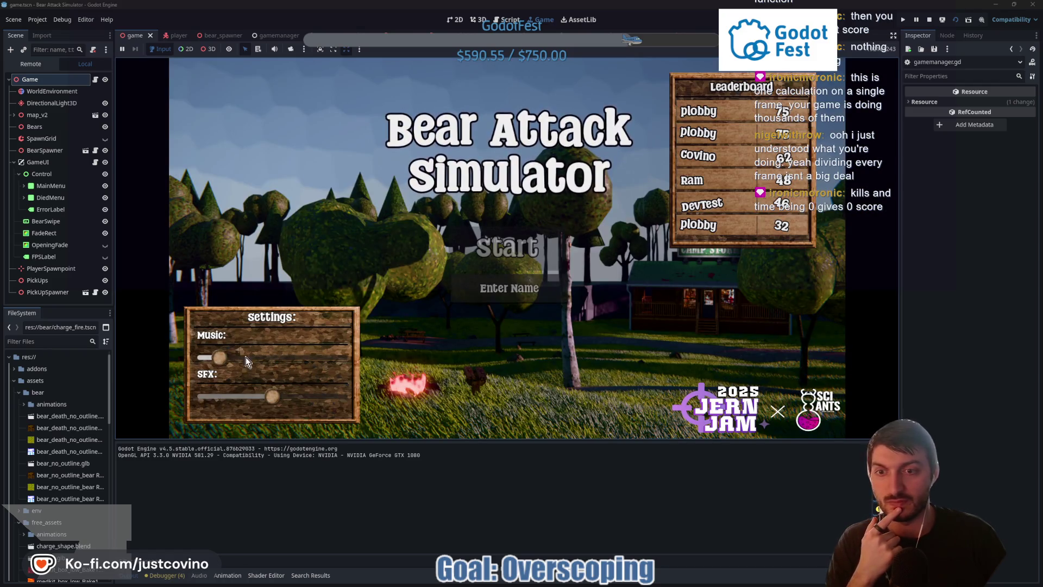
# Enter 'sdfsdf' as the player name and start the game
pyautogui.click(499, 290)
pyautogui.write('sdf')
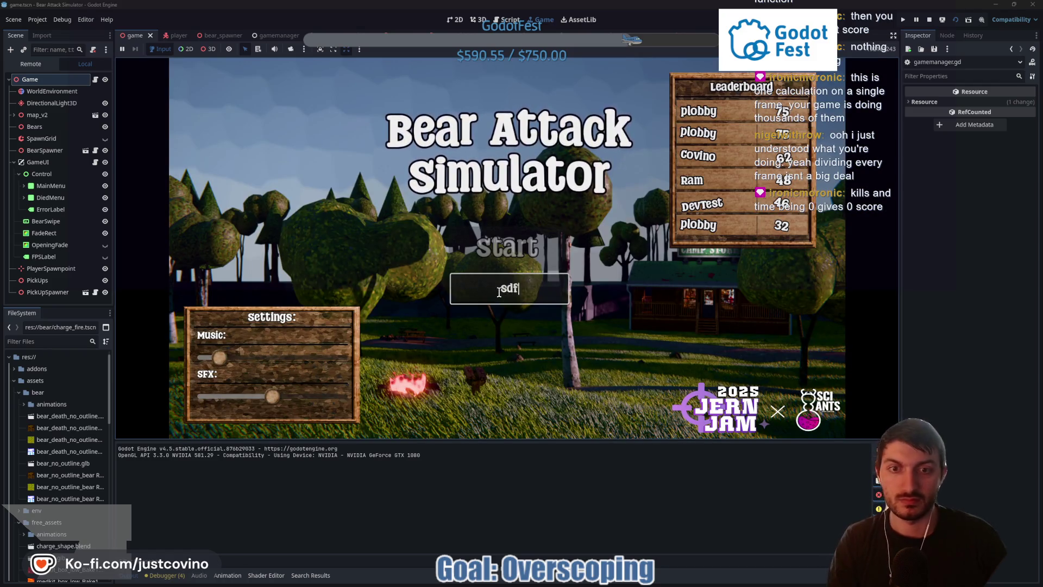
pyautogui.write('sdf')
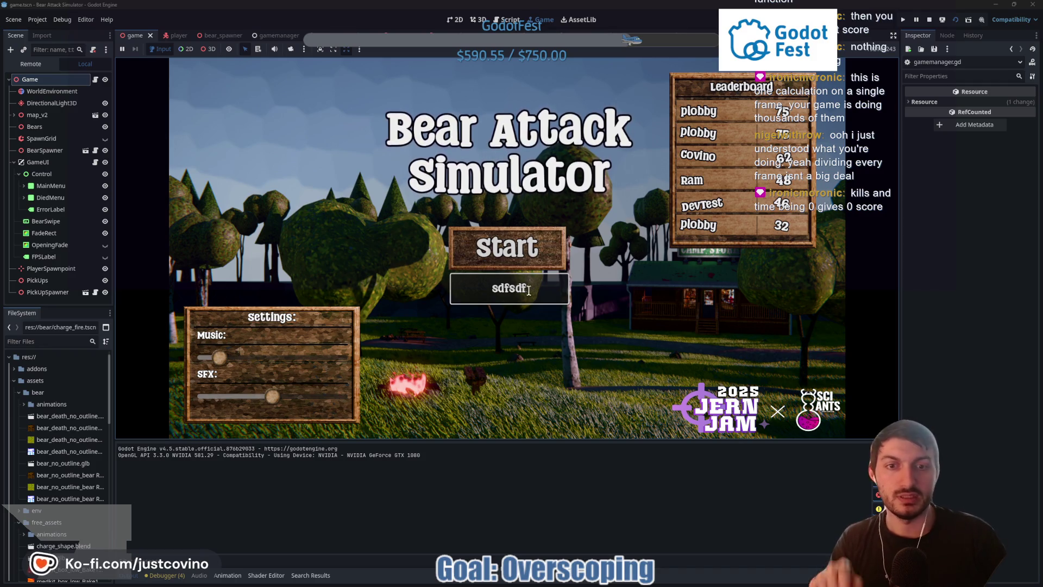
pyautogui.click(492, 247)
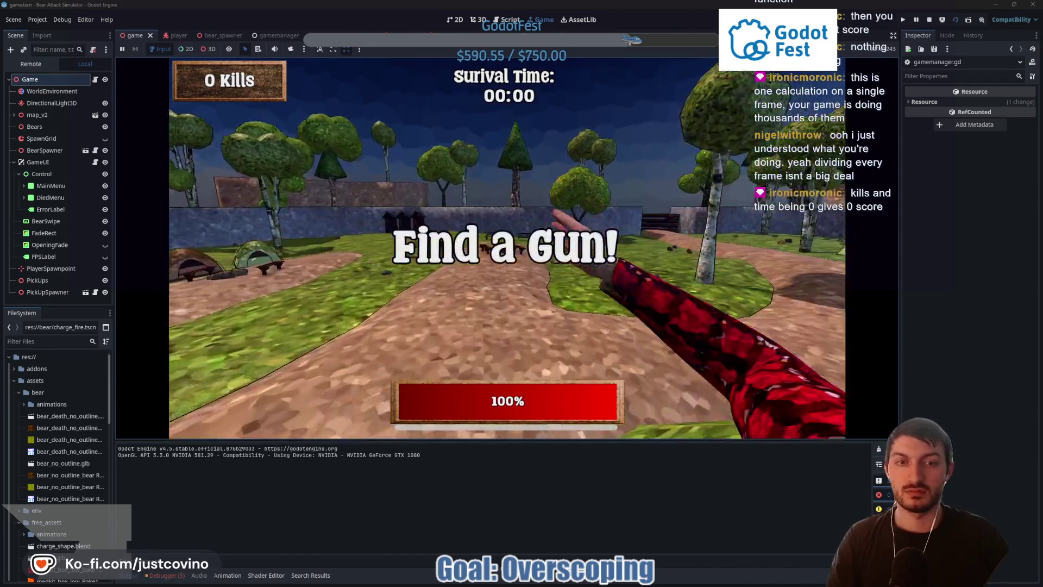
# Walk toward the bears and keep attacking them until the player dies
pyautogui.moveTo(507, 248)
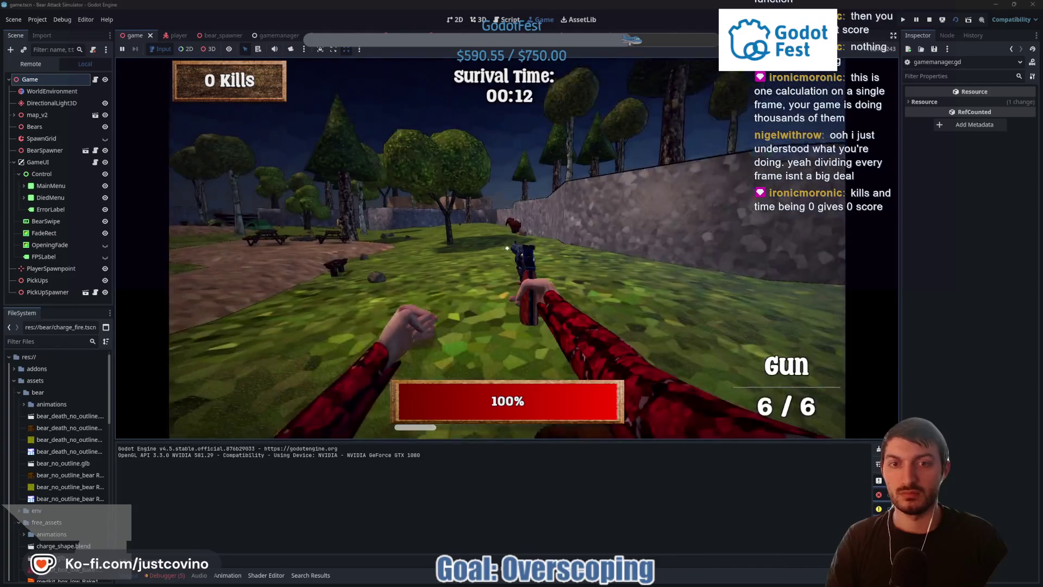
pyautogui.press('w')
pyautogui.moveTo(507, 248); pyautogui.dragTo(507, 248)
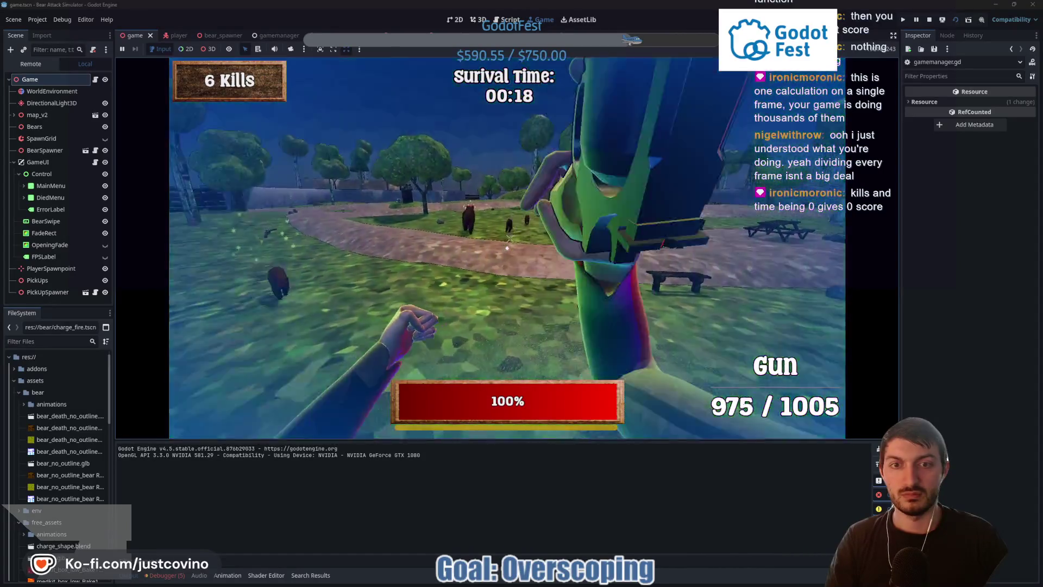
pyautogui.moveTo(507, 247); pyautogui.dragTo(507, 248)
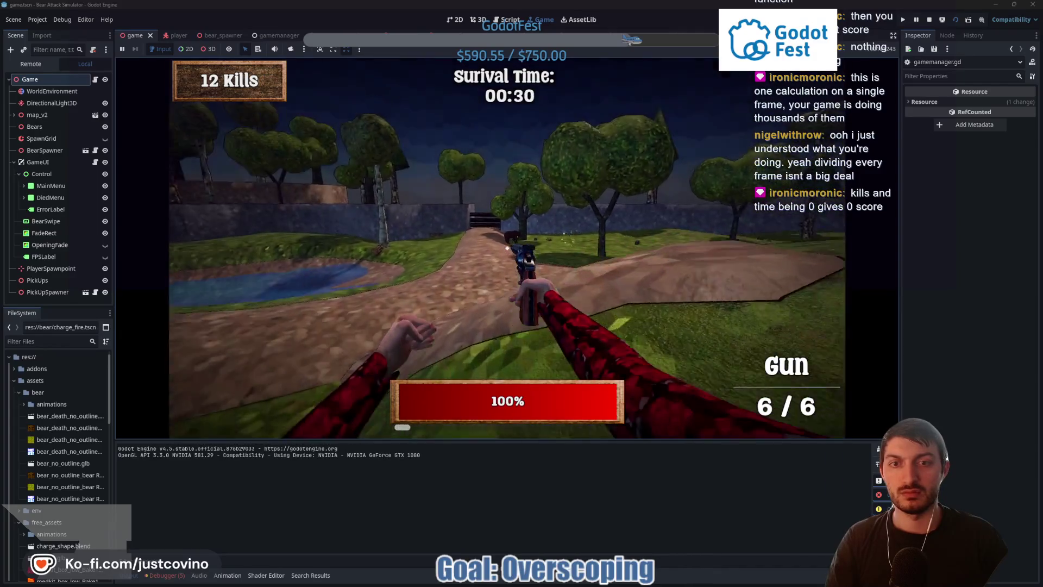
pyautogui.click(507, 248)
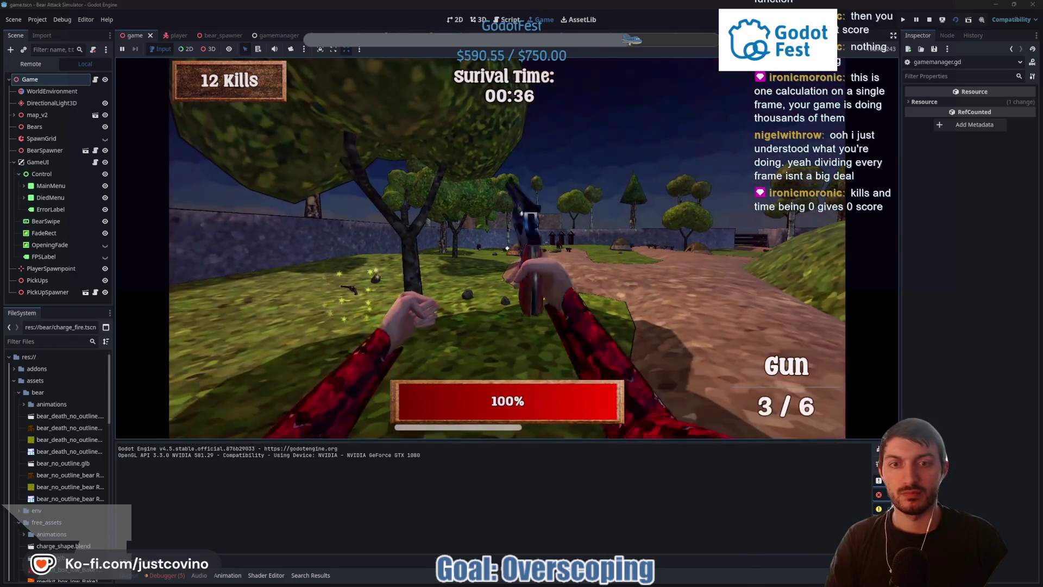
pyautogui.click(507, 248)
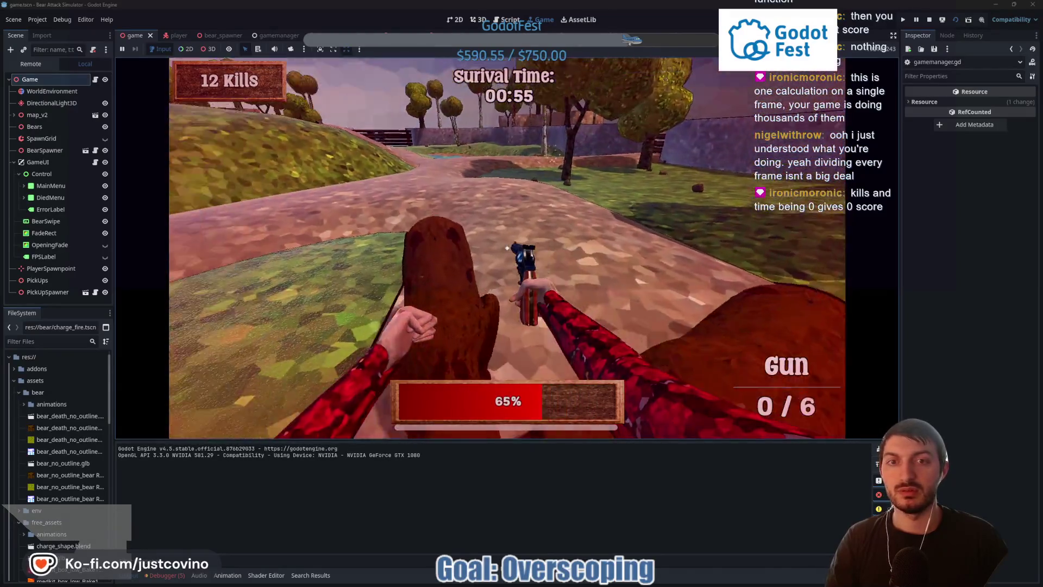
pyautogui.click(507, 248)
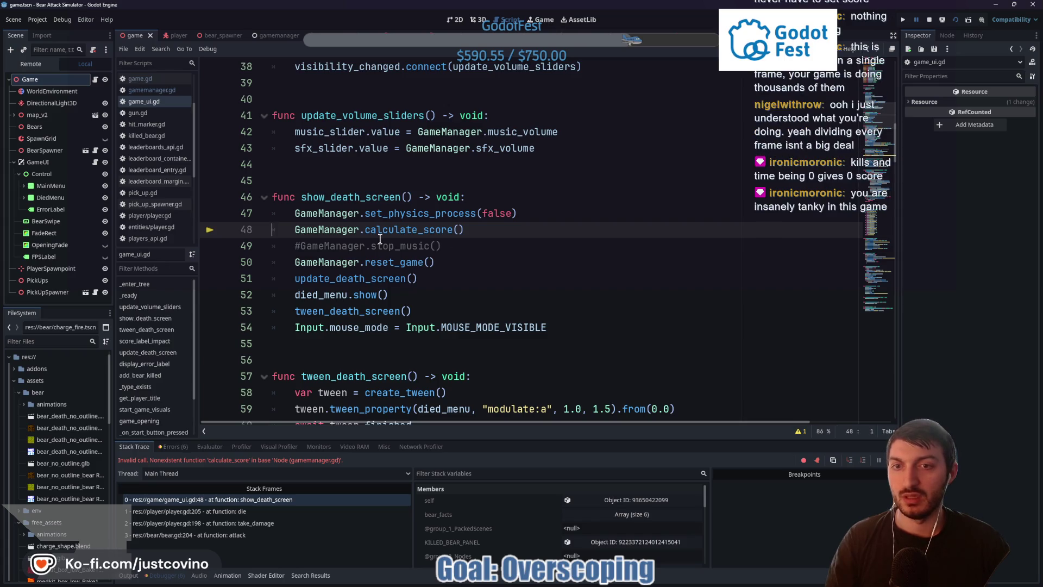
# Delete the GameManager.calculate_score() line from show_death_screen, save game_ui.gd, and rerun the game
pyautogui.moveTo(463, 230); pyautogui.dragTo(273, 229)
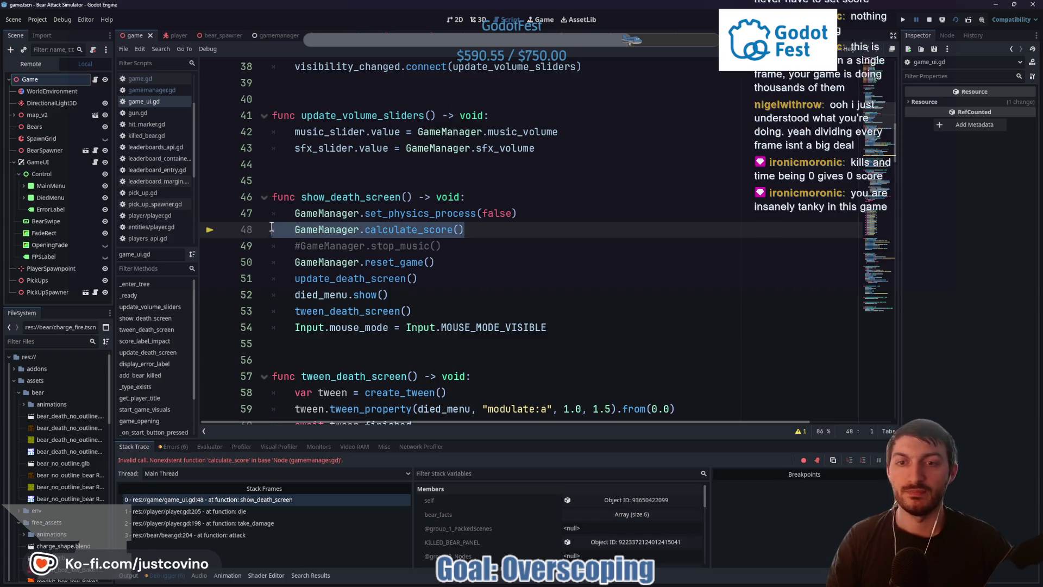
pyautogui.press('BackSpace')
pyautogui.press('BackSpace')
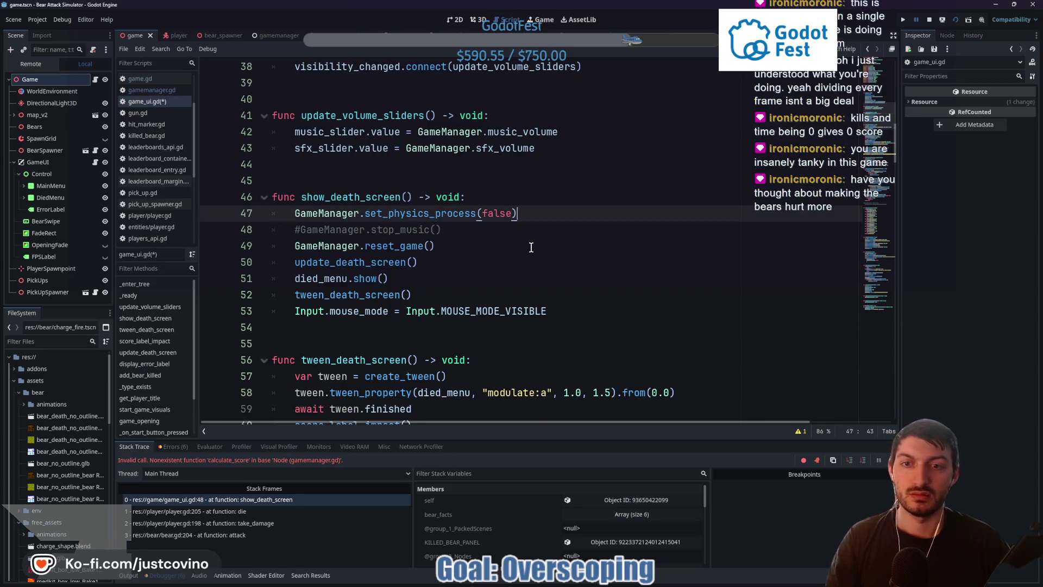
pyautogui.hotkey('ctrl', 's')
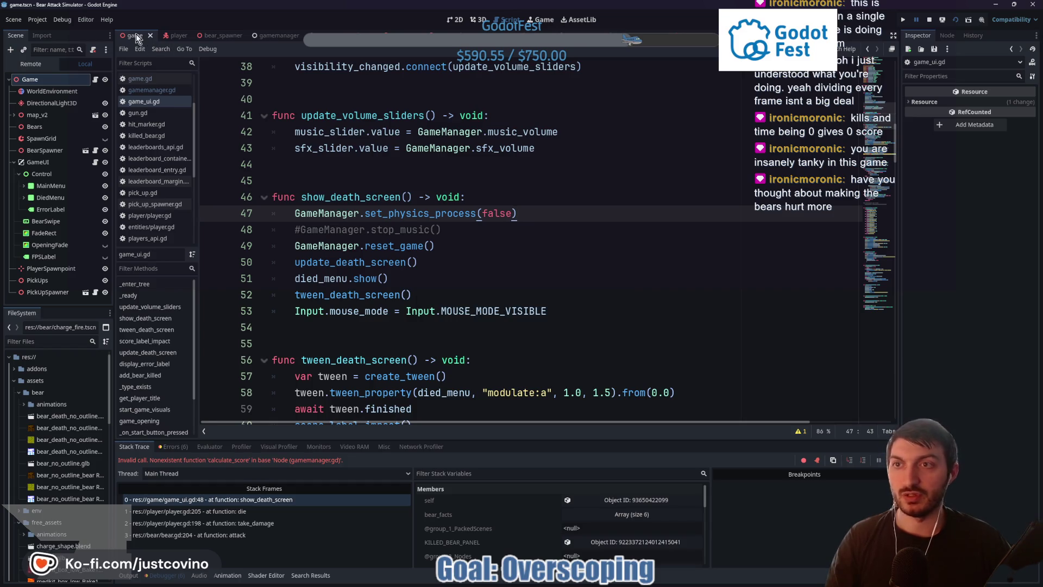
pyautogui.press('F5')
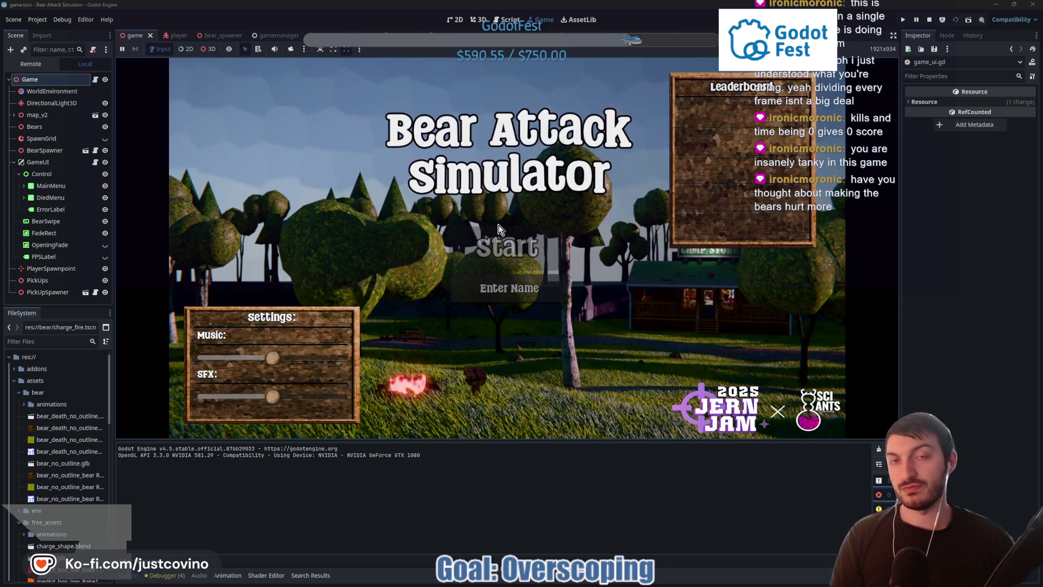
pyautogui.click(473, 290)
pyautogui.write('asdfsd')
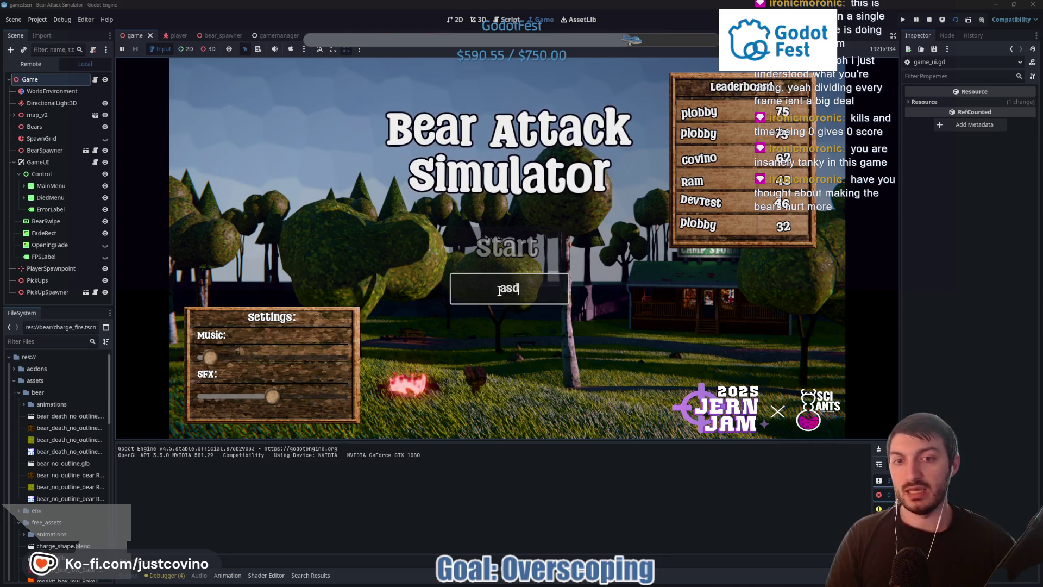
pyautogui.click(509, 257)
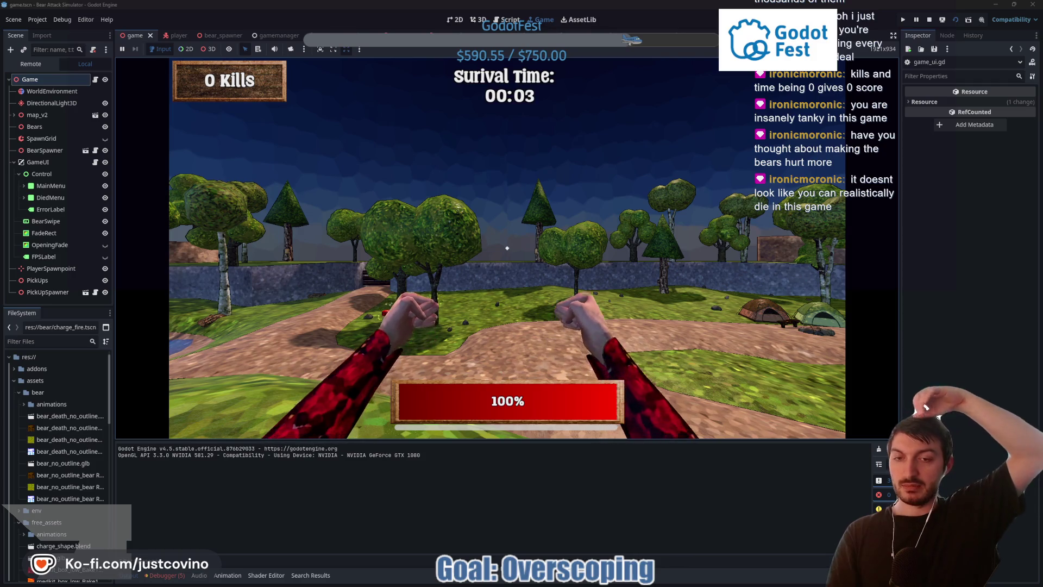
pyautogui.moveTo(507, 248)
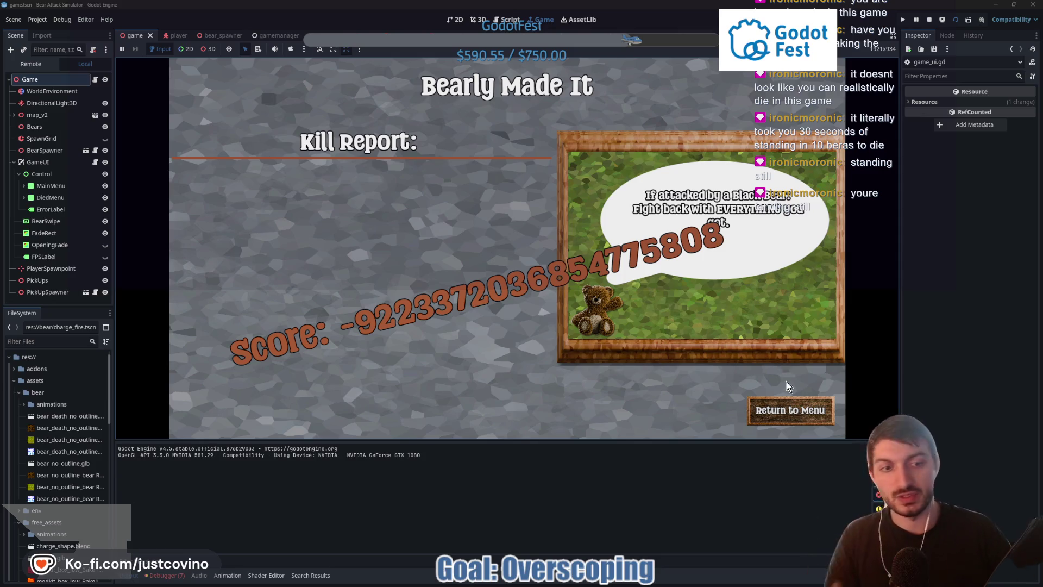
# Return to the main menu, start a new round, and shoot a bear for 1 kill
pyautogui.click(786, 409)
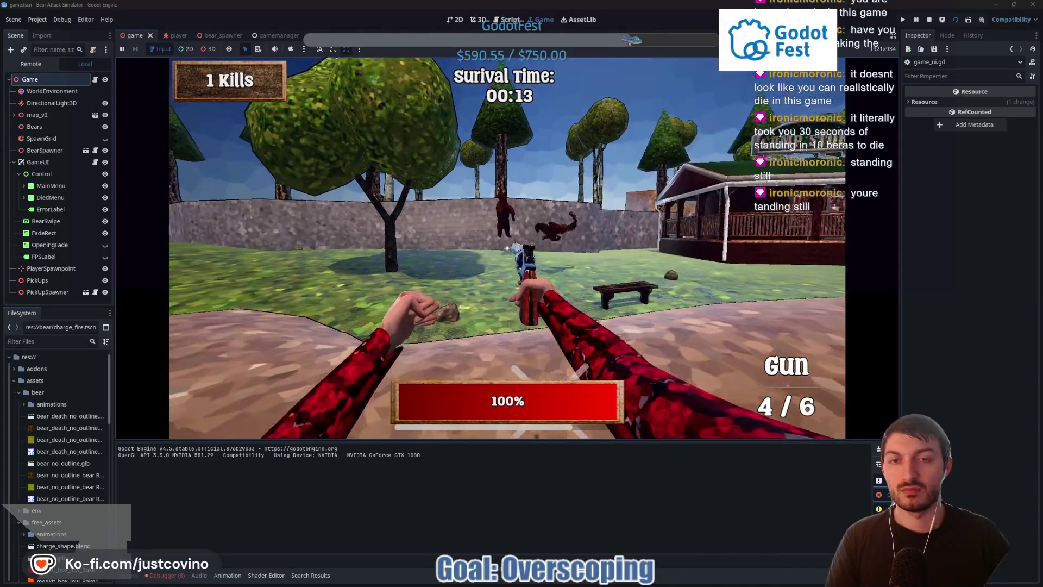
pyautogui.click(507, 247)
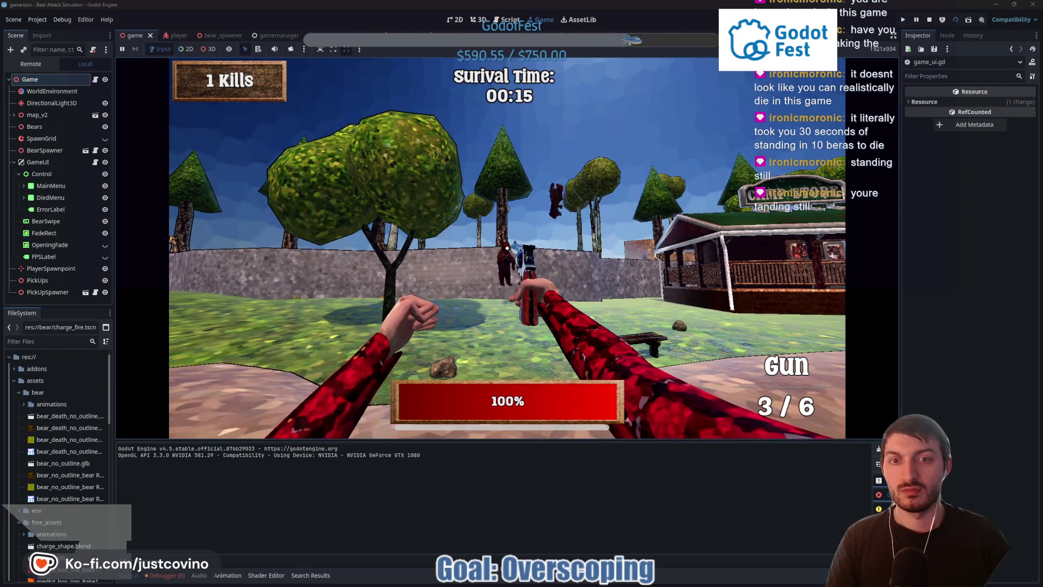
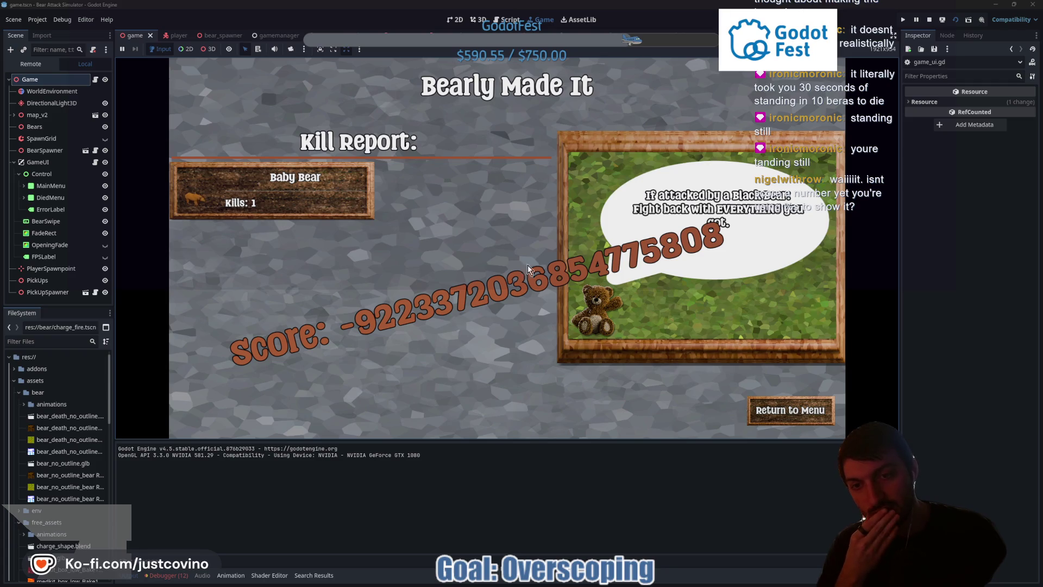
# Stop the running playtest and look over gamemanager.gd
pyautogui.click(927, 23)
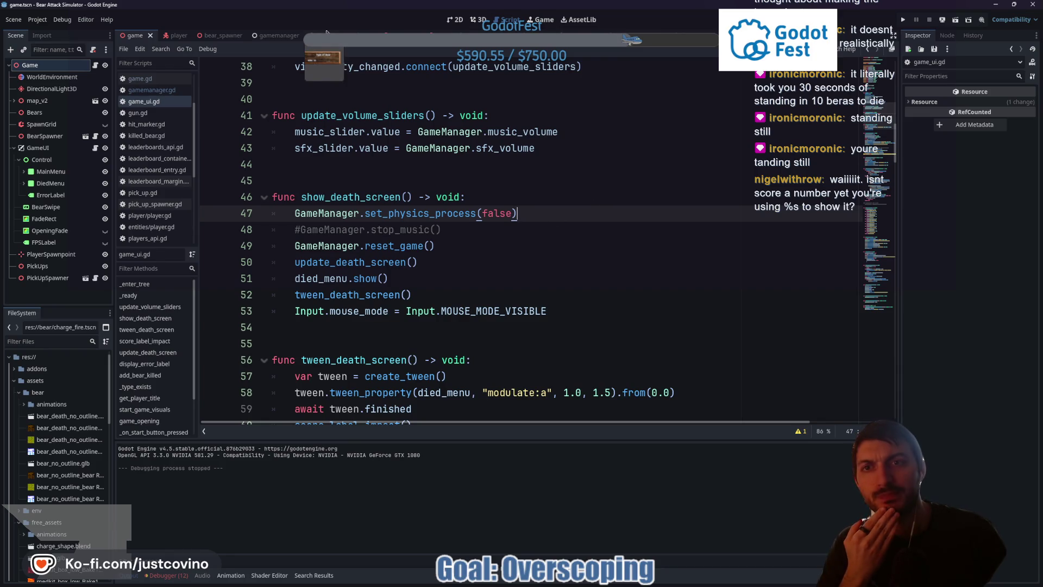
pyautogui.click(276, 39)
pyautogui.scroll(-7, 425, 277)
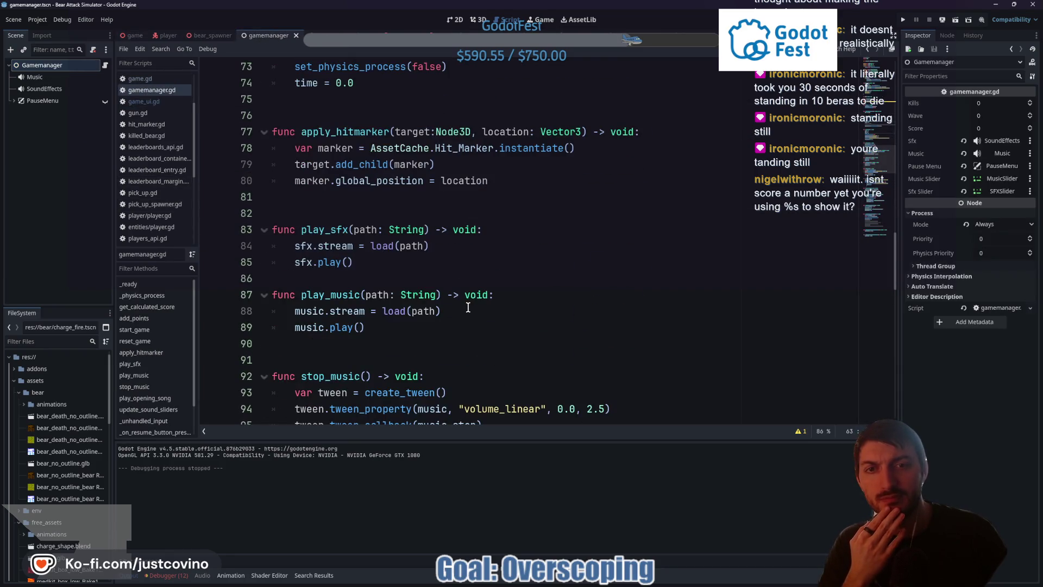
pyautogui.scroll(-5, 459, 303)
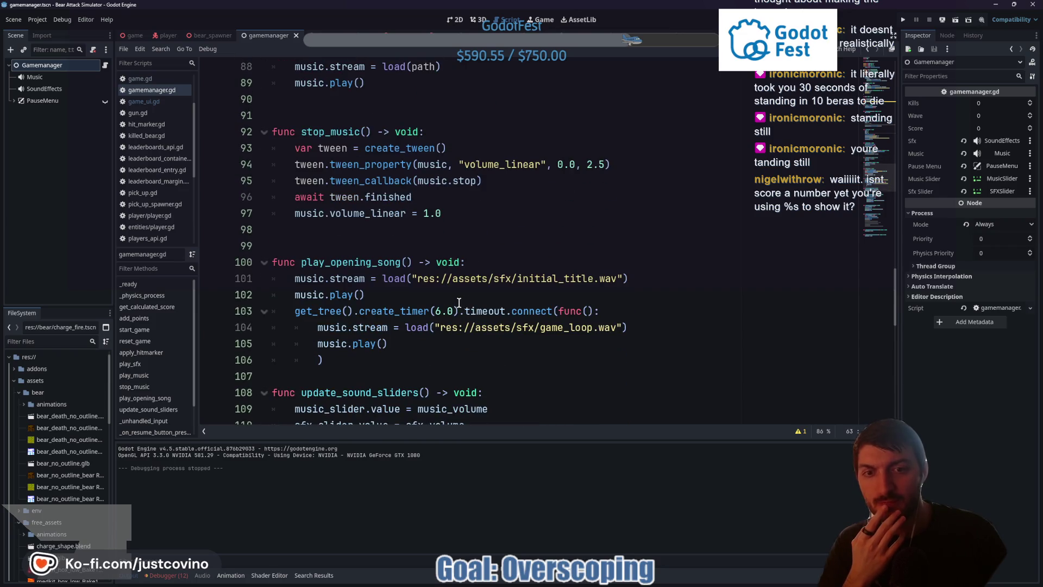
# Open GameUI's game_ui.gd and select the score label assignment on line 77 in update_death_screen
pyautogui.click(140, 79)
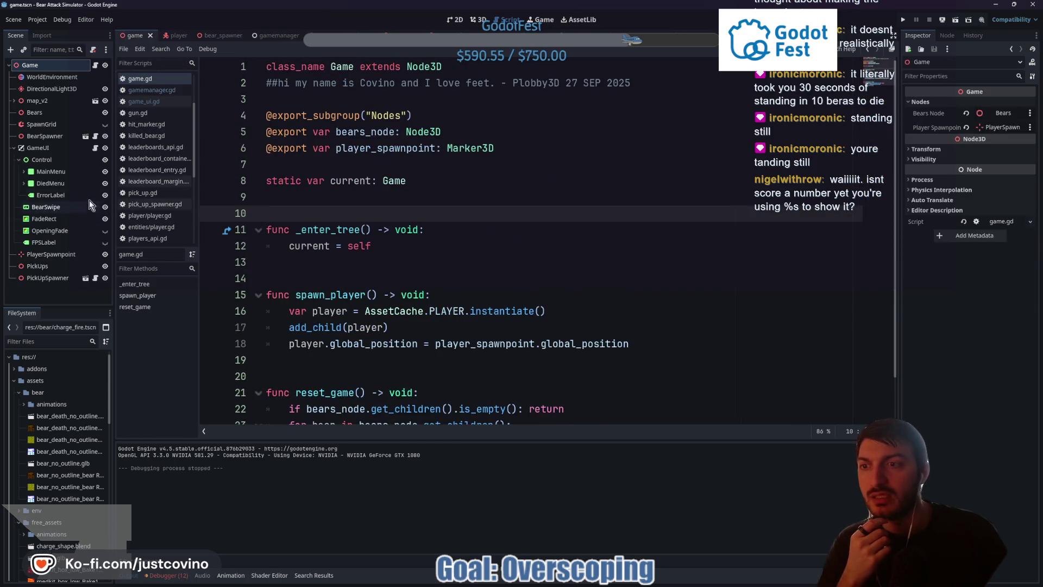
pyautogui.click(95, 147)
pyautogui.scroll(-7, 505, 253)
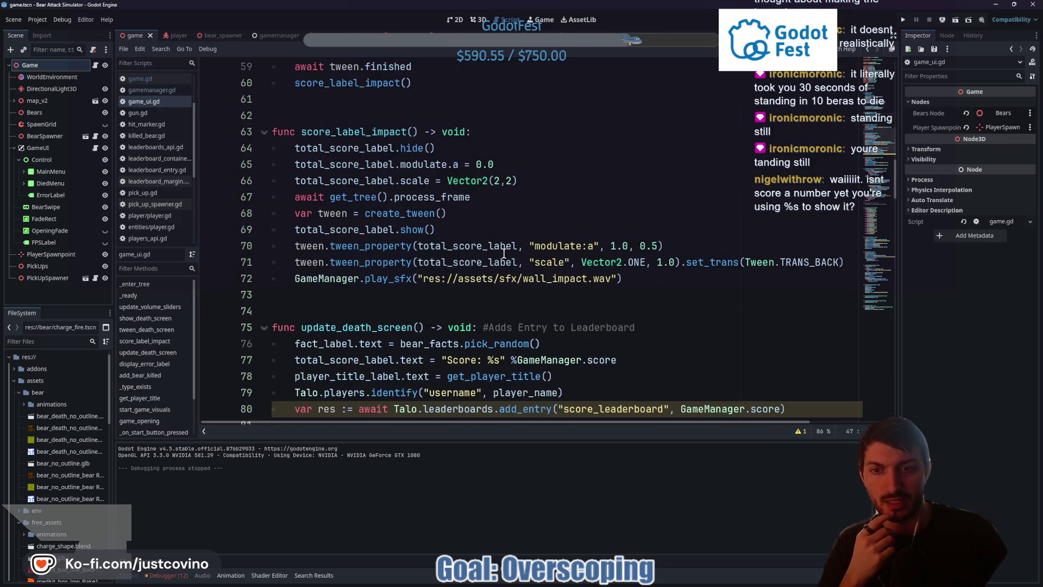
pyautogui.scroll(-1, 554, 321)
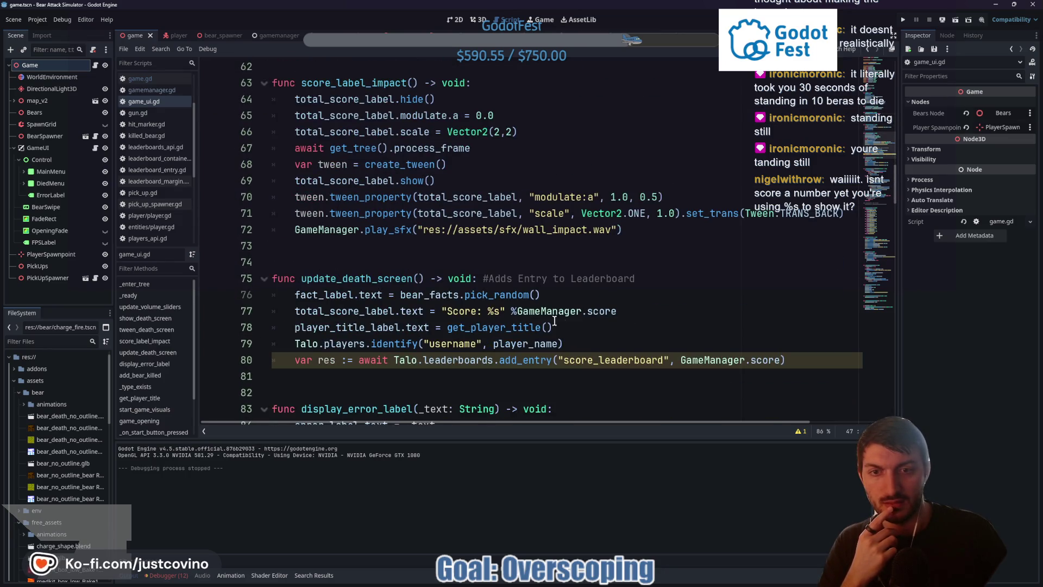
pyautogui.moveTo(618, 312); pyautogui.dragTo(311, 309)
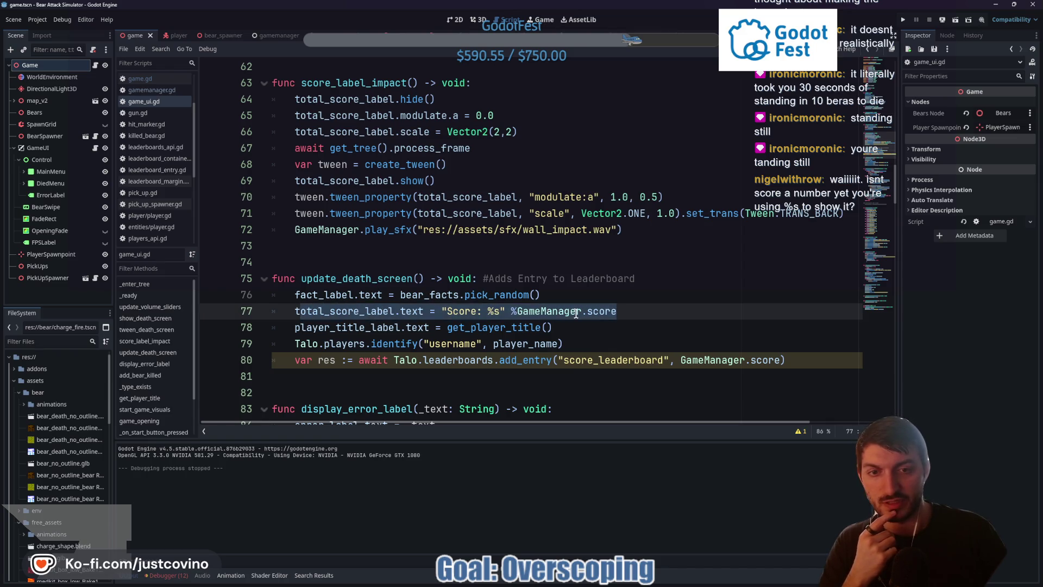
pyautogui.hotkey('shift', 'Left')
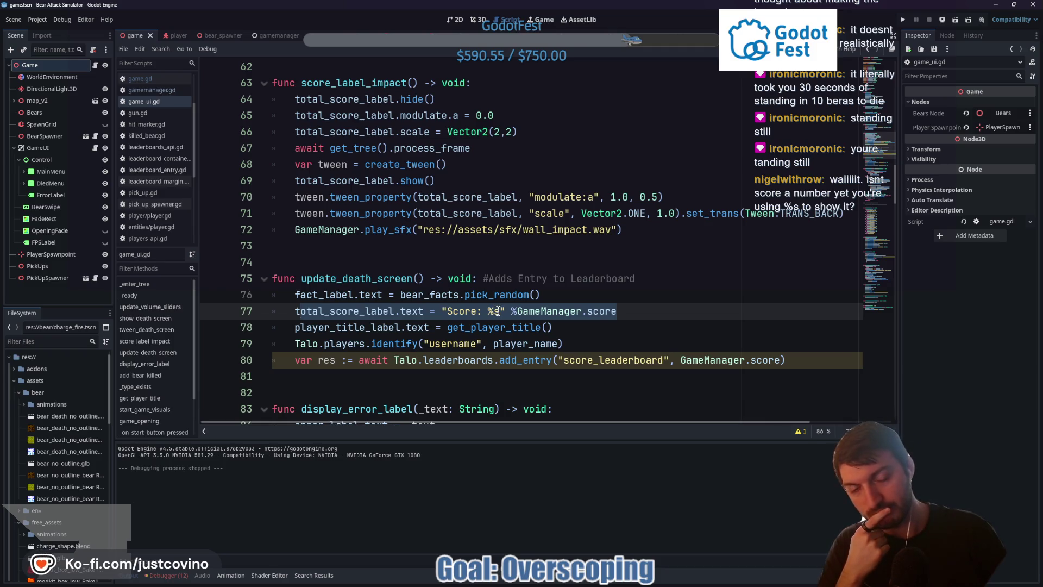
pyautogui.moveTo(616, 313); pyautogui.dragTo(299, 313)
pyautogui.scroll(6, 497, 310)
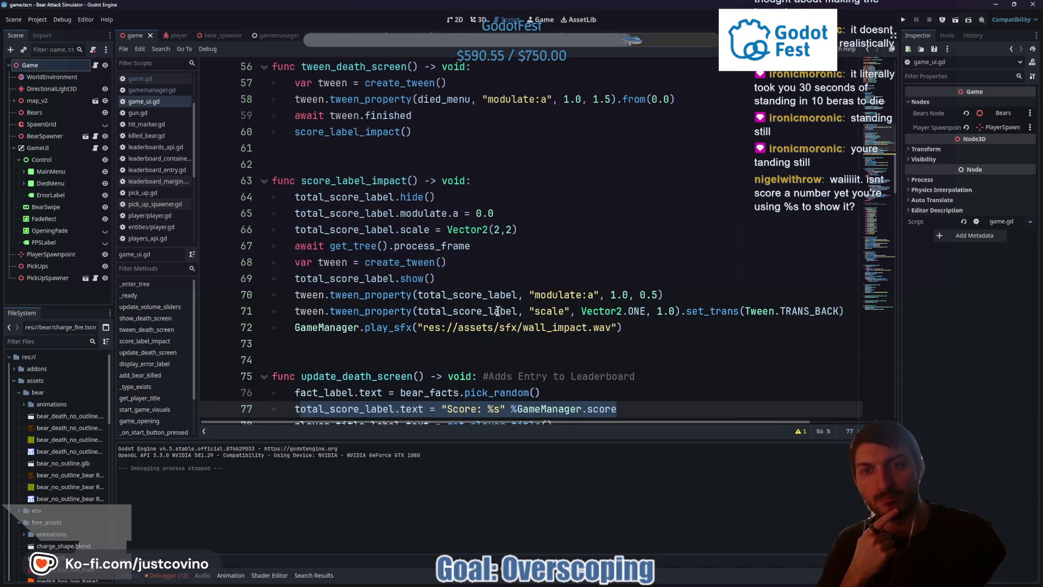
pyautogui.scroll(2, 491, 307)
pyautogui.scroll(-8, 491, 307)
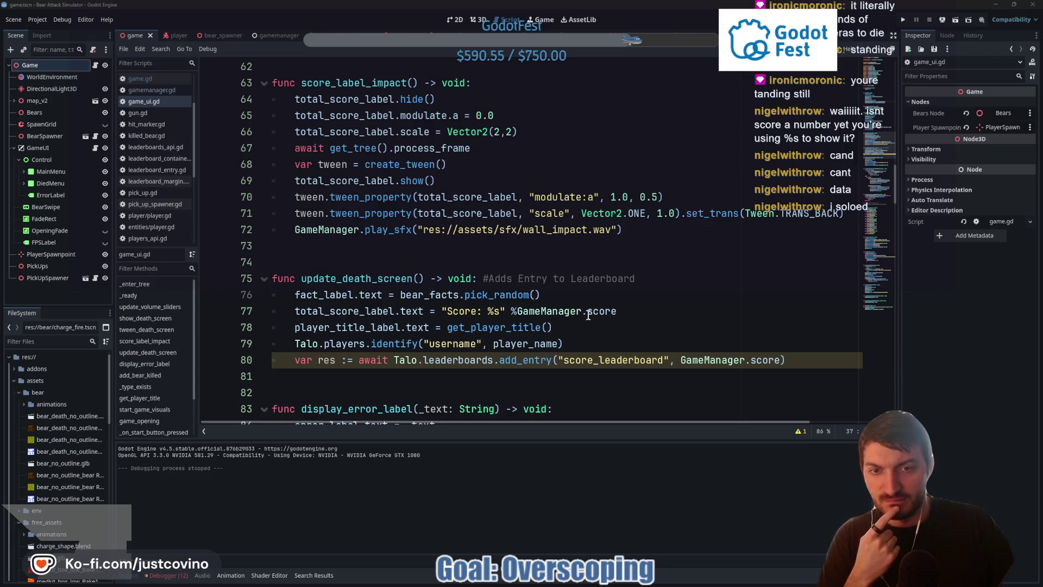
pyautogui.keyDown('ctrl'); pyautogui.click(550, 312); pyautogui.keyUp('ctrl')
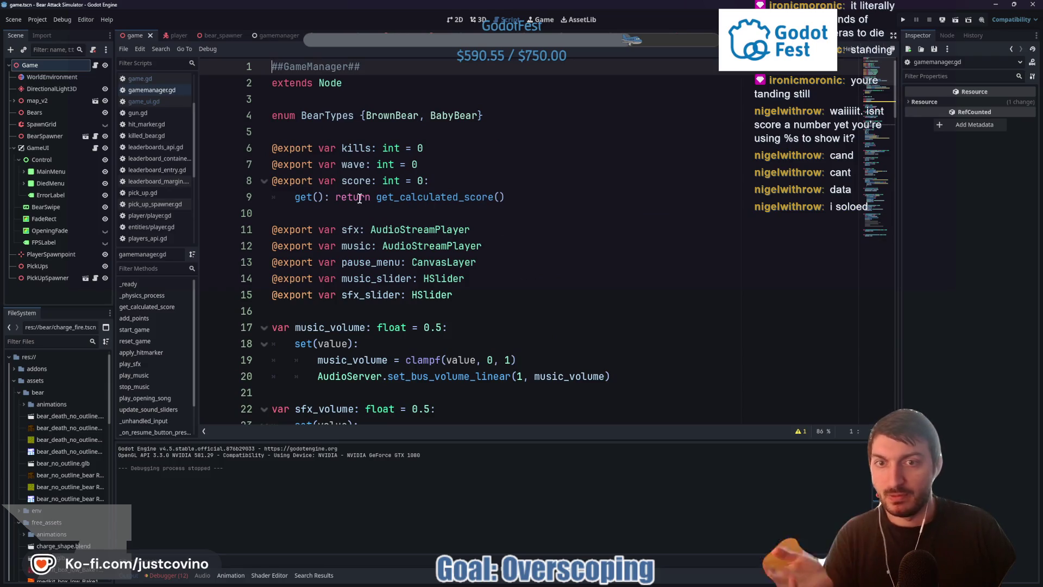
# Go to get_calculated_score and inspect the time variable in its score formula
pyautogui.keyDown('ctrl'); pyautogui.click(433, 197); pyautogui.keyUp('ctrl')
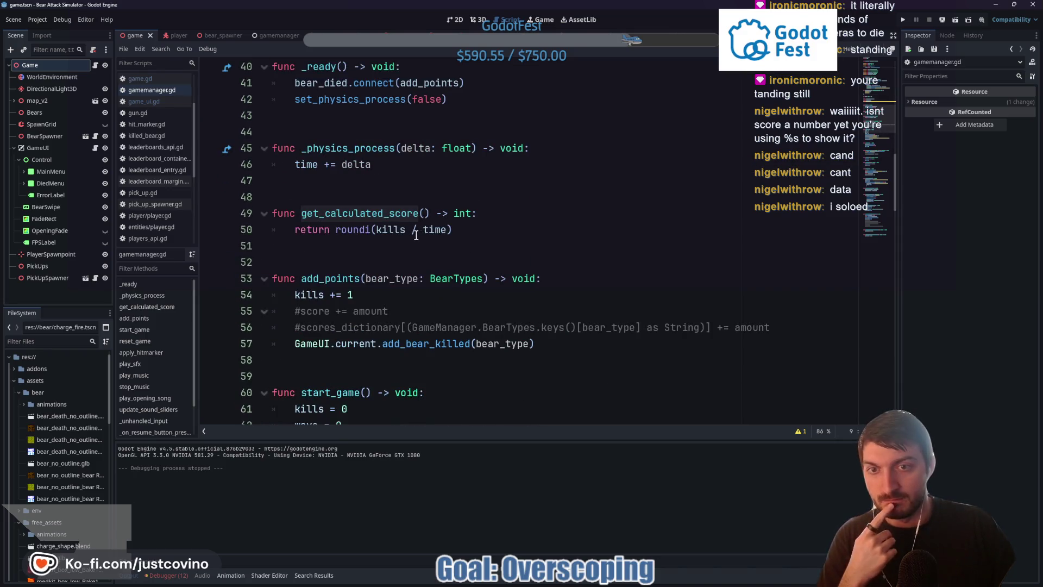
pyautogui.doubleClick(440, 230)
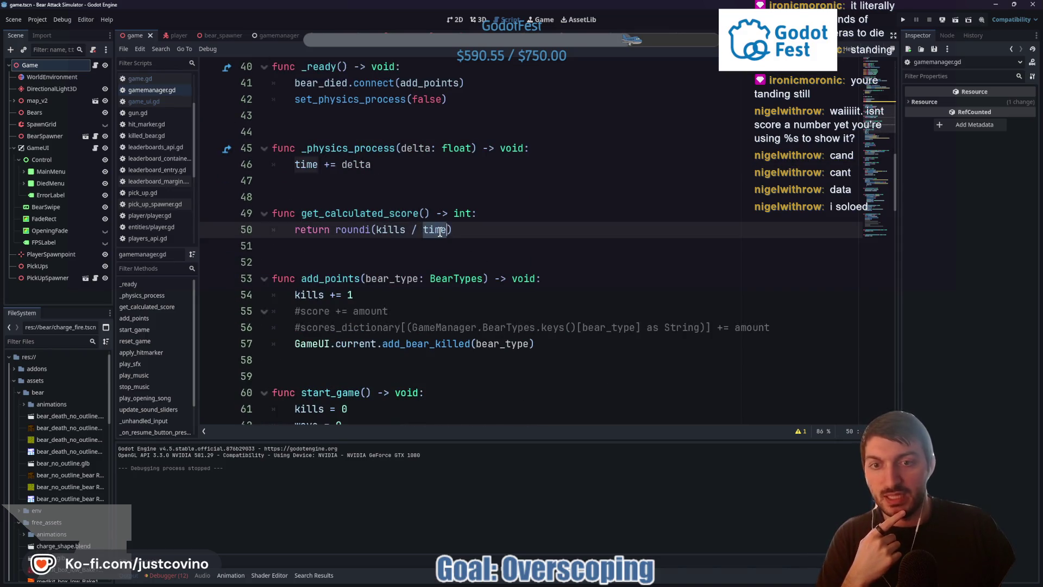
pyautogui.moveTo(440, 232)
pyautogui.scroll(4, 440, 232)
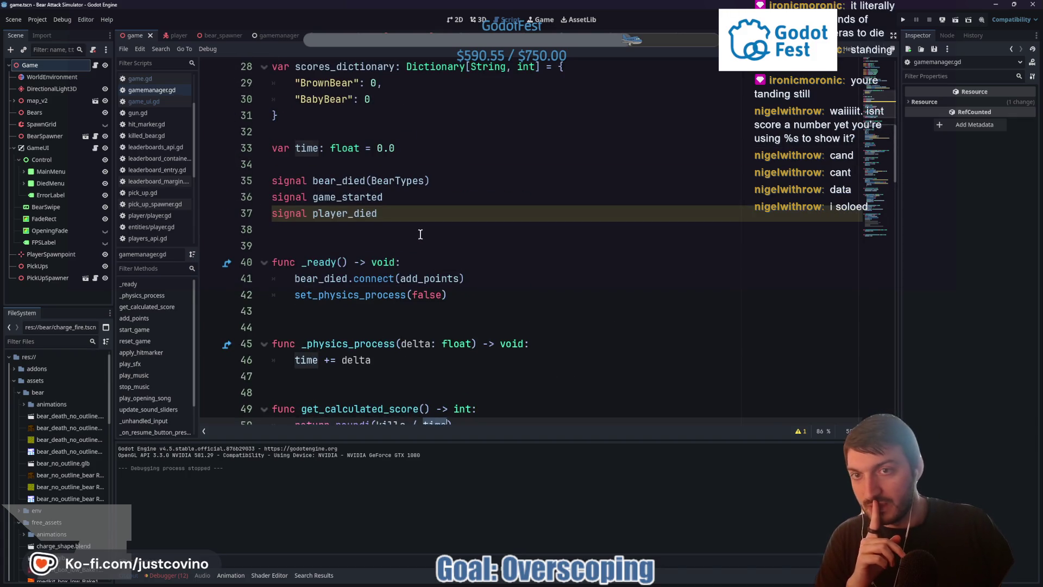
pyautogui.scroll(-8, 420, 234)
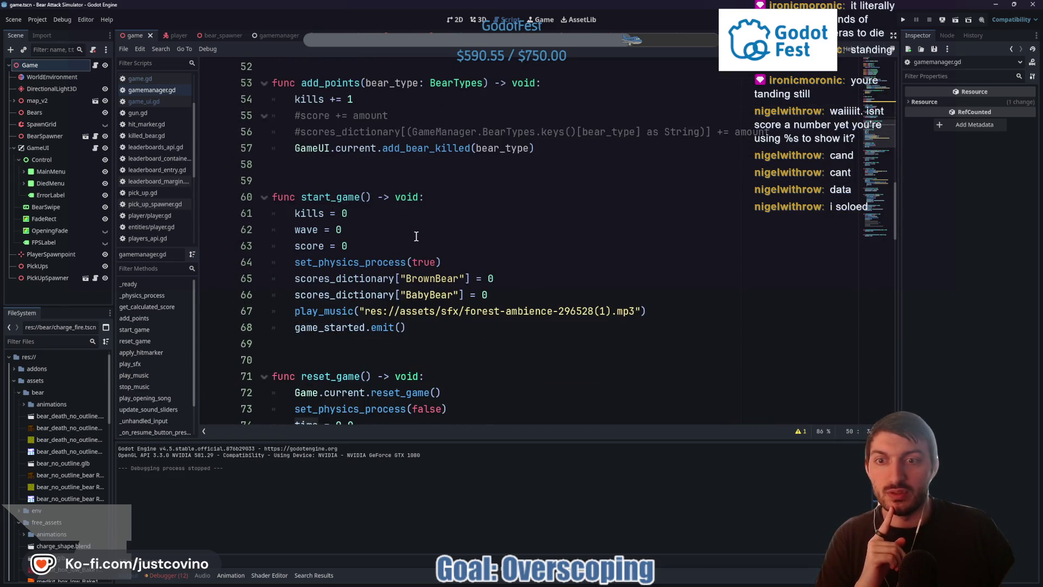
pyautogui.scroll(-1, 383, 233)
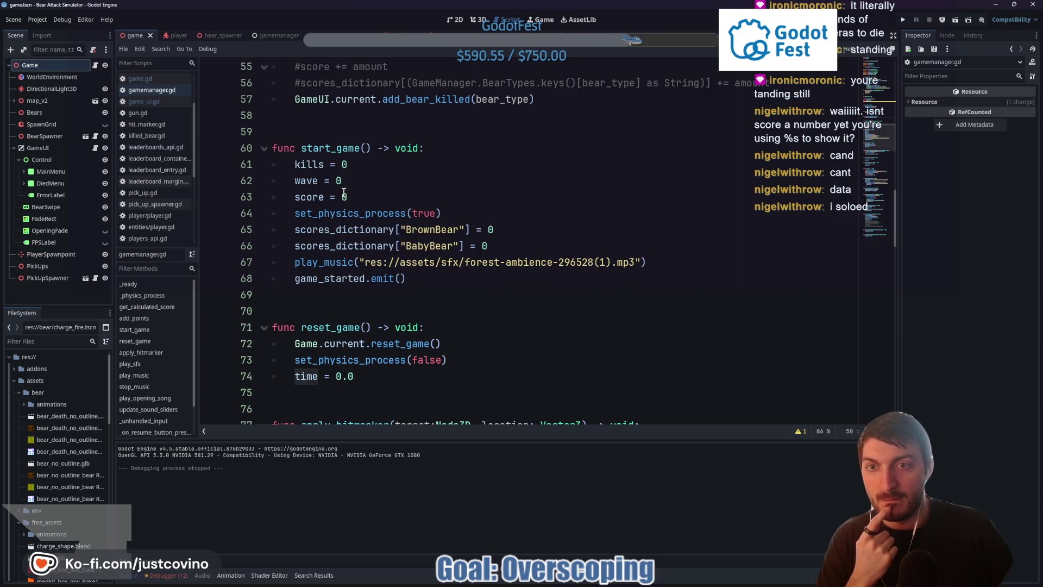
pyautogui.scroll(-1, 363, 197)
# Find the time = 0.0 line in reset_game, then search all project files for reset_game
pyautogui.click(369, 326)
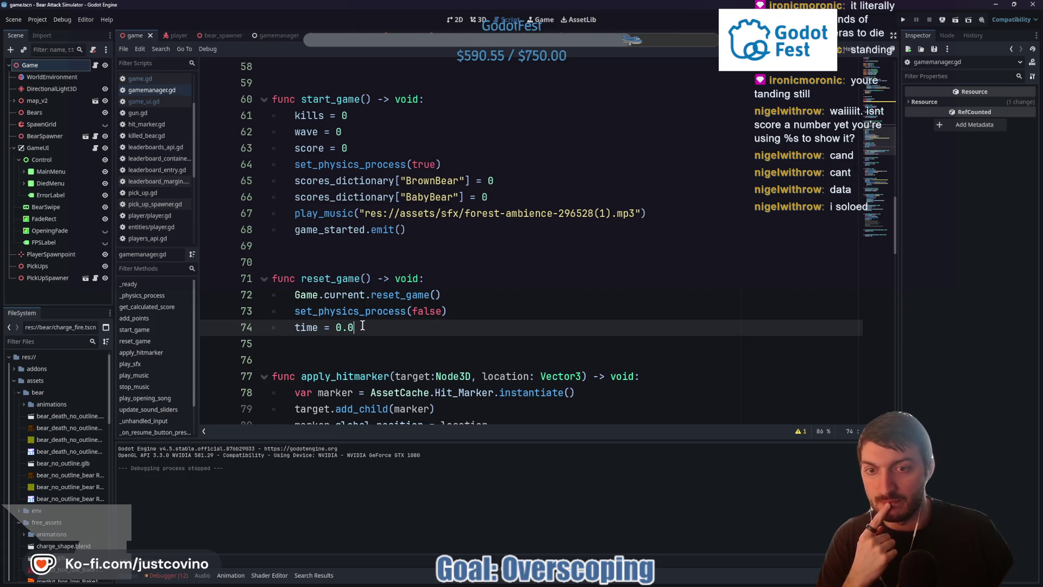
pyautogui.moveTo(359, 327); pyautogui.dragTo(281, 328)
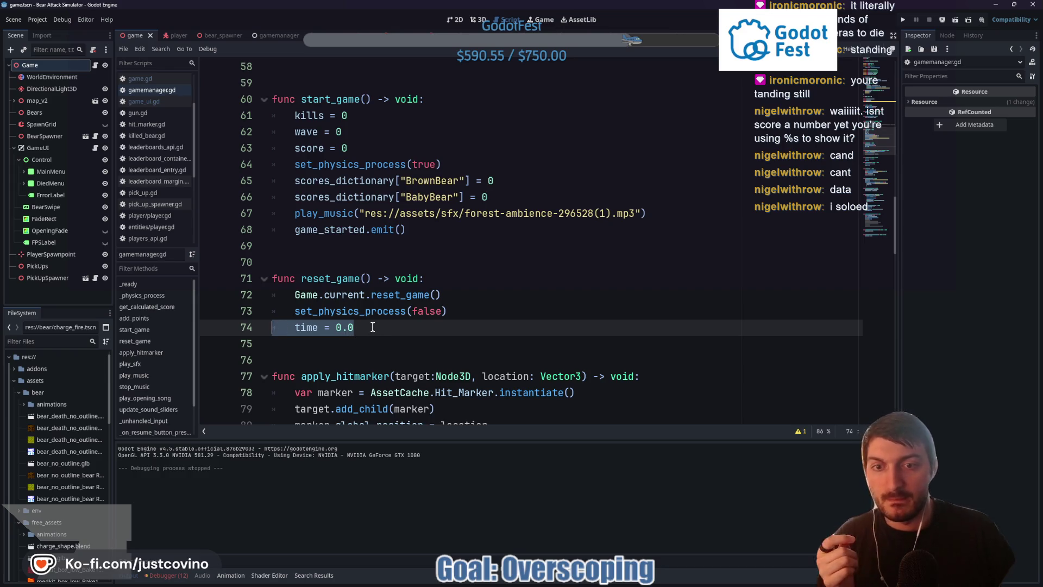
pyautogui.scroll(5, 373, 327)
pyautogui.scroll(-4, 370, 325)
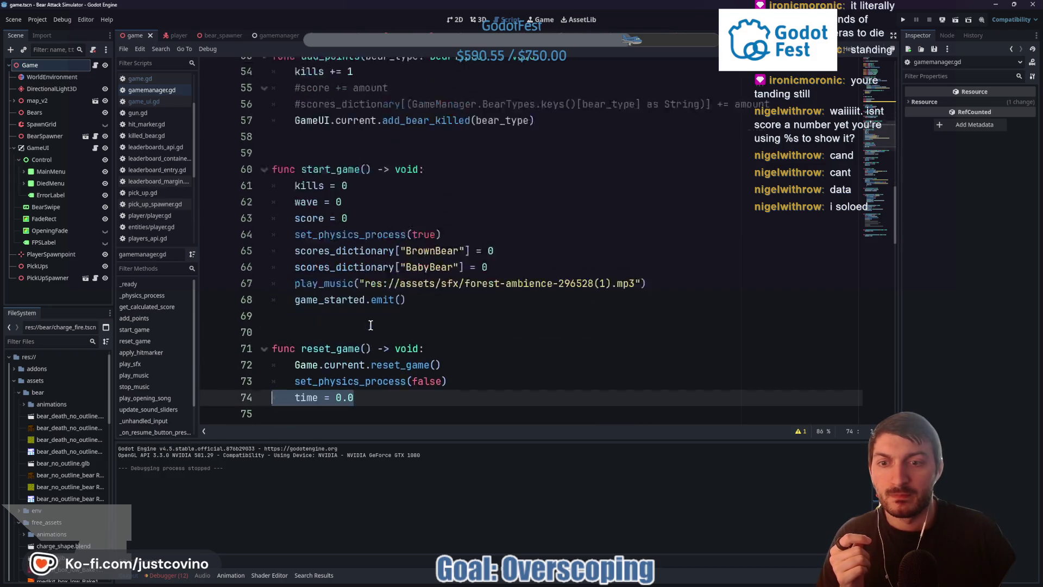
pyautogui.scroll(-1, 370, 325)
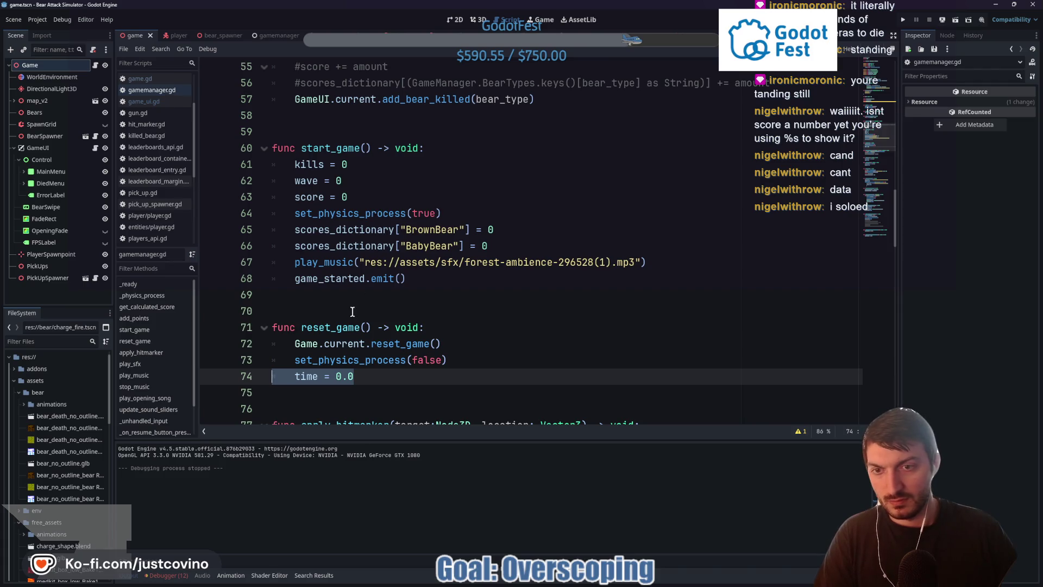
pyautogui.doubleClick(331, 327)
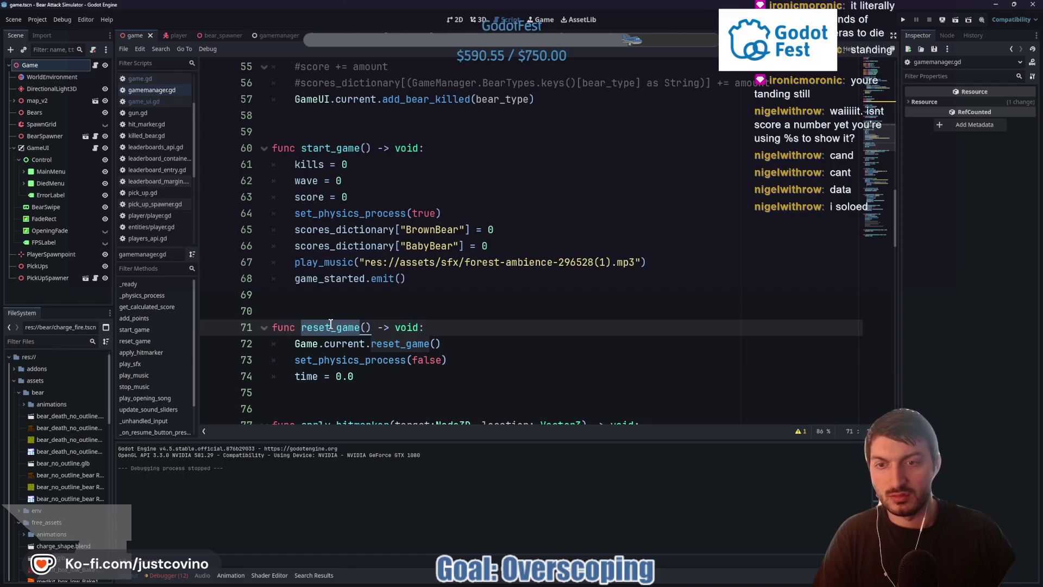
pyautogui.hotkey('ctrl', 'shift', 'f')
pyautogui.click(531, 340)
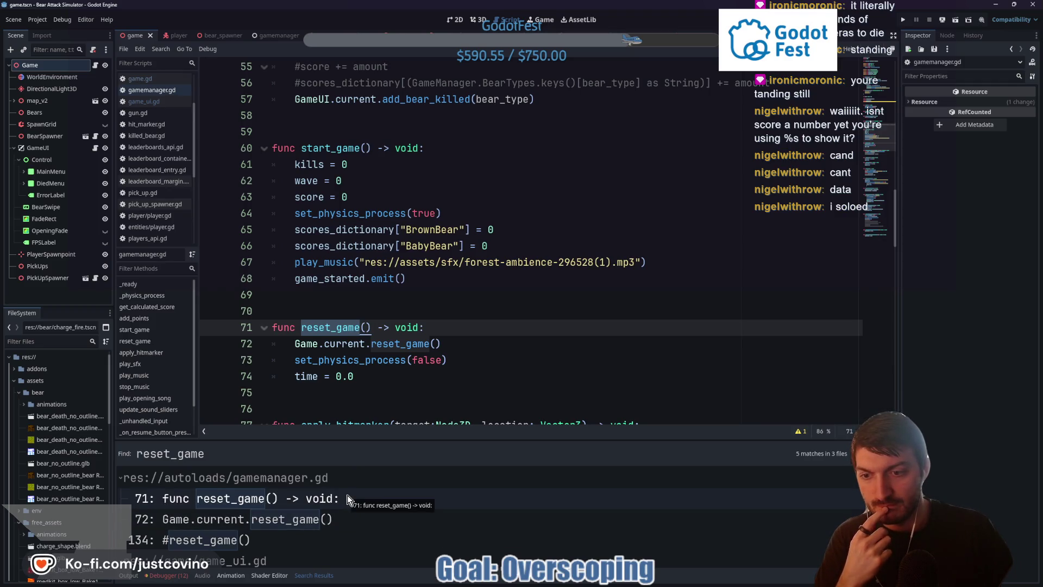
# Browse the reset_game results, jump back to the signal declarations, then return to reset_game
pyautogui.scroll(-3, 347, 494)
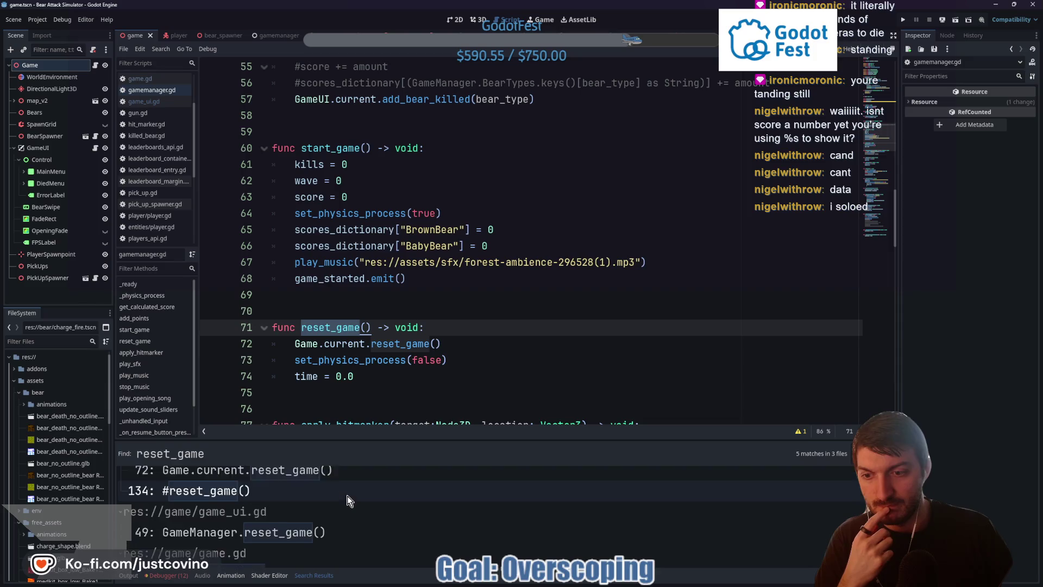
pyautogui.scroll(-1, 347, 495)
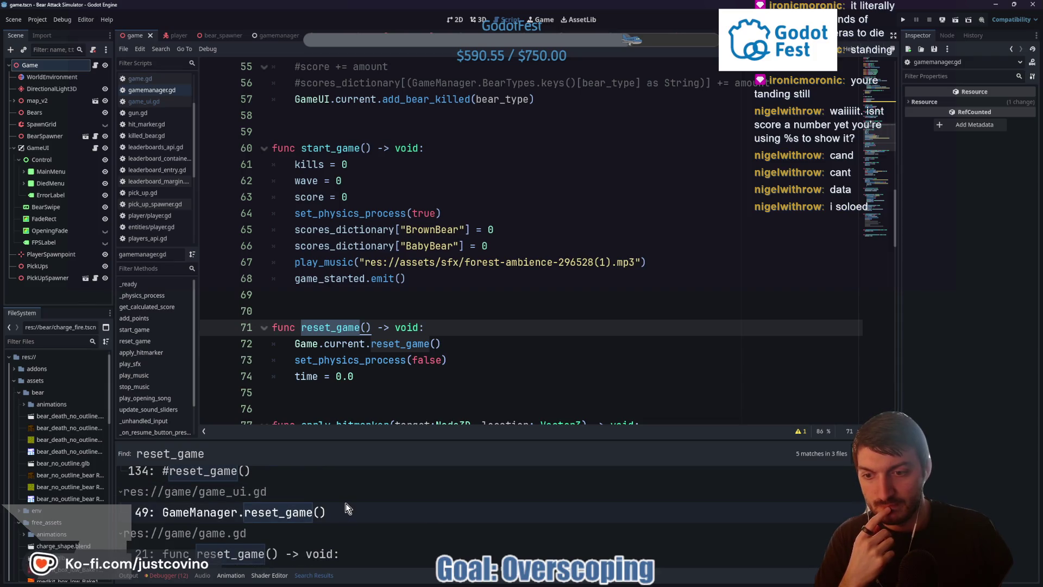
pyautogui.press('Escape')
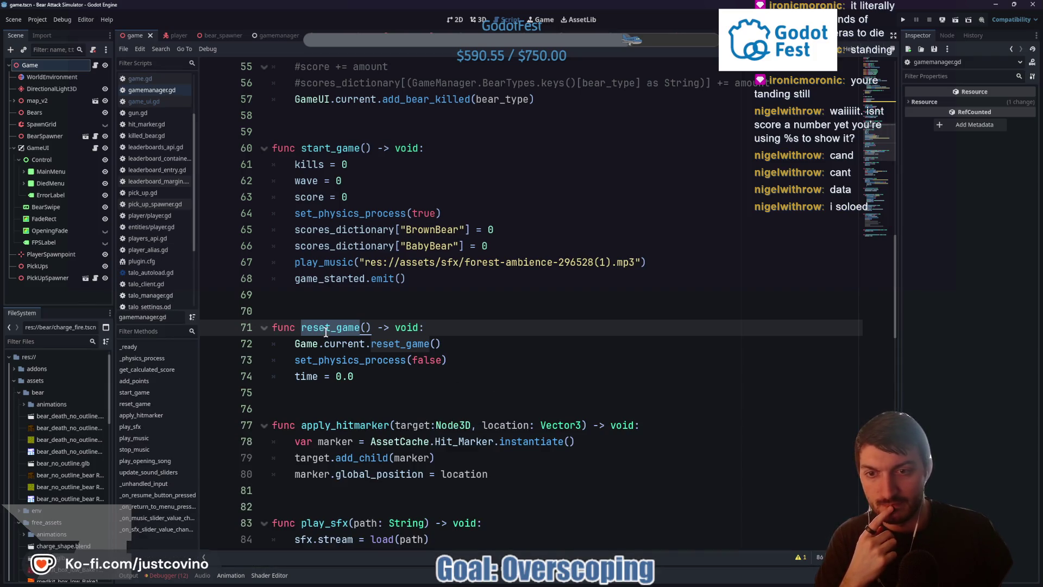
pyautogui.hotkey('alt', 'Left')
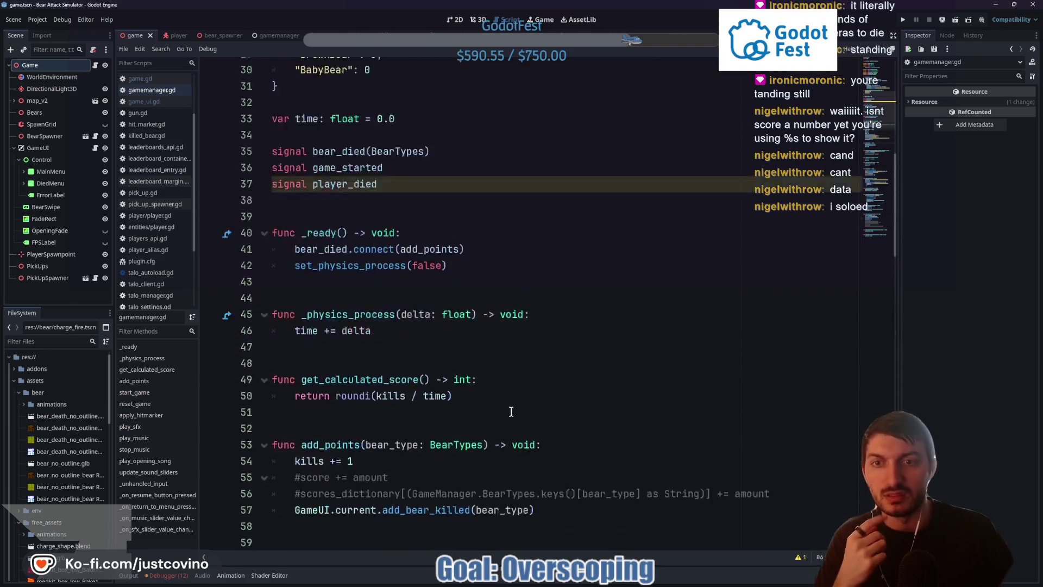
pyautogui.scroll(6, 511, 412)
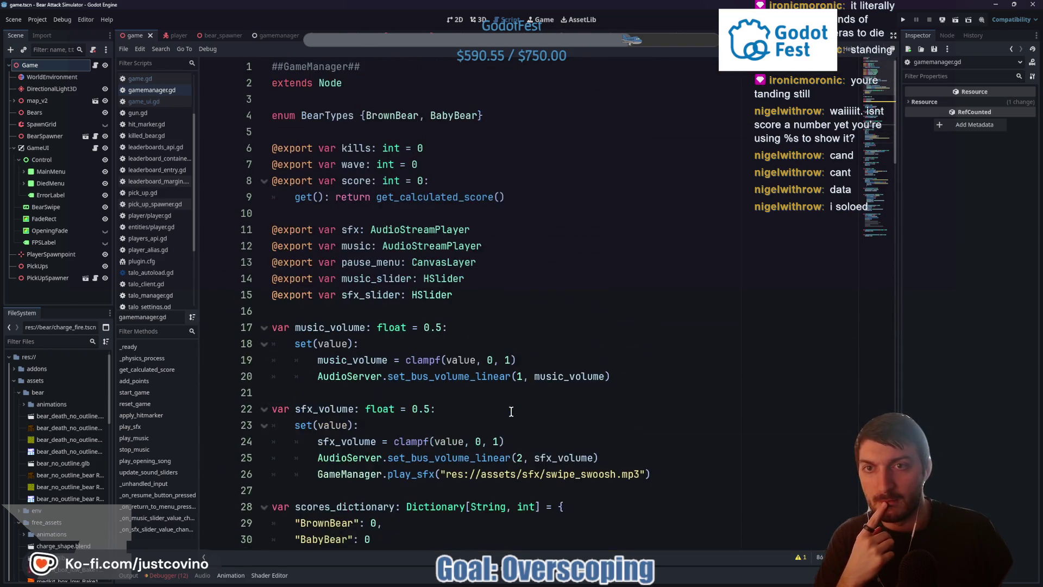
pyautogui.scroll(-6, 512, 411)
pyautogui.hotkey('alt', 'Right')
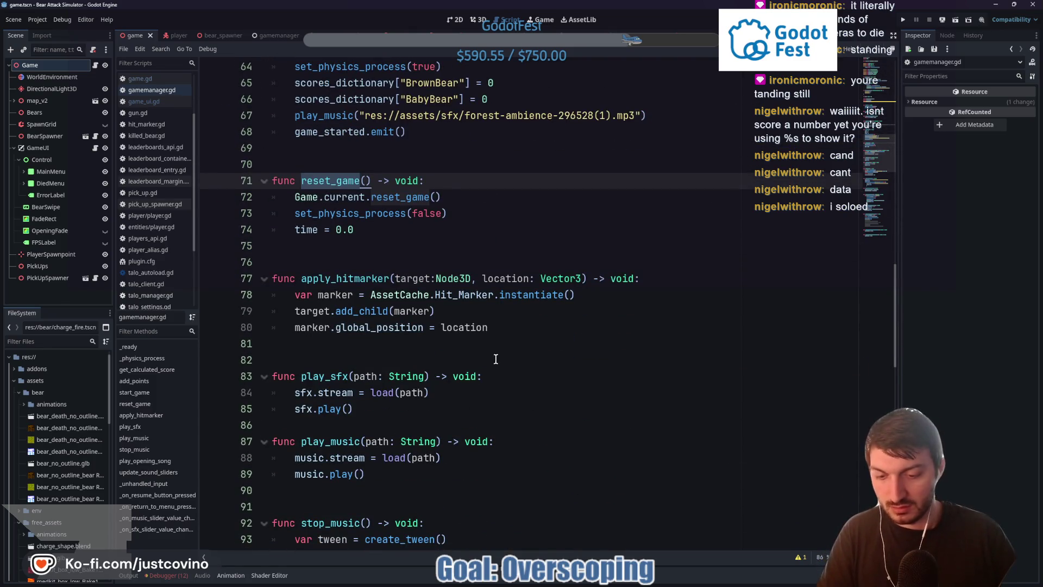
pyautogui.scroll(-8, 495, 358)
pyautogui.scroll(6, 489, 350)
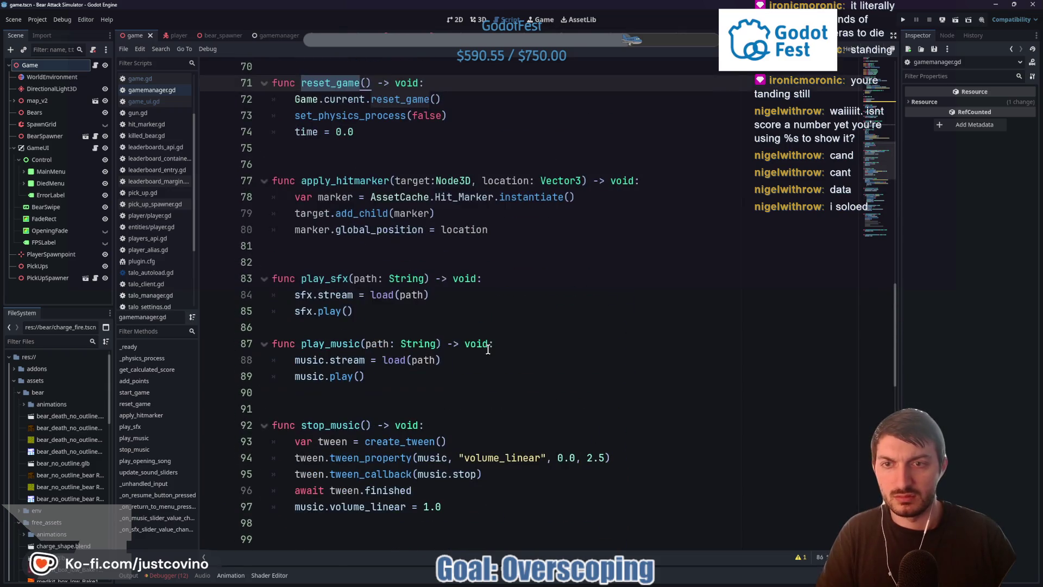
# Search the project for reset_game again and open game_ui.gd's line-49 GameManager.reset_game() call
pyautogui.hotkey('ctrl', 'shift', 'f')
pyautogui.click(519, 335)
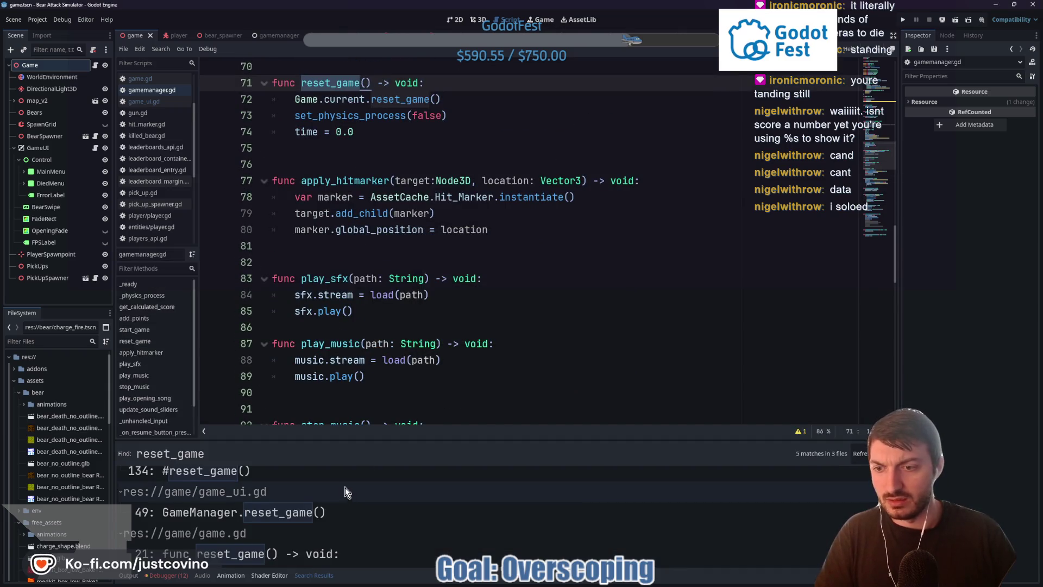
pyautogui.click(338, 507)
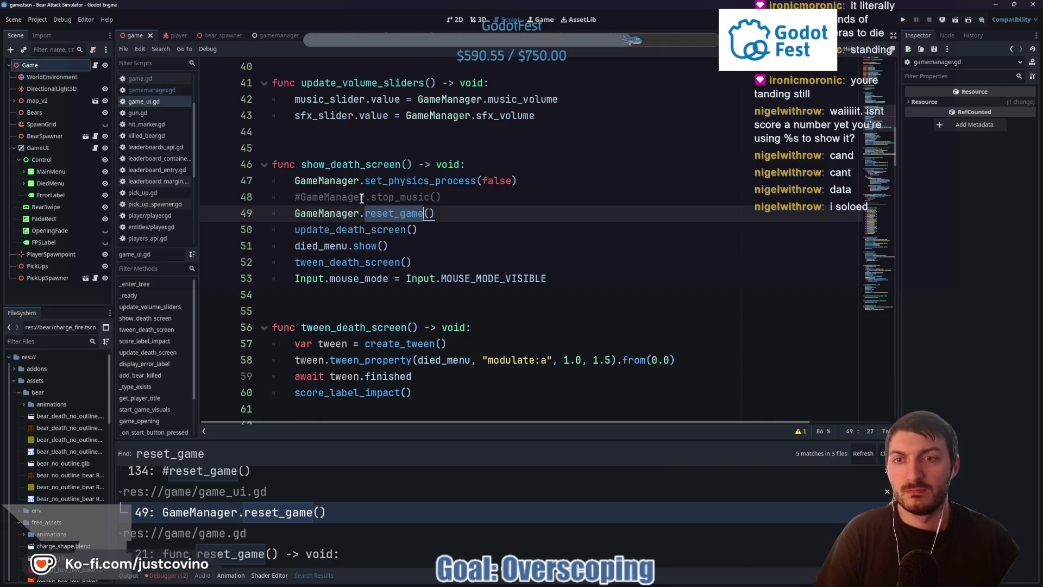
pyautogui.scroll(1, 427, 198)
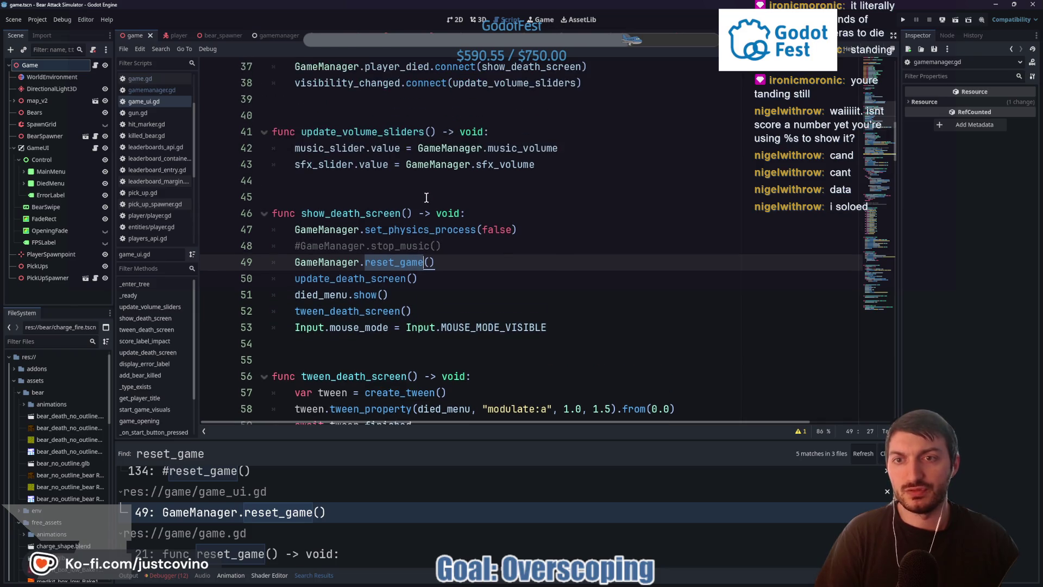
pyautogui.scroll(5, 421, 215)
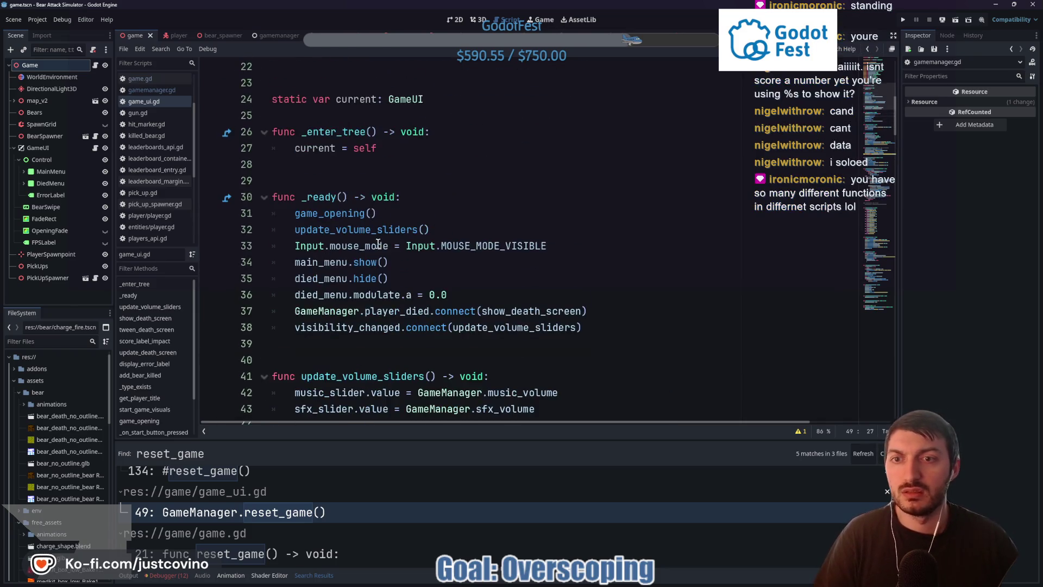
pyautogui.scroll(-5, 353, 242)
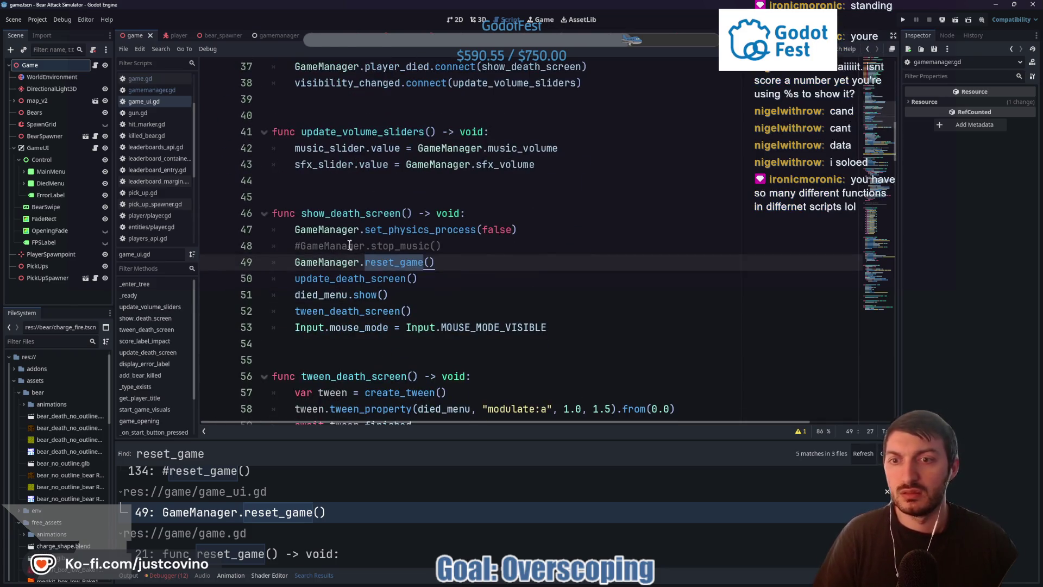
pyautogui.doubleClick(333, 213)
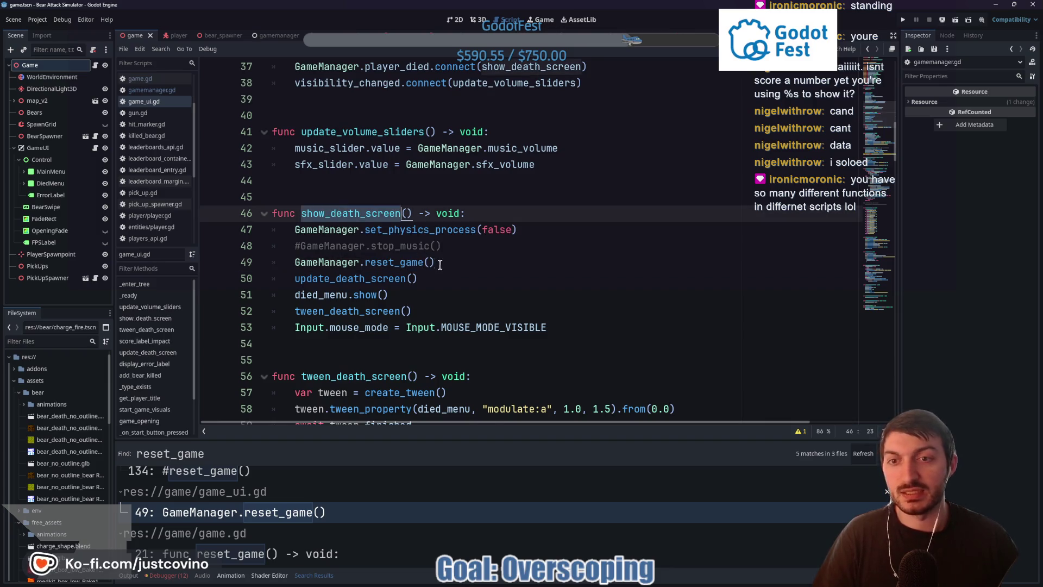
pyautogui.scroll(3, 442, 266)
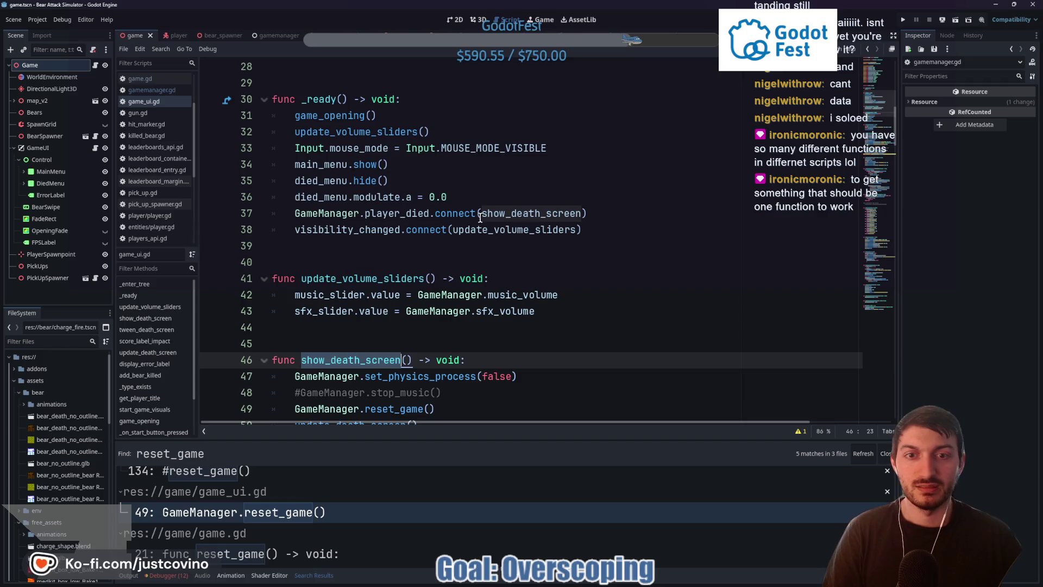
pyautogui.moveTo(550, 222)
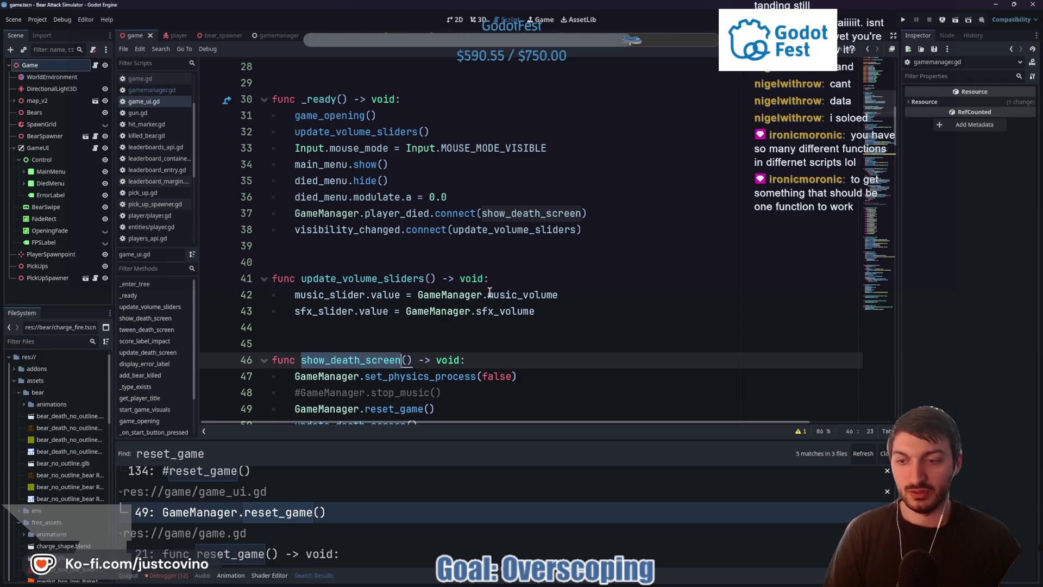
pyautogui.scroll(-2, 489, 293)
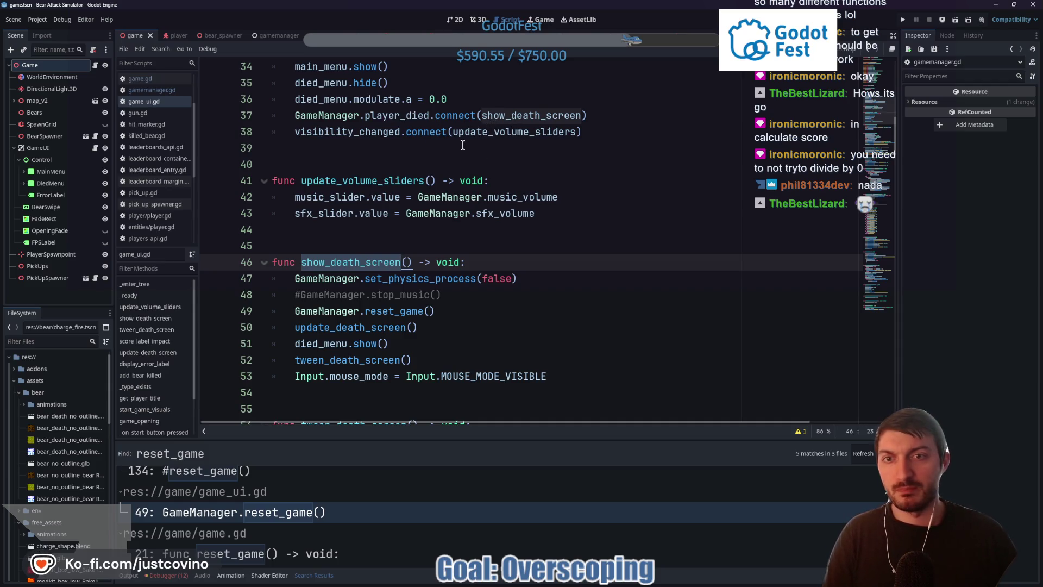
# Check the reset_game and update_death_screen calls in show_death_screen and read update_death_screen
pyautogui.scroll(-1, 463, 203)
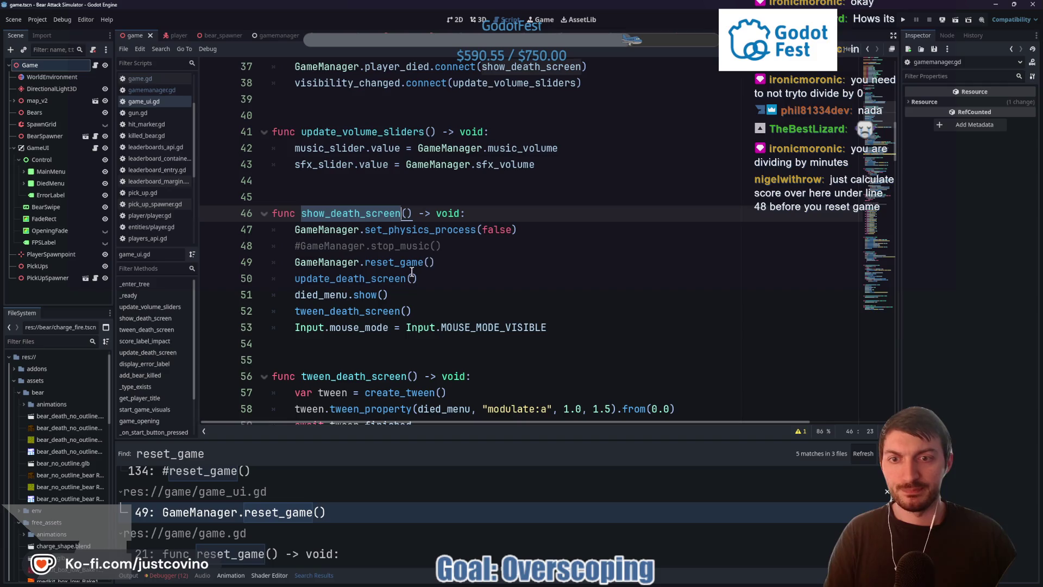
pyautogui.doubleClick(390, 264)
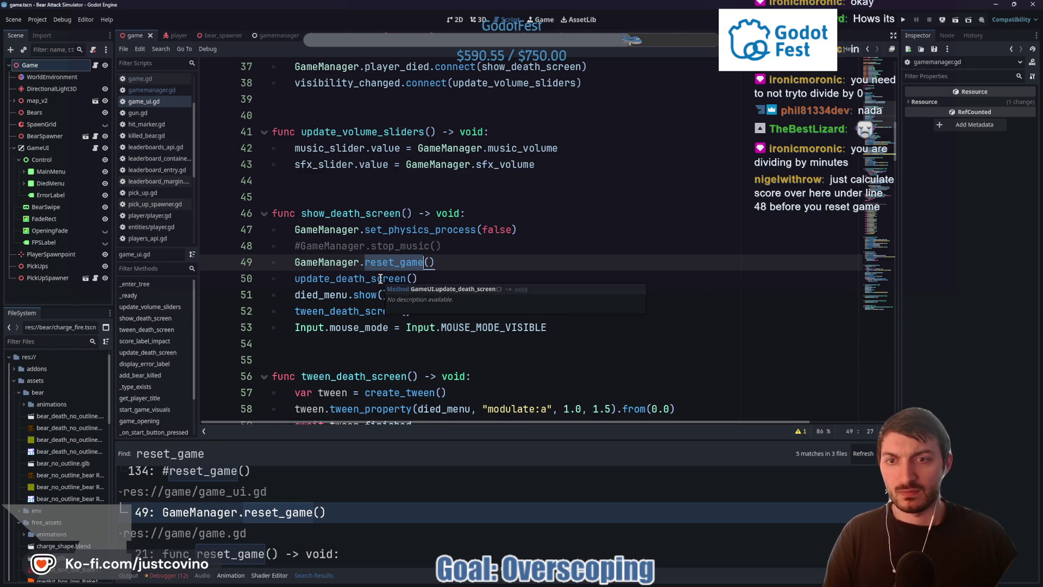
pyautogui.doubleClick(381, 279)
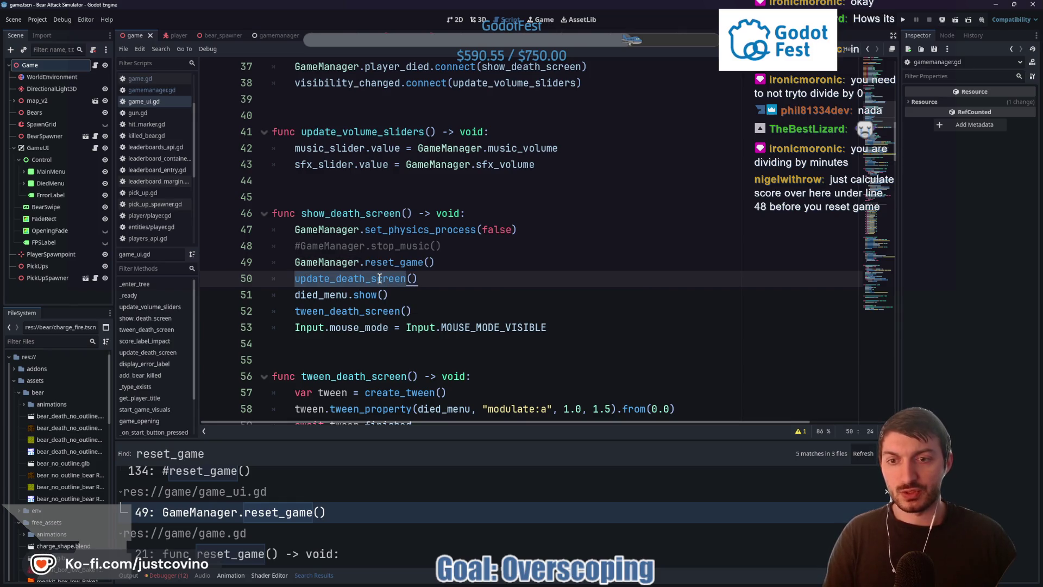
pyautogui.scroll(-4, 375, 278)
pyautogui.scroll(-3, 374, 279)
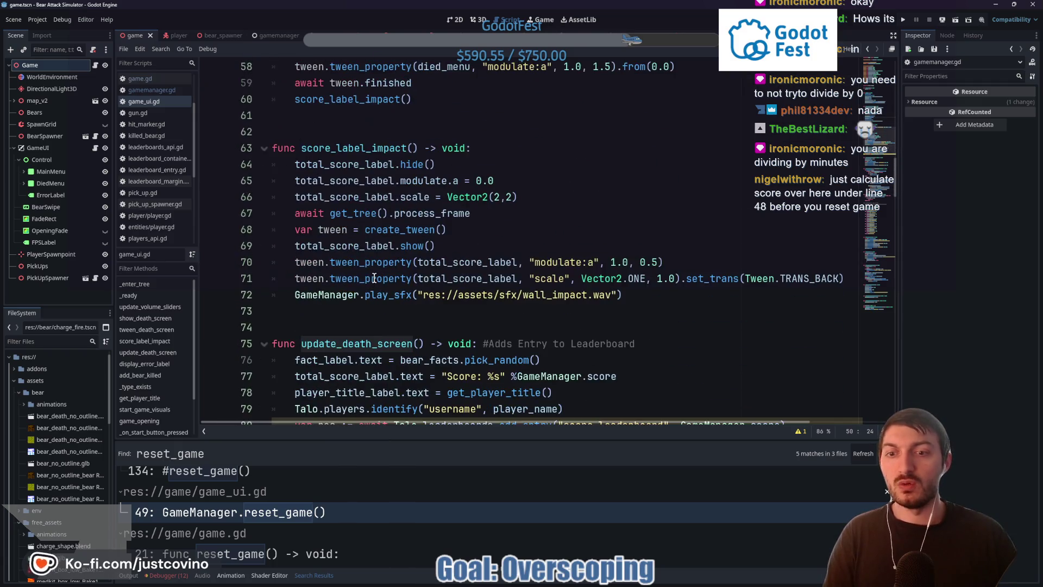
pyautogui.scroll(-3, 343, 295)
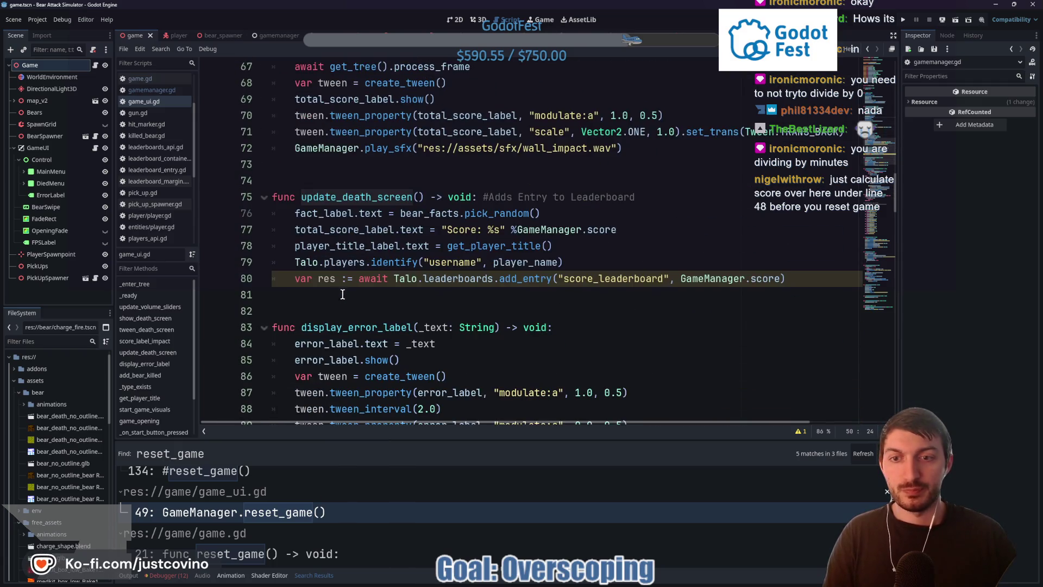
pyautogui.scroll(-3, 337, 280)
pyautogui.scroll(7, 338, 272)
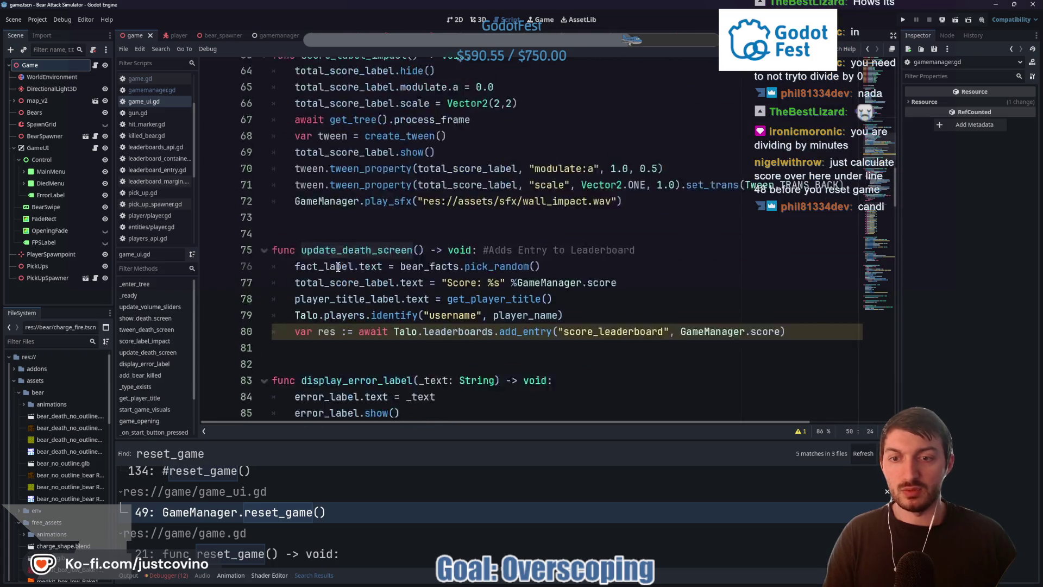
# Jump to gamemanager.gd and scroll down to start_game
pyautogui.keyDown('ctrl'); pyautogui.click(338, 246); pyautogui.keyUp('ctrl')
pyautogui.scroll(-8, 338, 245)
pyautogui.scroll(-6, 399, 260)
pyautogui.scroll(-3, 396, 261)
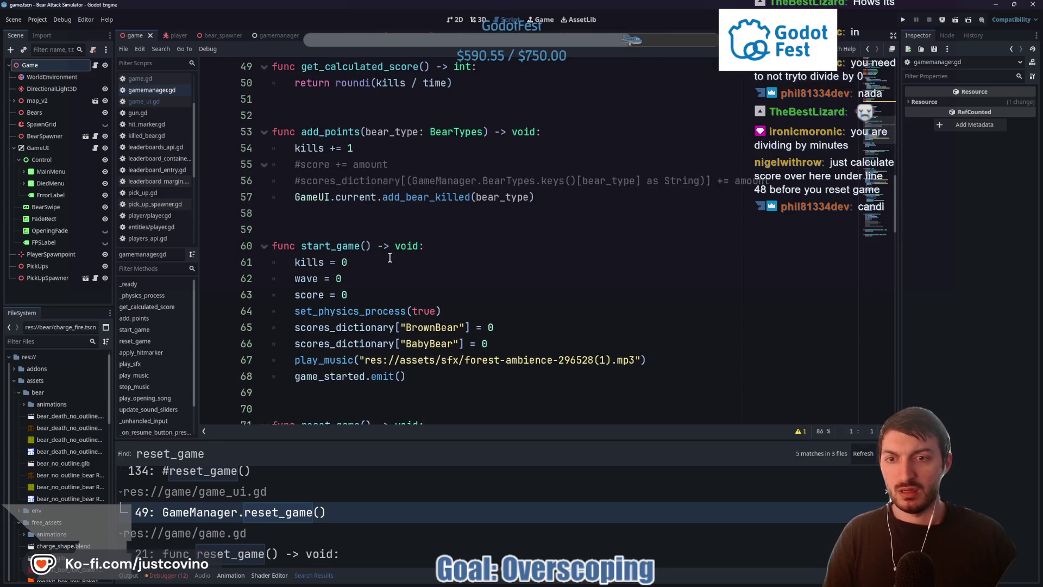
# Move time = 0.0 from reset_game into start_game after score = 0, and save gamemanager.gd
pyautogui.click(362, 245)
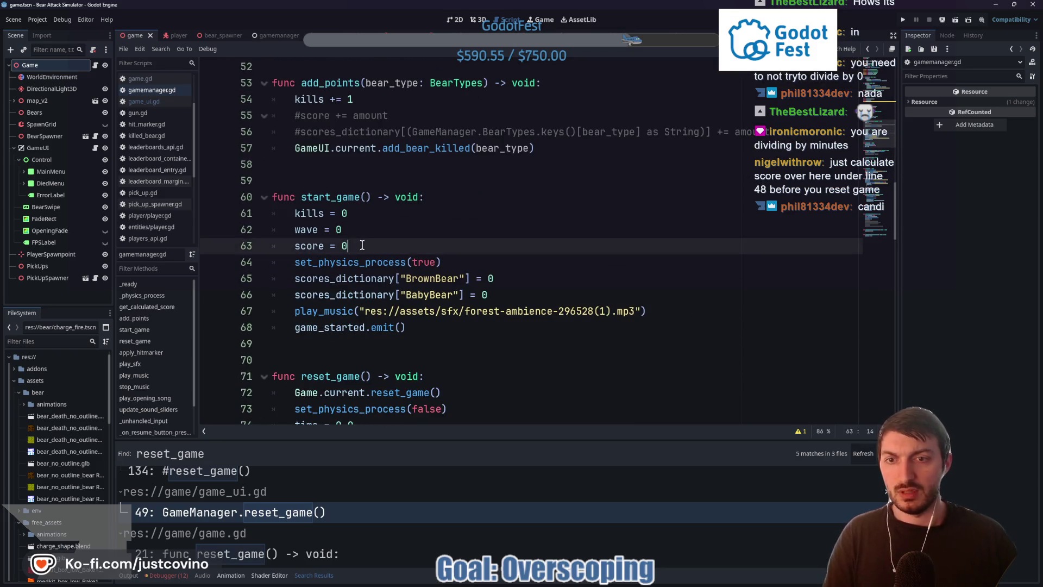
pyautogui.press('Return')
pyautogui.write('time = 0.')
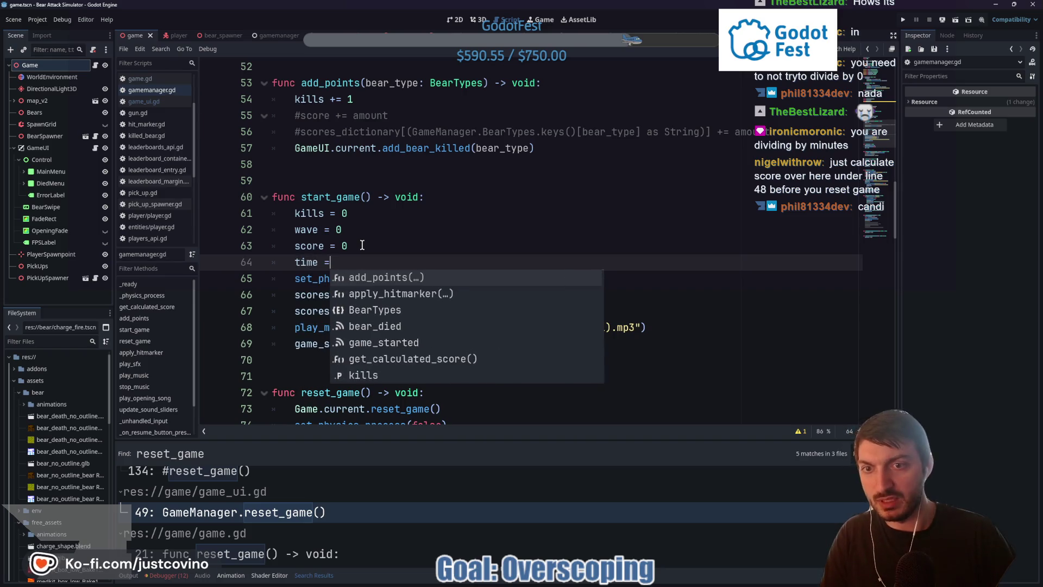
pyautogui.hotkey('ctrl', 'shift', 'd')
pyautogui.hotkey('alt', 'Down')
pyautogui.hotkey('alt', 'Down')
pyautogui.hotkey('alt', 'Down')
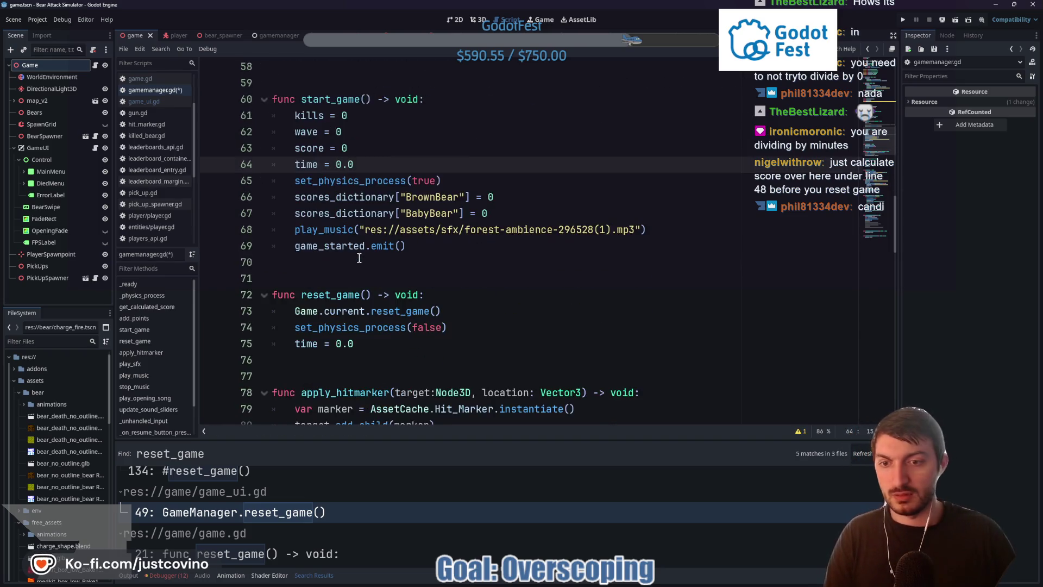
pyautogui.press('BackSpace')
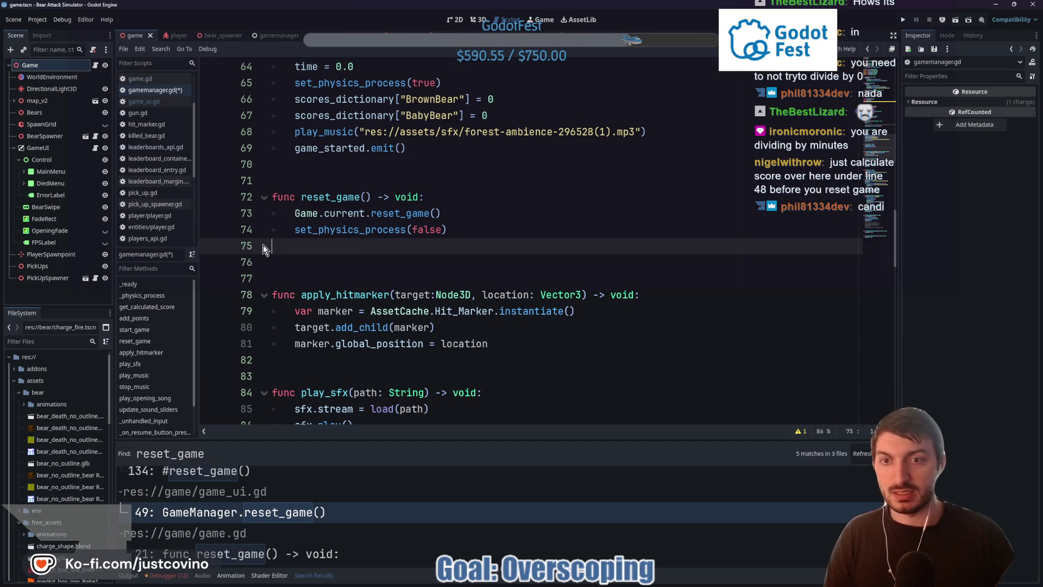
pyautogui.scroll(-2, 411, 272)
pyautogui.scroll(2, 412, 271)
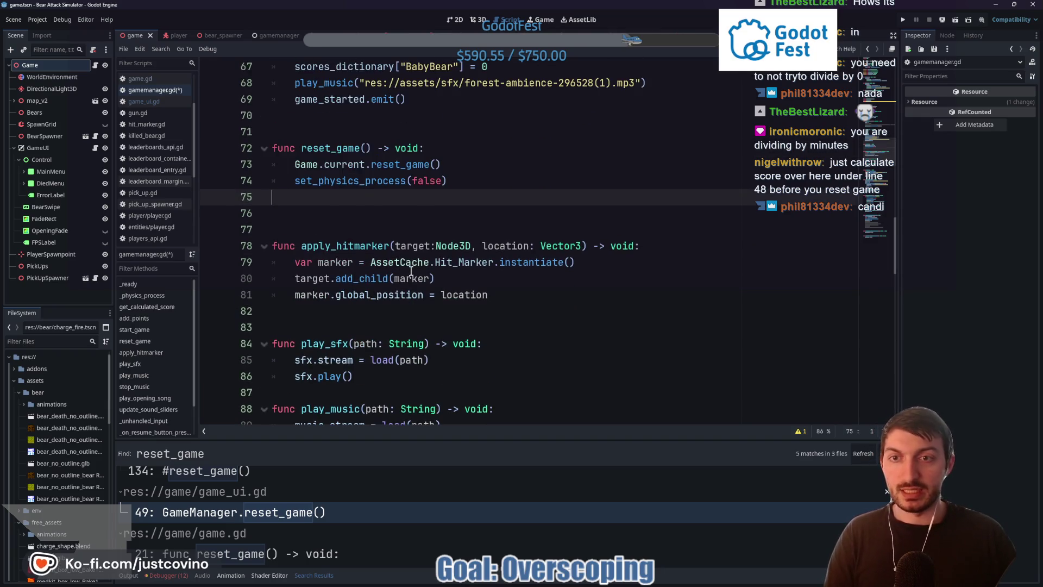
pyautogui.hotkey('ctrl', 's')
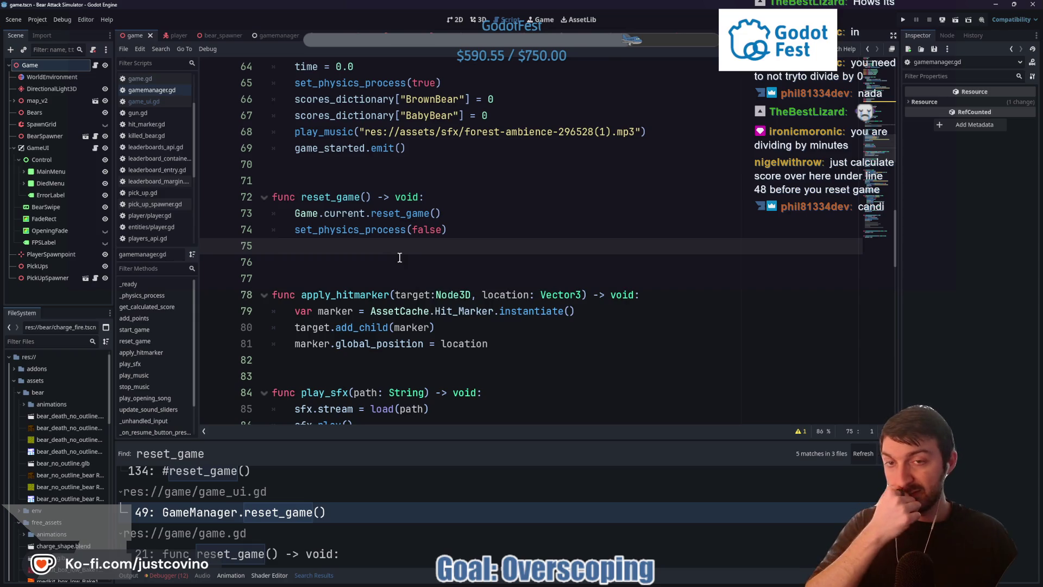
pyautogui.scroll(4, 399, 257)
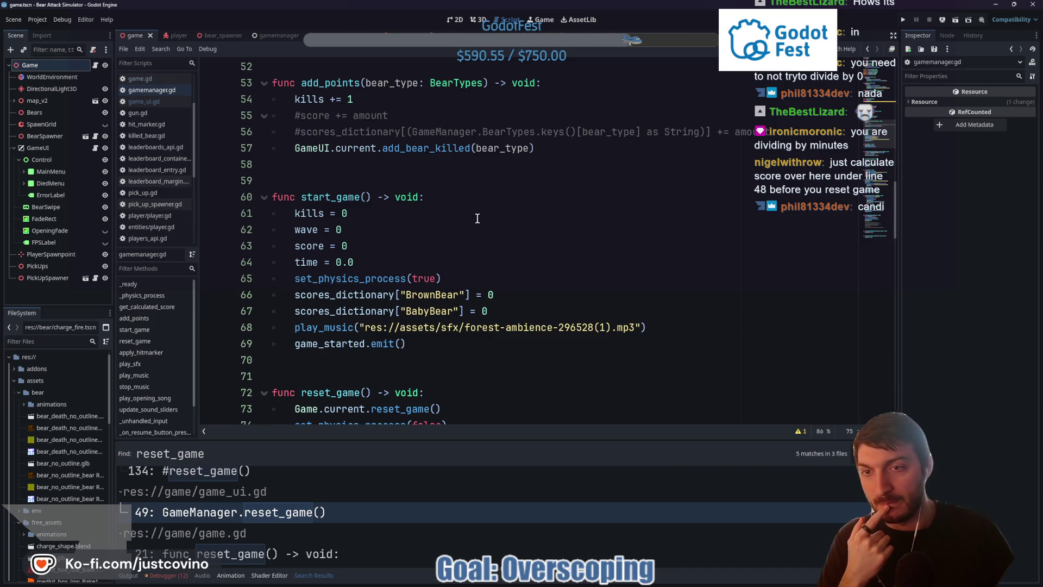
# Review gamemanager.gd and switch to the gamemanager scene
pyautogui.scroll(2, 478, 218)
pyautogui.scroll(5, 462, 223)
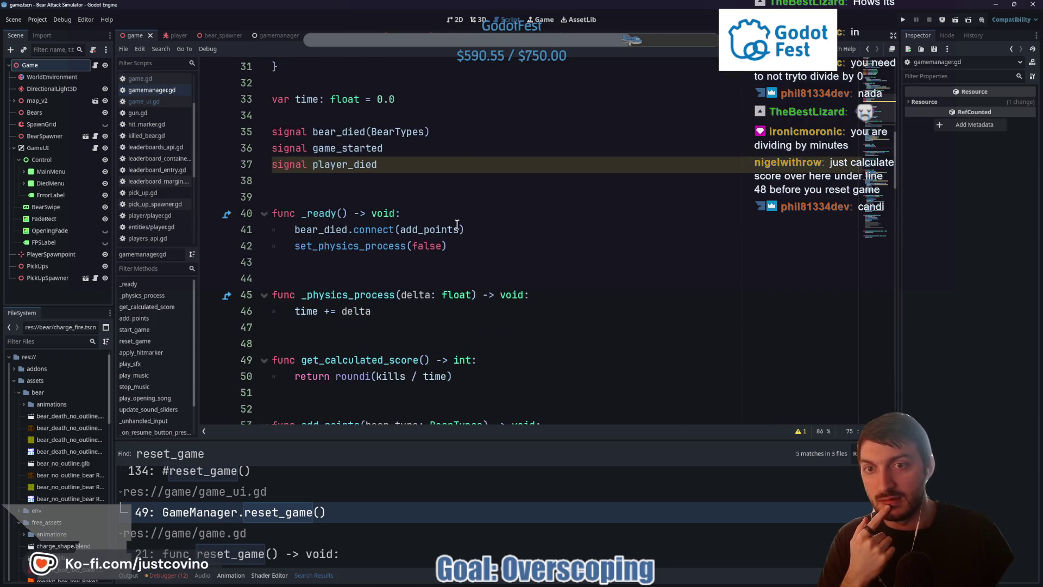
pyautogui.scroll(-10, 454, 224)
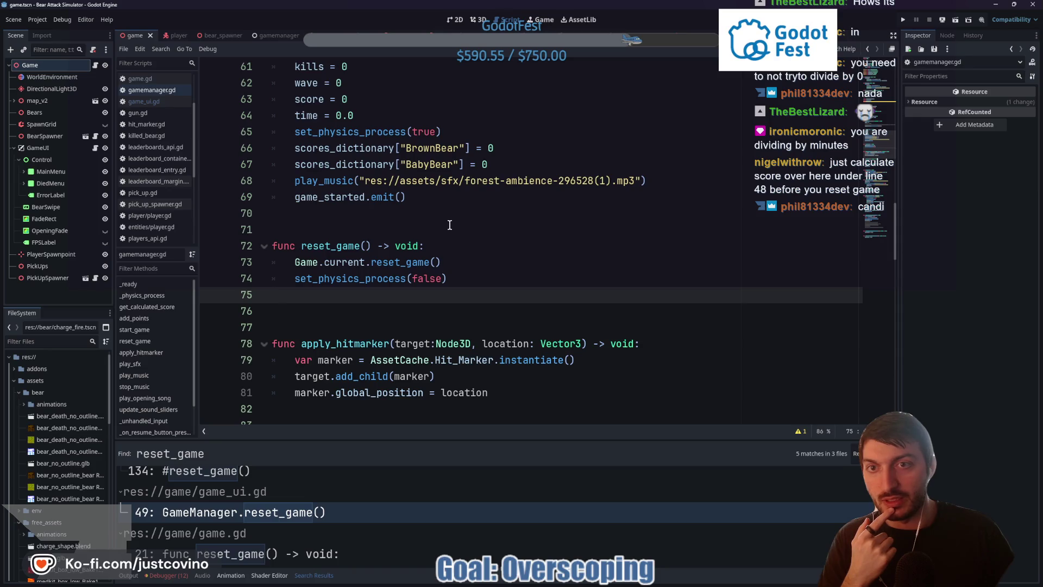
pyautogui.scroll(-10, 450, 225)
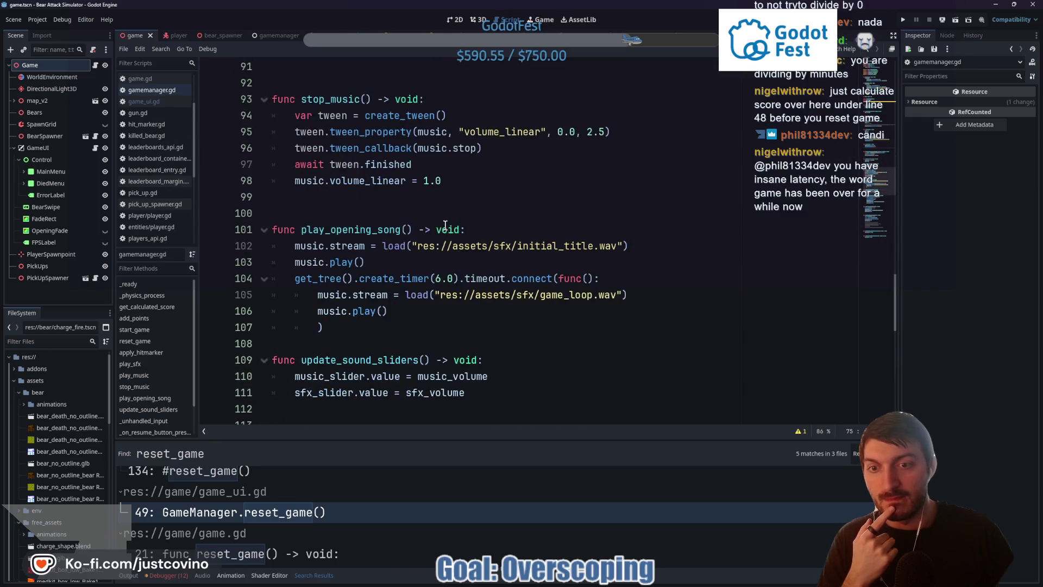
pyautogui.scroll(1, 444, 224)
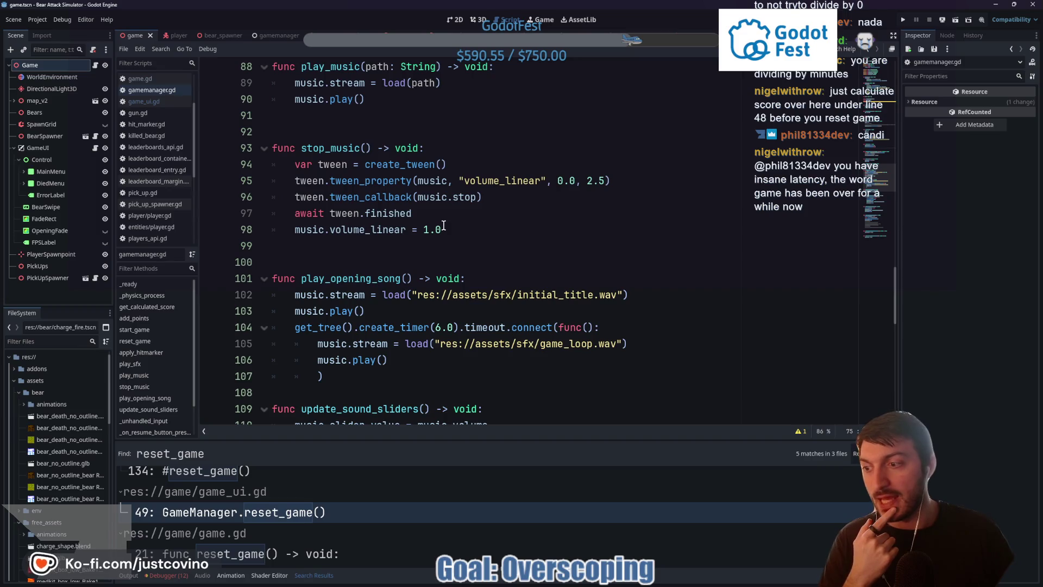
pyautogui.scroll(4, 438, 225)
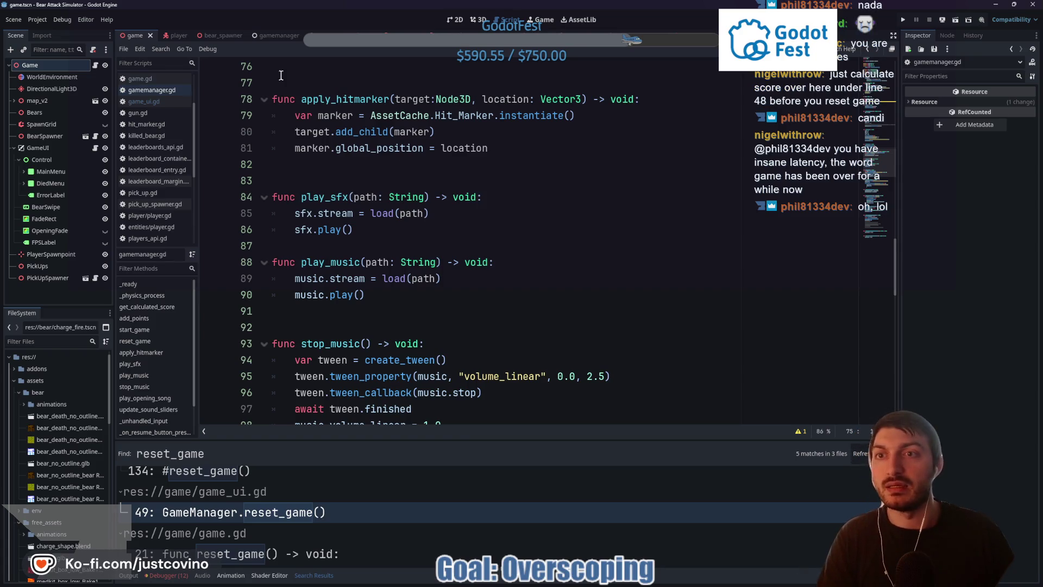
pyautogui.click(277, 35)
pyautogui.scroll(5, 355, 201)
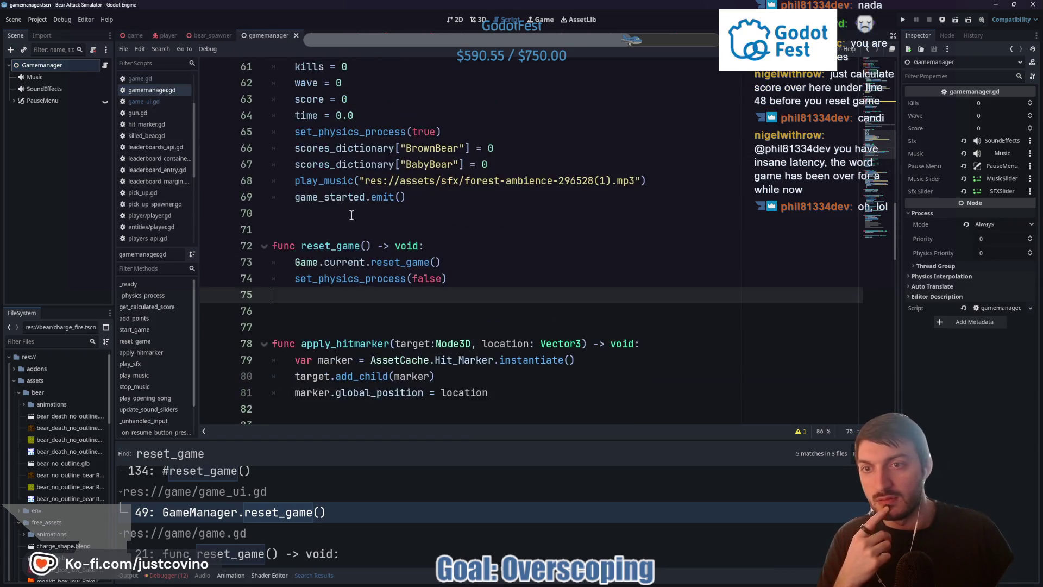
pyautogui.scroll(7, 352, 215)
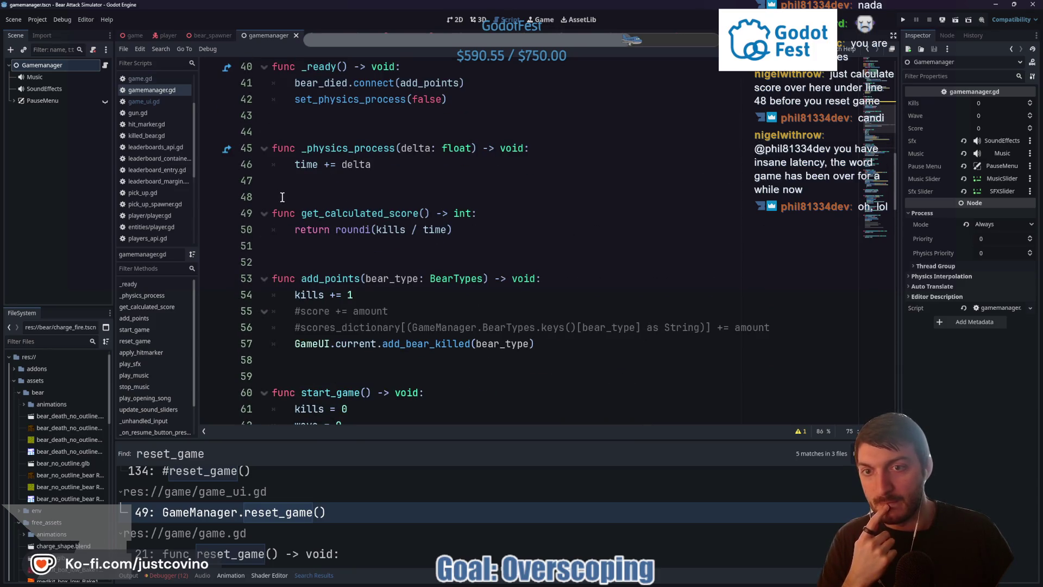
pyautogui.scroll(5, 282, 197)
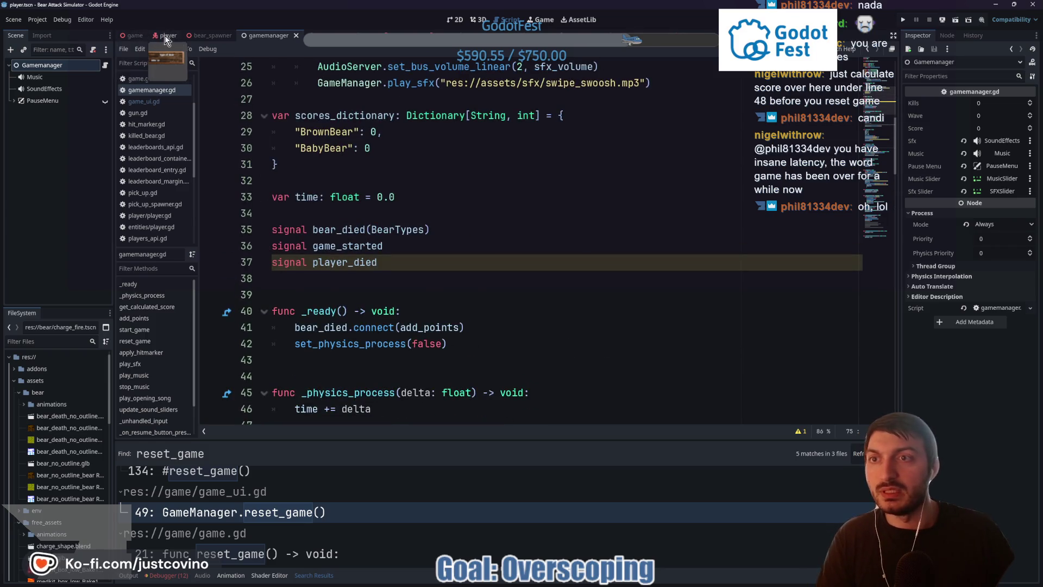
# Open game_ui.gd from the game scene and review show_death_screen around line 48
pyautogui.click(165, 35)
pyautogui.click(139, 34)
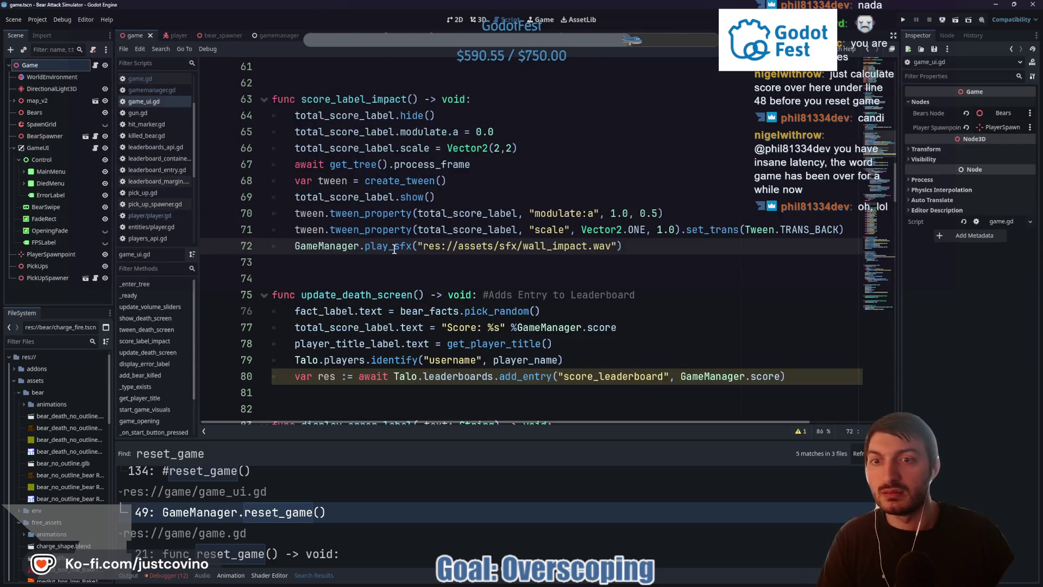
pyautogui.scroll(9, 413, 277)
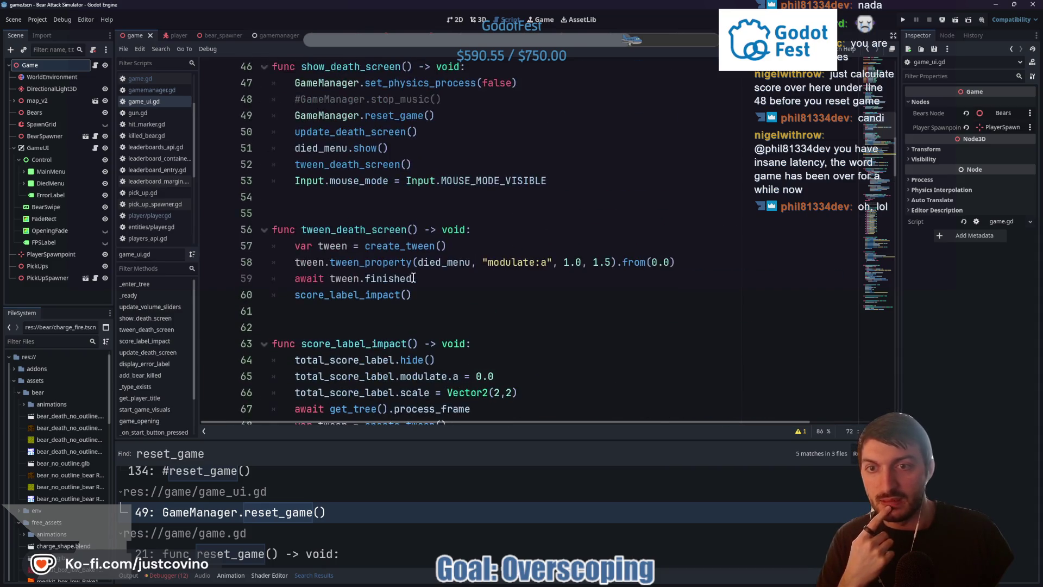
pyautogui.scroll(-1, 411, 279)
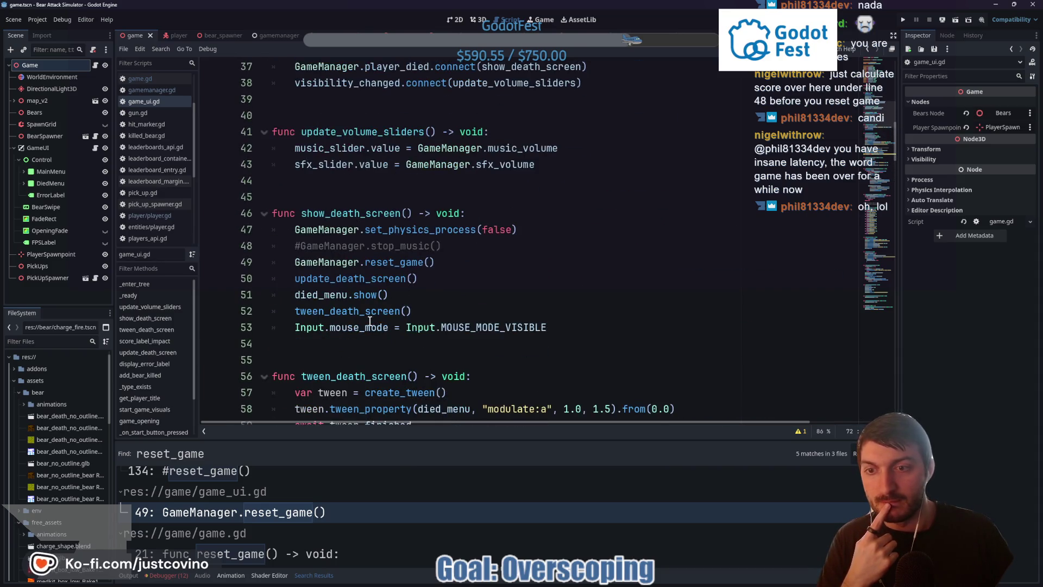
pyautogui.click(306, 245)
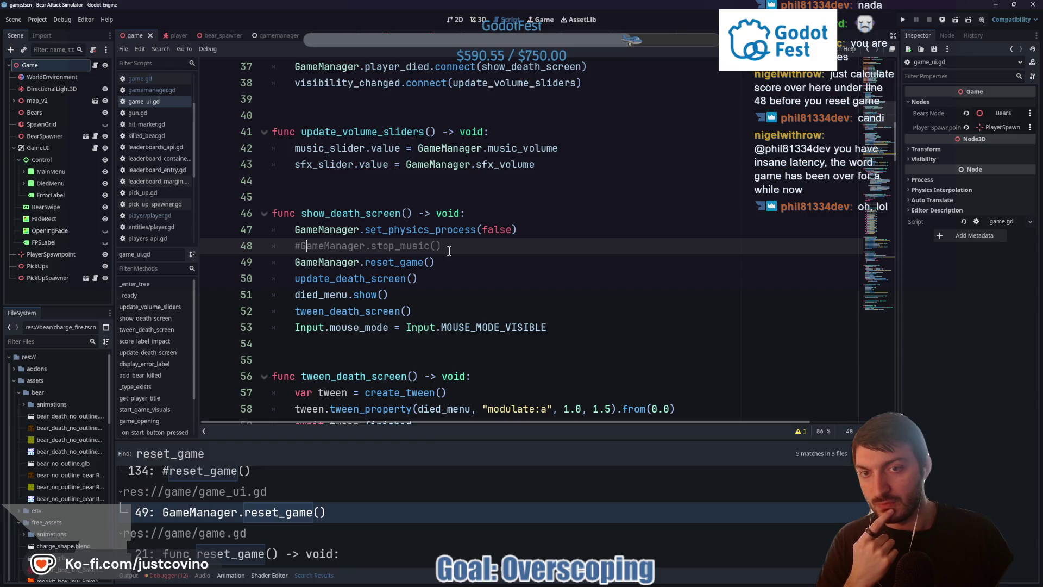
pyautogui.scroll(-3, 450, 250)
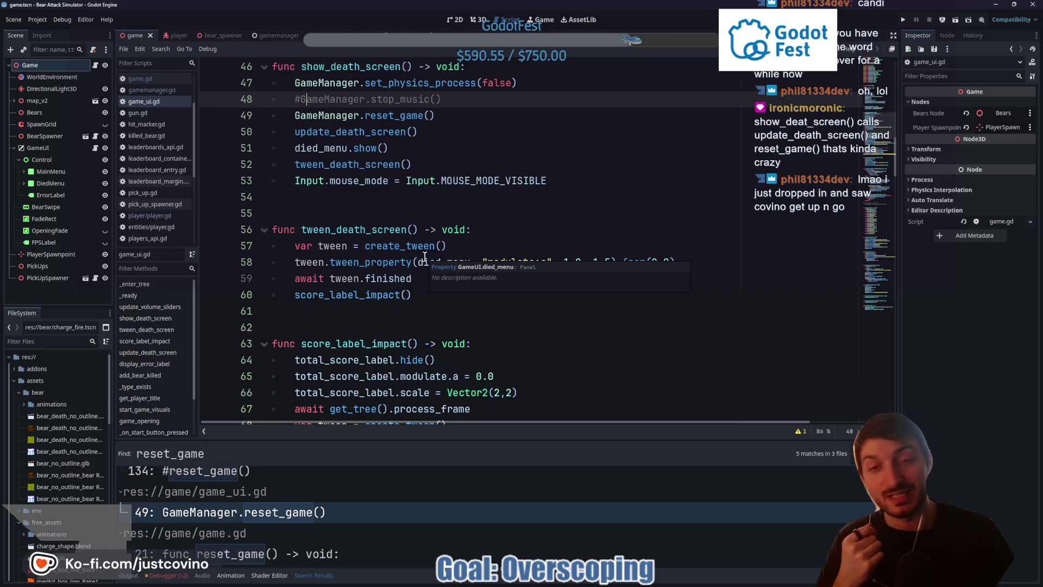
pyautogui.scroll(1, 425, 256)
# Run the game with F5, lower the music volume, enter a placeholder player name and start a round
pyautogui.press('F5')
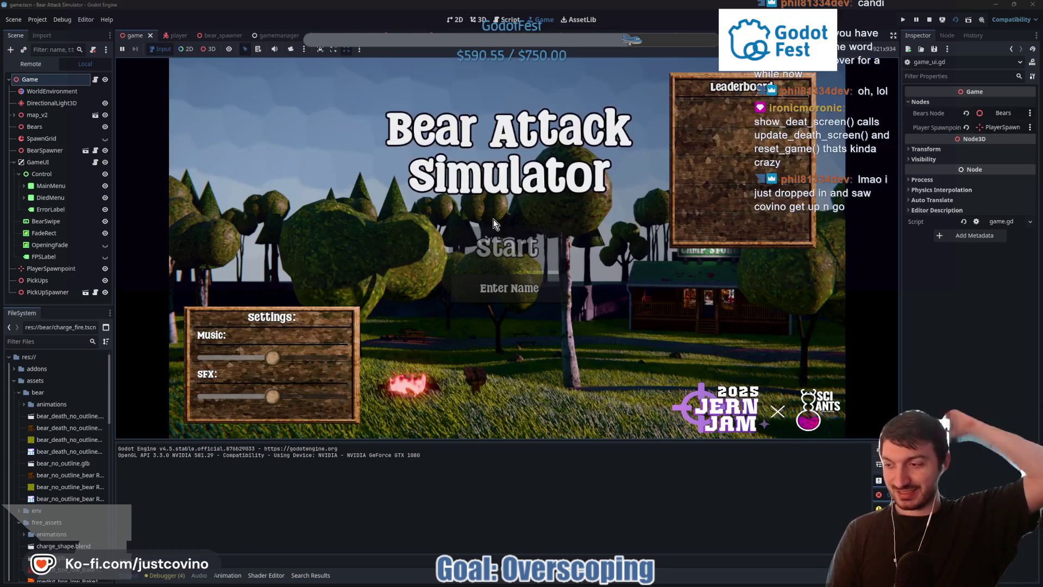
pyautogui.moveTo(273, 357); pyautogui.dragTo(228, 357)
pyautogui.click(544, 296)
pyautogui.write('asdasd')
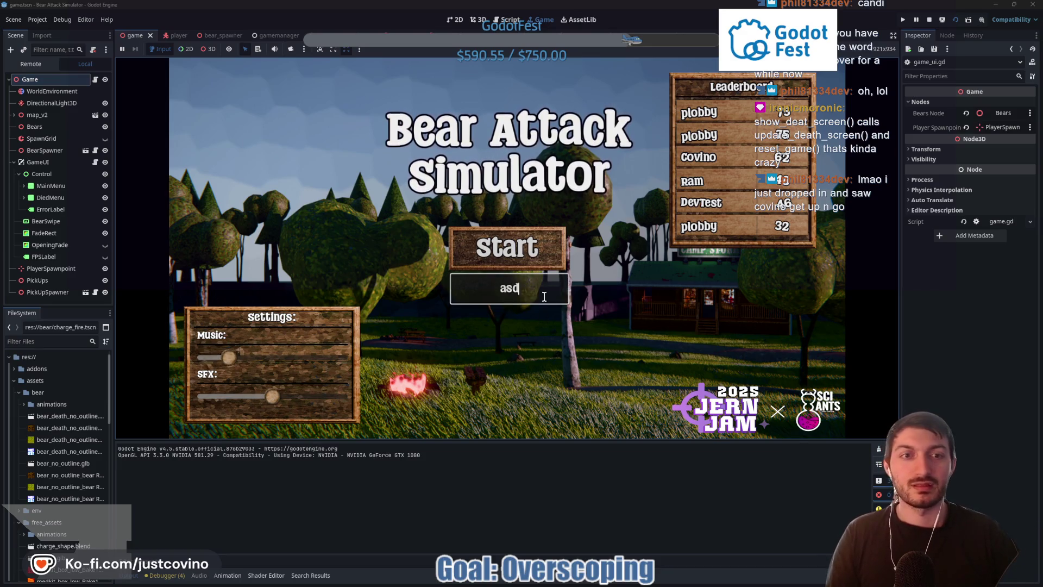
pyautogui.click(507, 247)
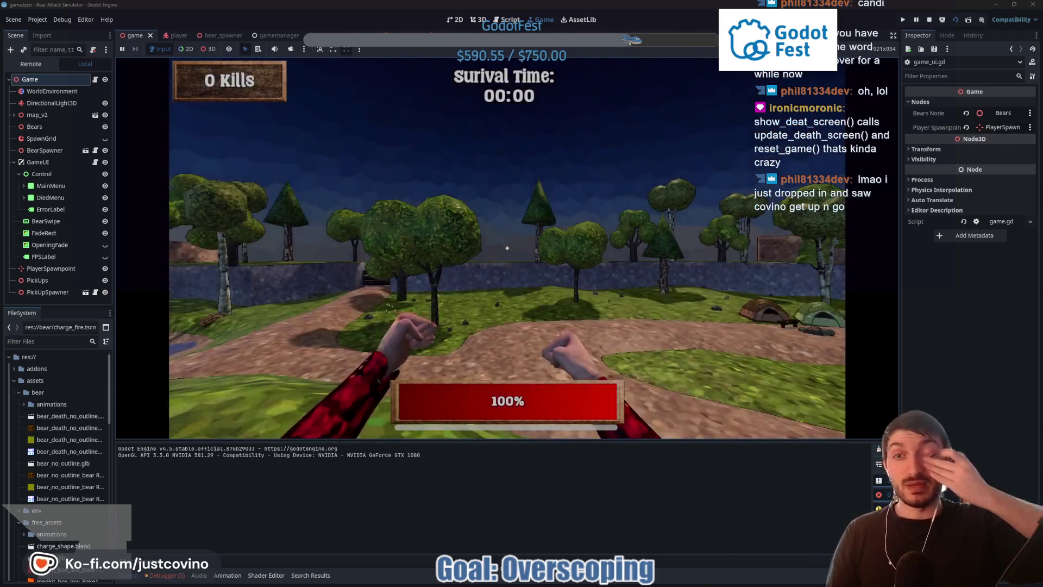
# Walk to the revolver on the grass, pick it up, and head down the dirt path
pyautogui.press('w')
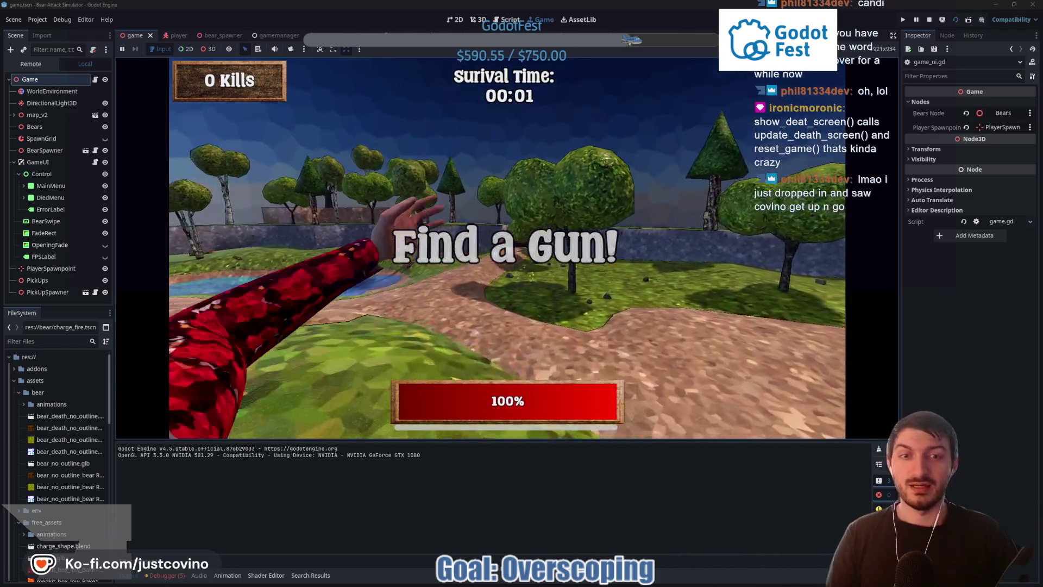
pyautogui.press('w')
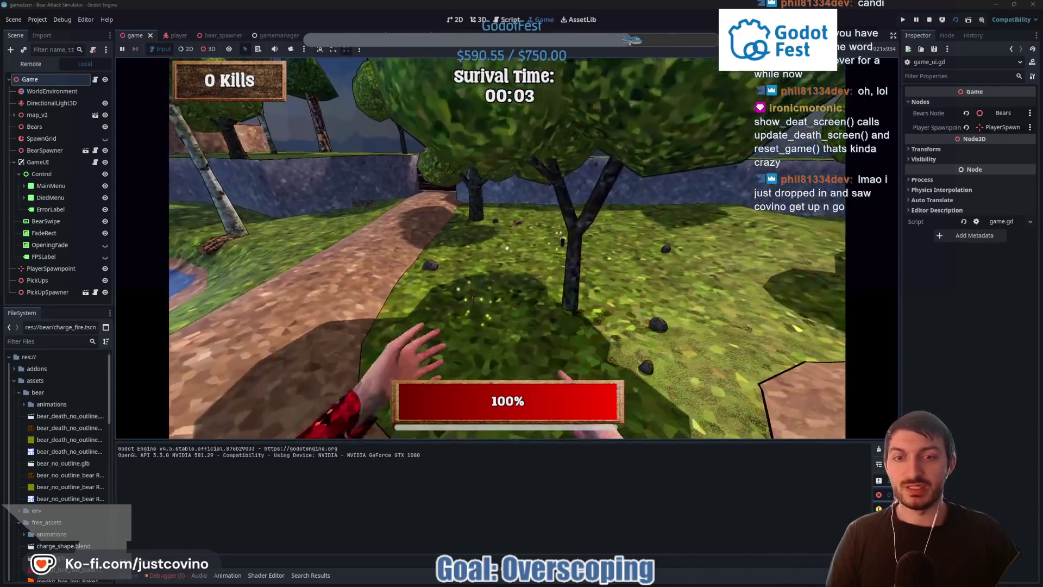
pyautogui.press('e')
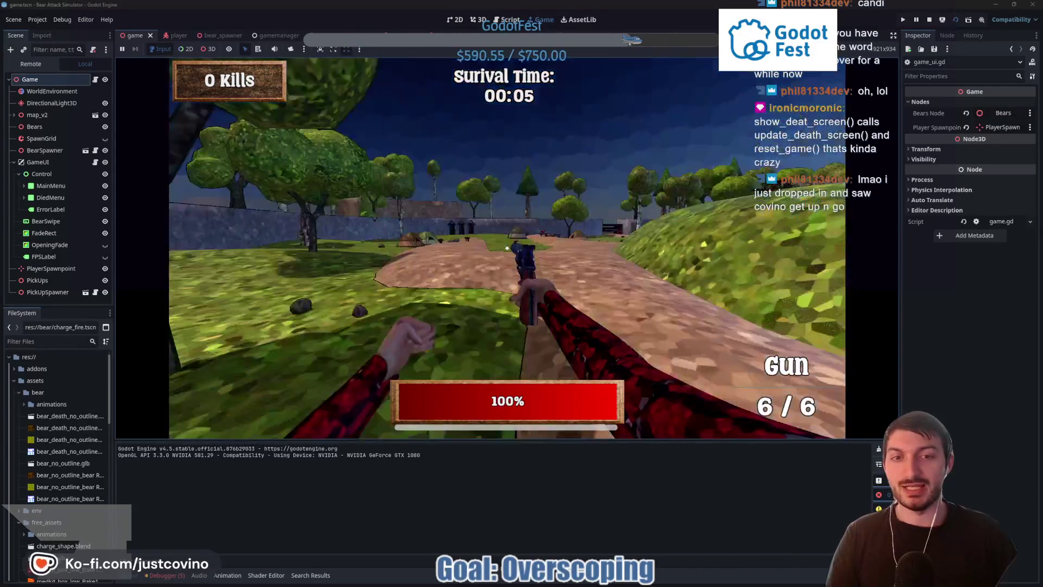
pyautogui.press('w')
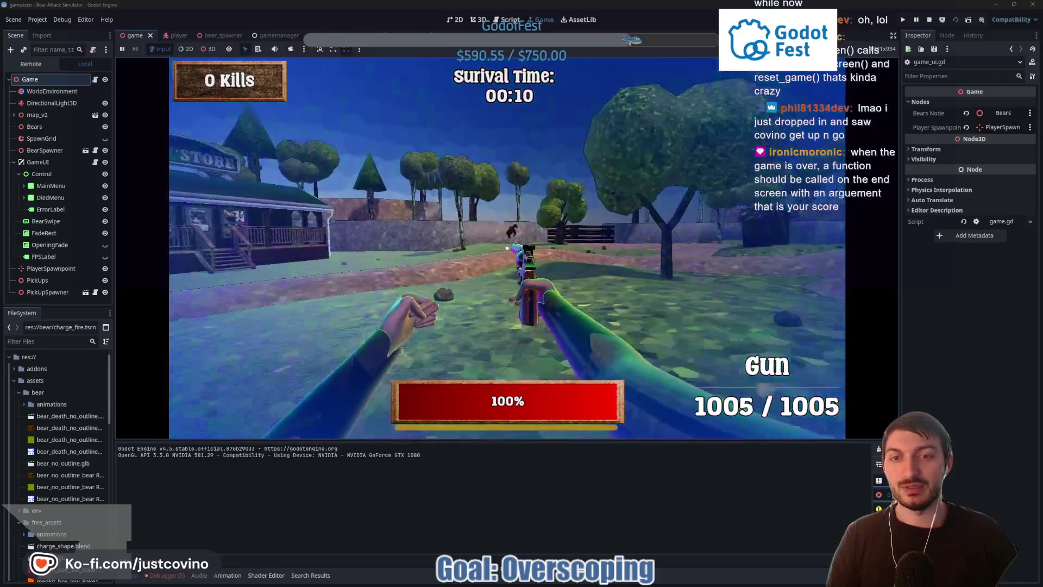
# Shoot the approaching bears to reach 10 kills, then keep punching once out of ammo
pyautogui.click(506, 249)
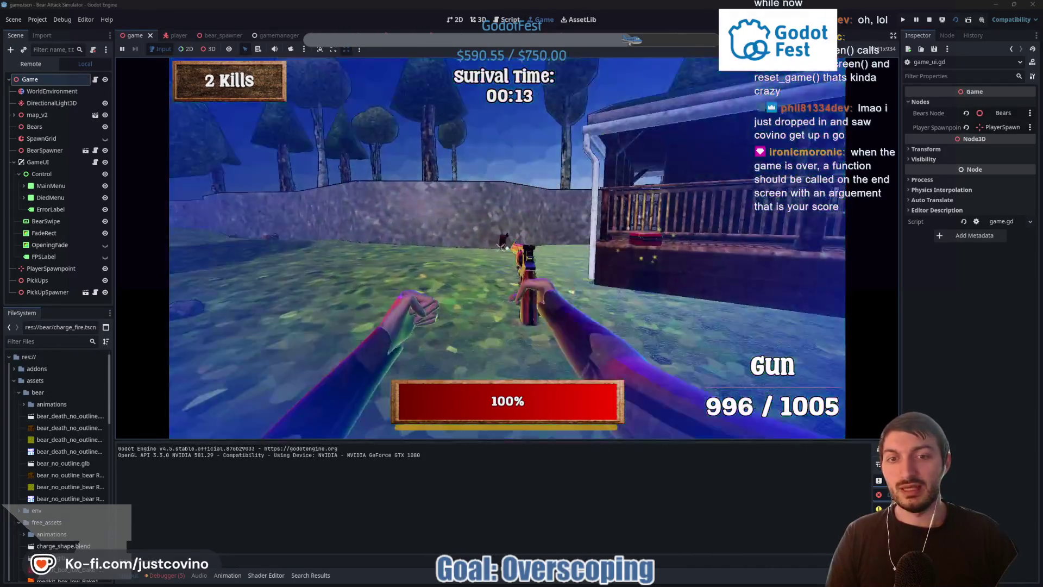
pyautogui.click(507, 248)
pyautogui.click(507, 248)
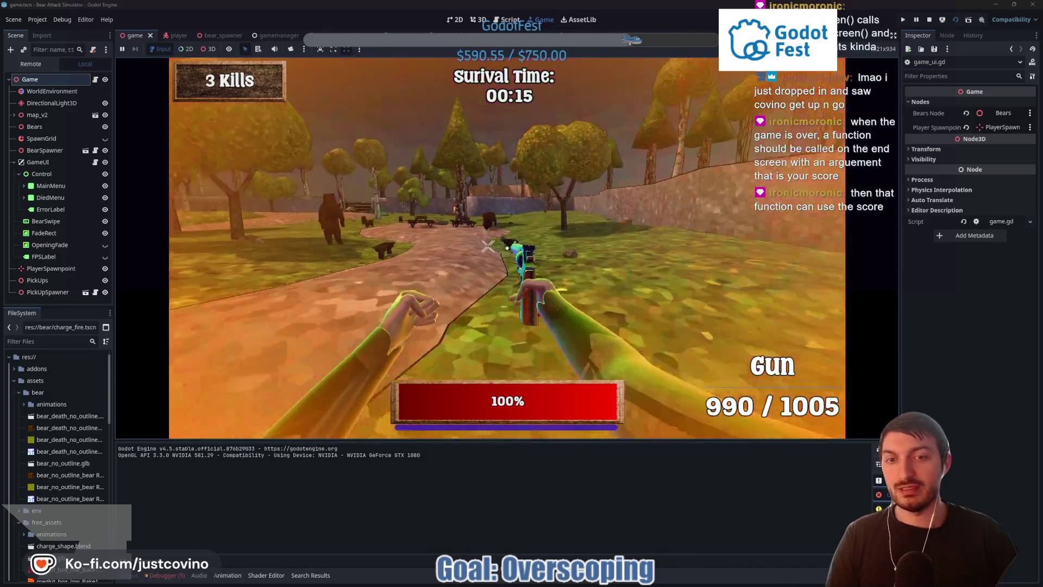
pyautogui.click(507, 248)
pyautogui.click(507, 249)
pyautogui.click(507, 248)
pyautogui.click(507, 249)
pyautogui.click(507, 248)
pyautogui.click(507, 248)
pyautogui.click(507, 249)
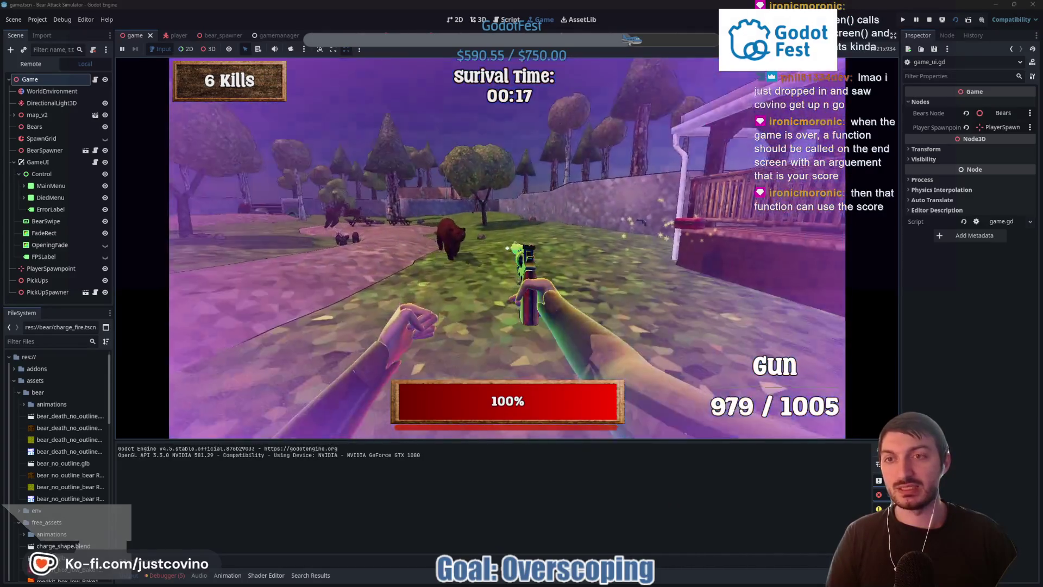
pyautogui.click(507, 249)
pyautogui.click(507, 248)
pyautogui.click(507, 249)
pyautogui.click(507, 248)
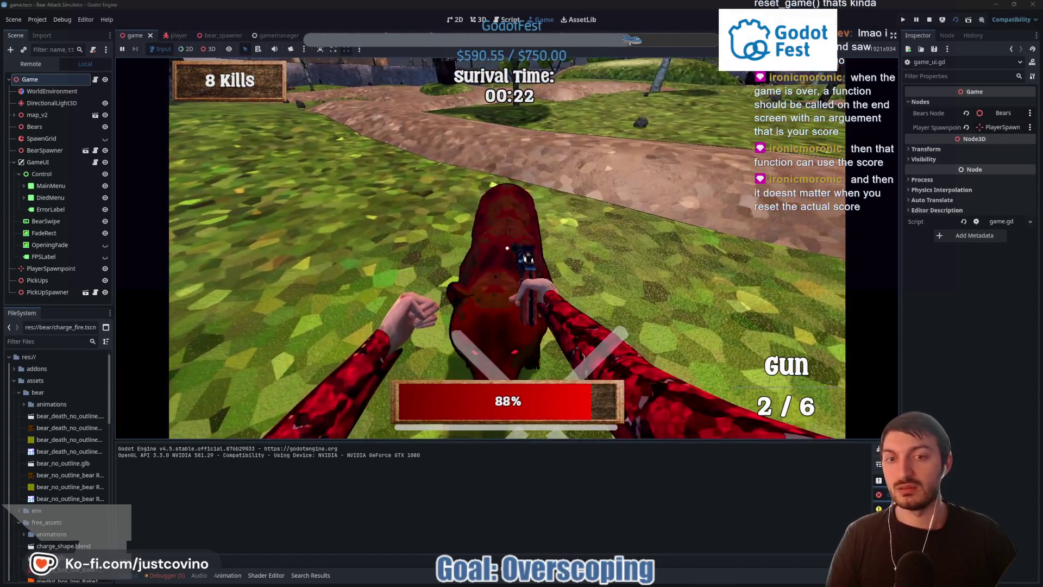
pyautogui.click(507, 248)
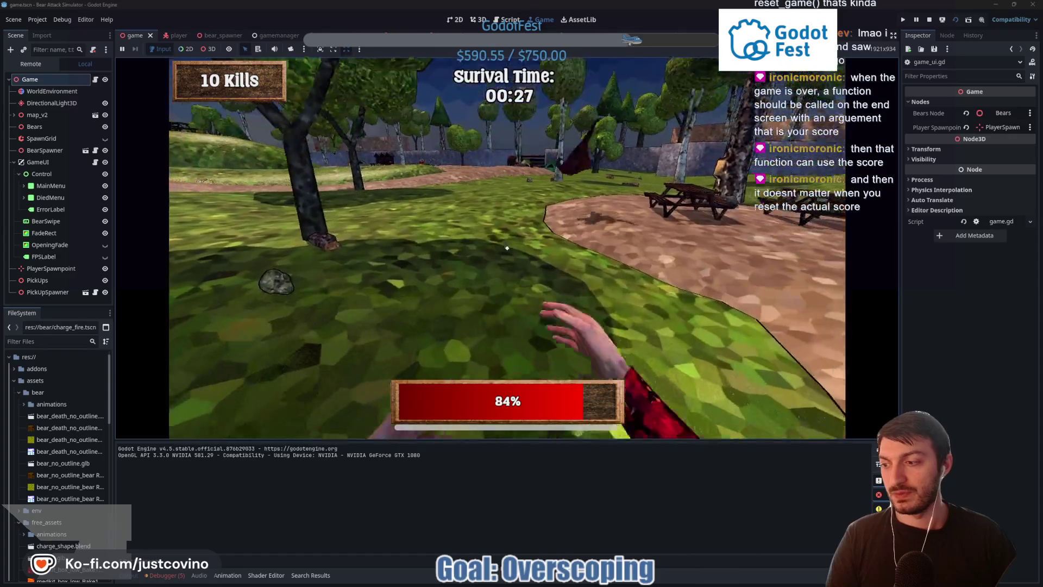
pyautogui.click(507, 248)
pyautogui.click(507, 248)
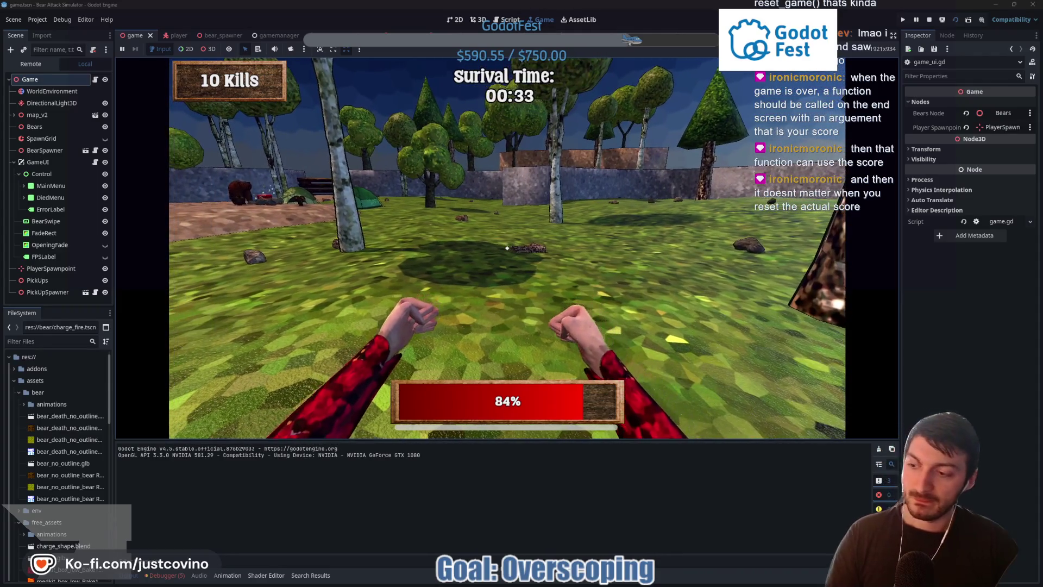
pyautogui.click(507, 248)
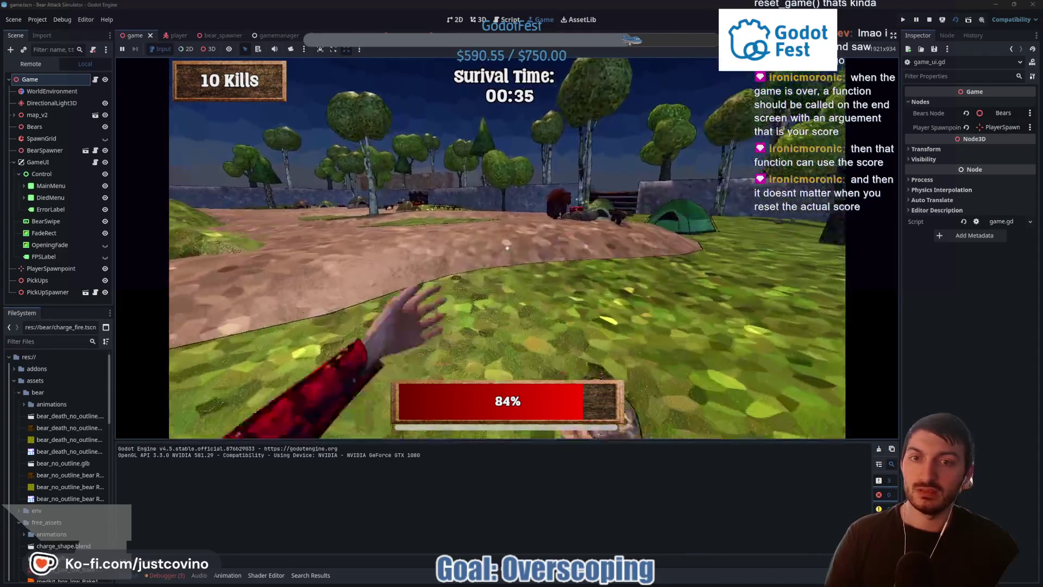
# Keep punching until the player dies and the kill report shows Score: 0
pyautogui.click(507, 248)
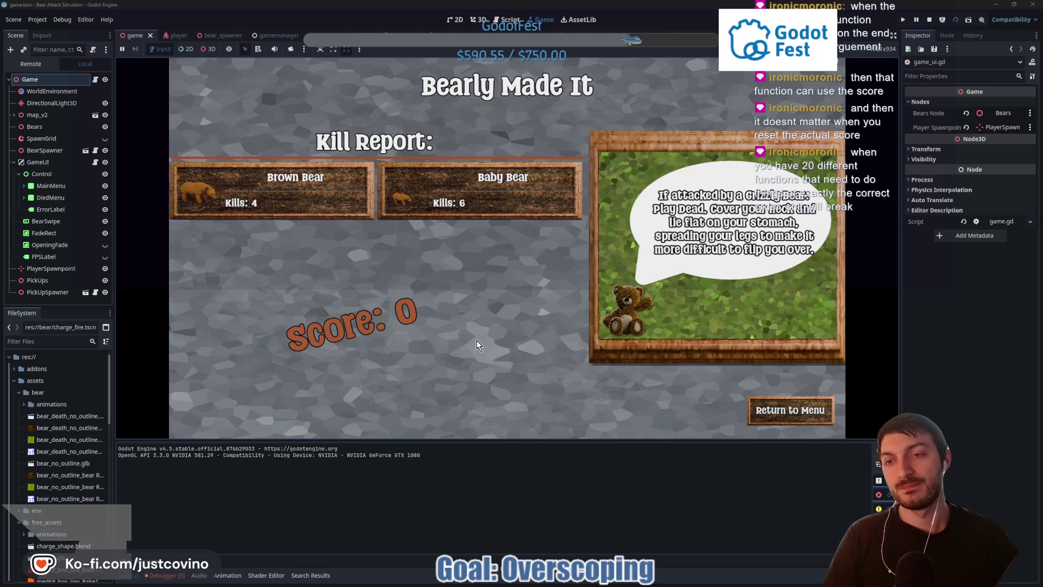
# Return to the menu, stop the game with F8, and scroll game_ui.gd to update_death_screen
pyautogui.click(791, 410)
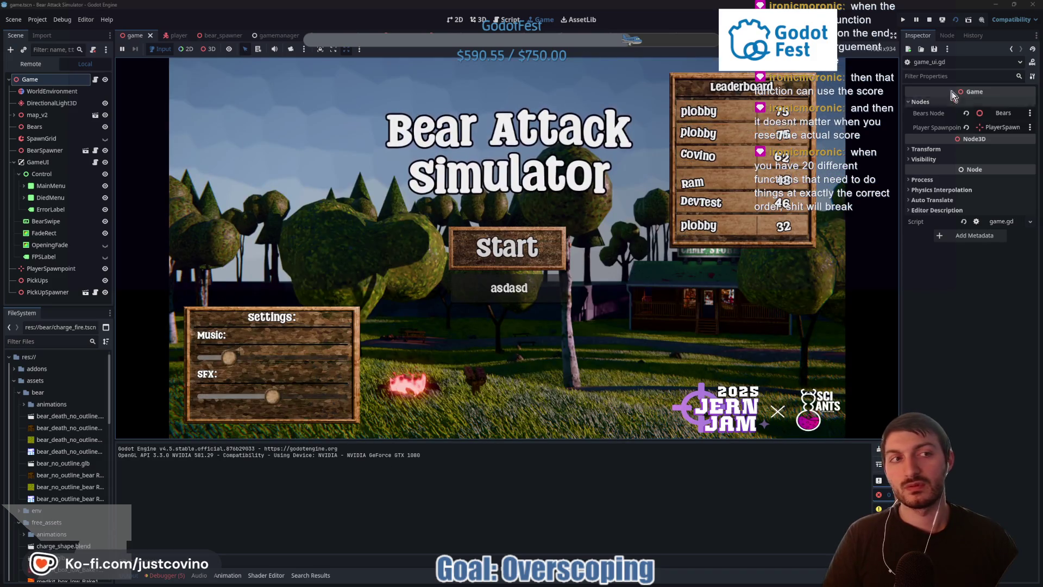
pyautogui.press('F8')
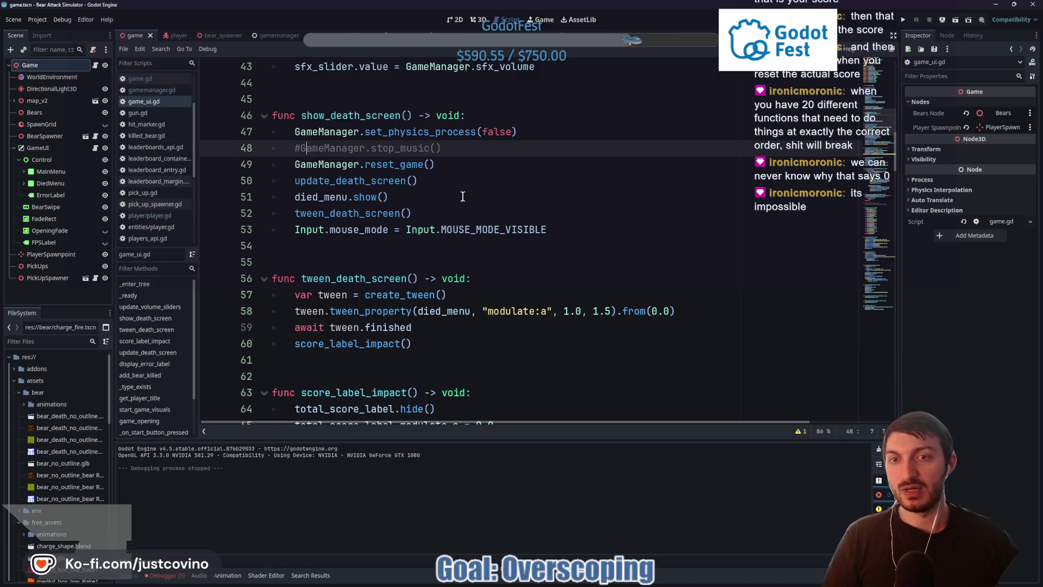
pyautogui.scroll(-2, 466, 158)
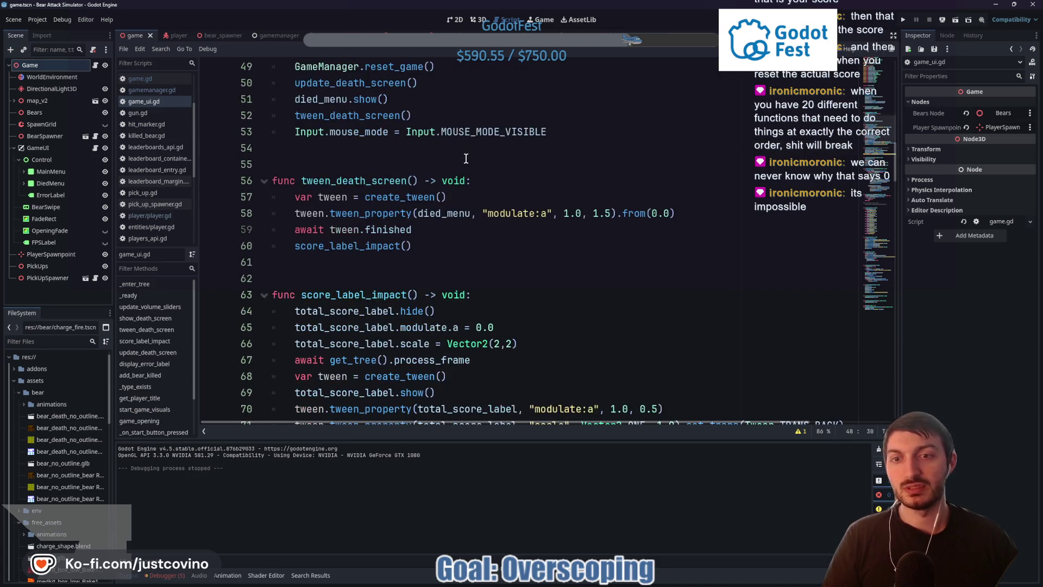
pyautogui.click(466, 158)
pyautogui.scroll(-1, 464, 160)
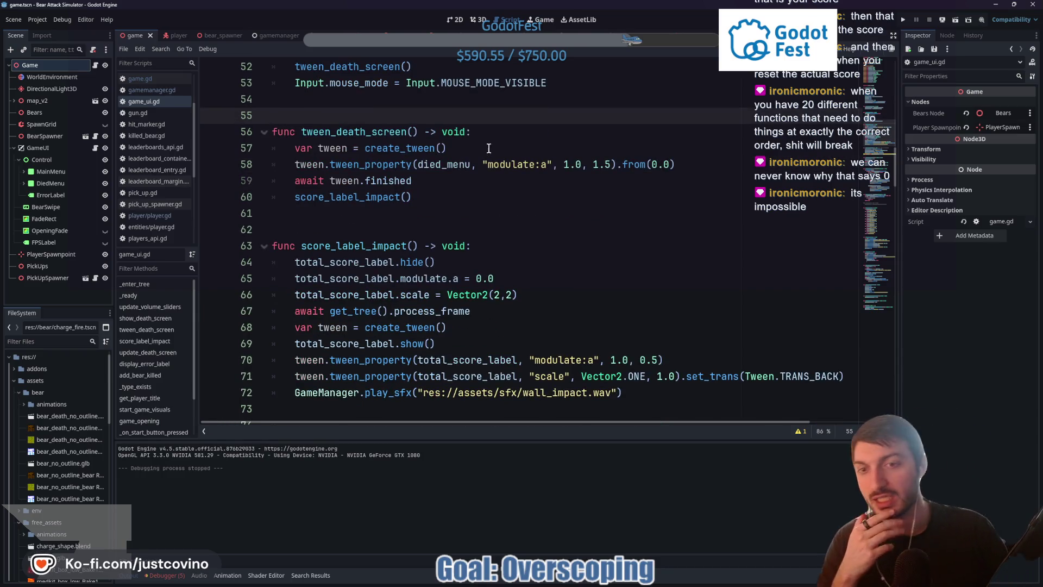
pyautogui.scroll(-3, 478, 159)
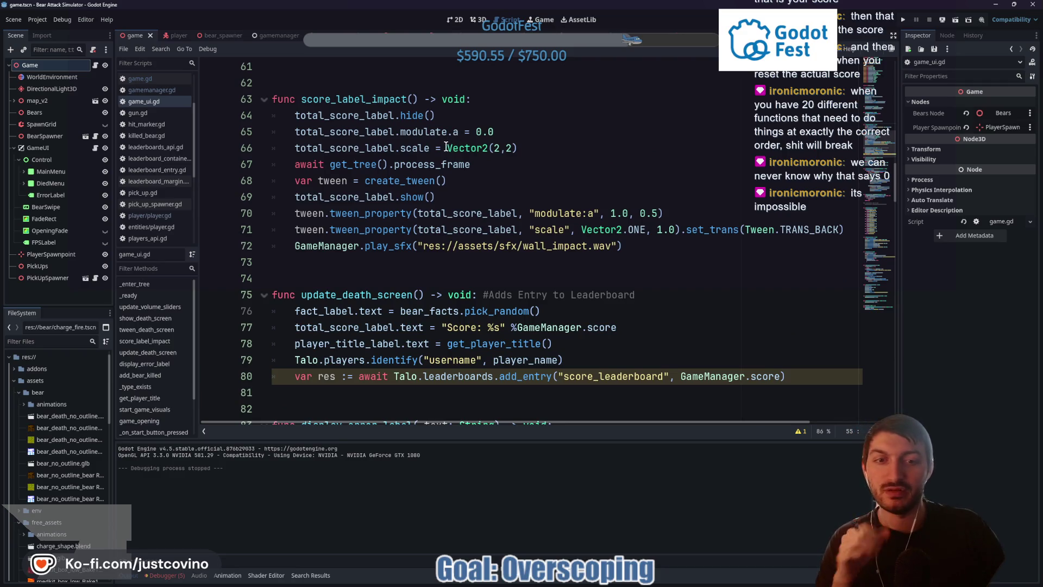
# Select GameManager.score on line 77 and follow it to gamemanager.gd's score getter
pyautogui.doubleClick(344, 327)
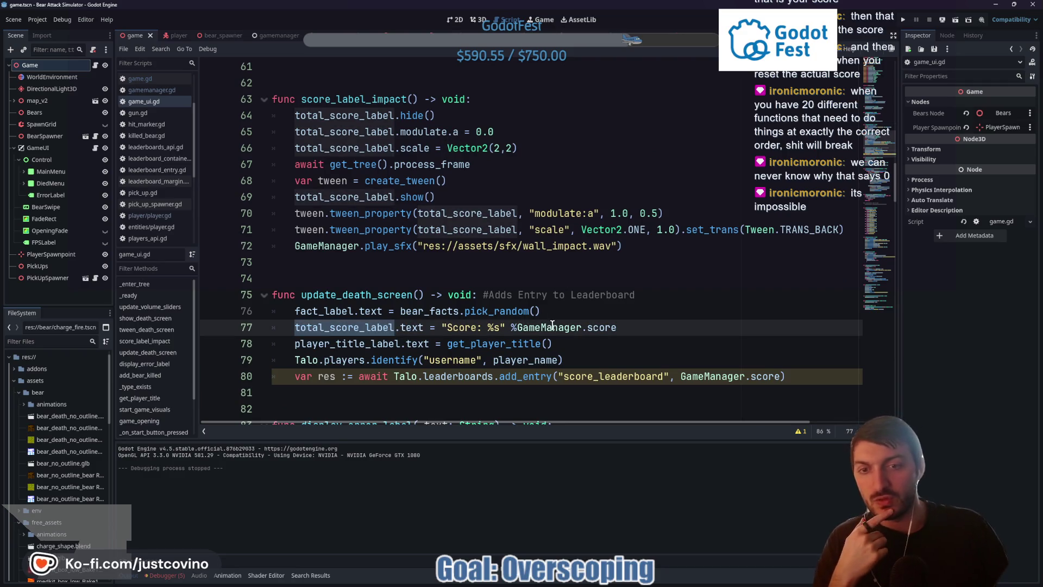
pyautogui.click(577, 327)
pyautogui.moveTo(640, 327); pyautogui.dragTo(520, 327)
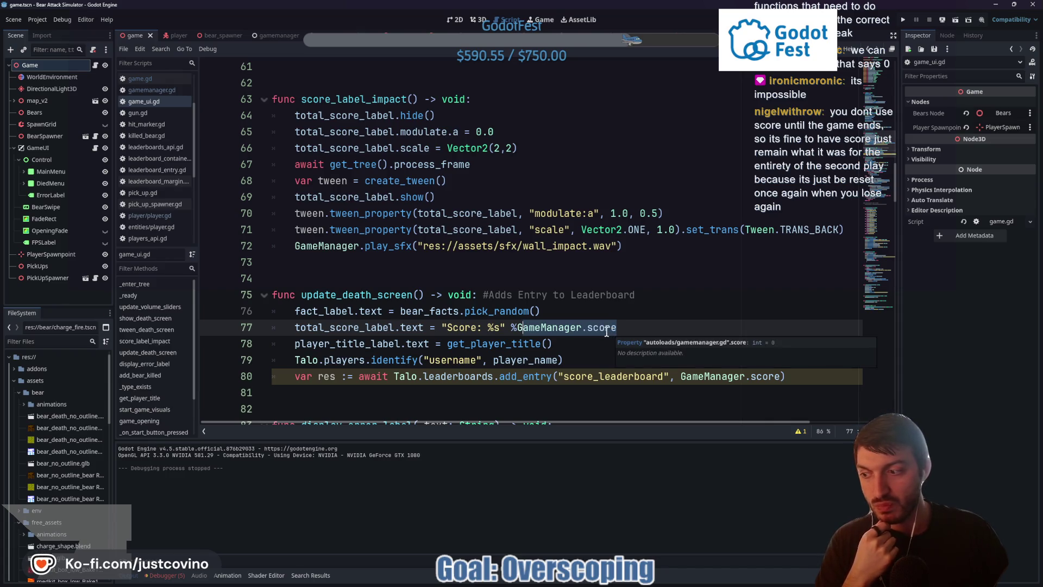
pyautogui.keyDown('ctrl'); pyautogui.click(535, 333); pyautogui.keyUp('ctrl')
pyautogui.scroll(-1, 540, 280)
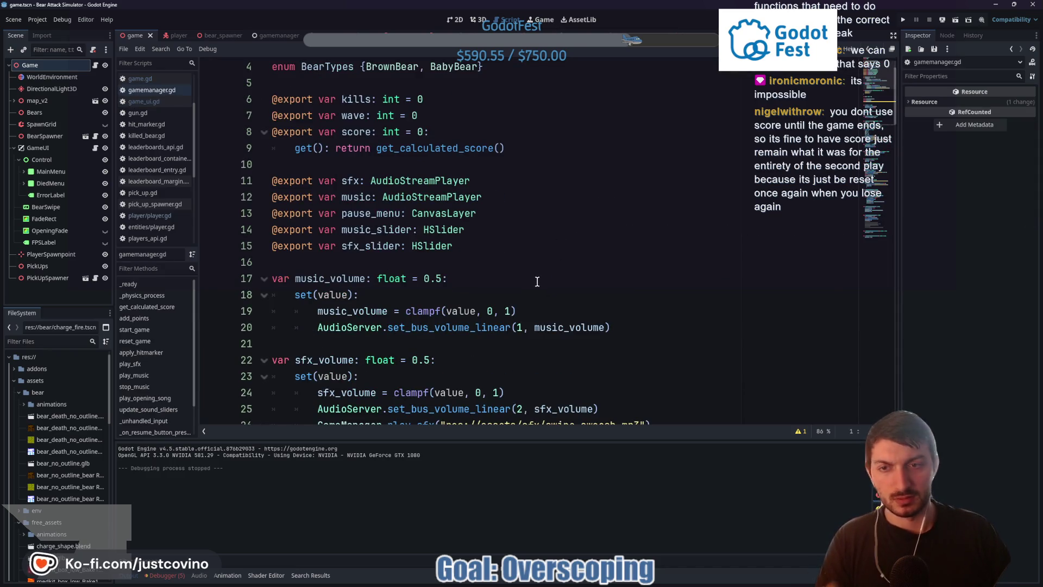
# Compare the score getter's get_calculated_score() call with the kills-based formula in gamemanager.gd
pyautogui.scroll(1, 522, 266)
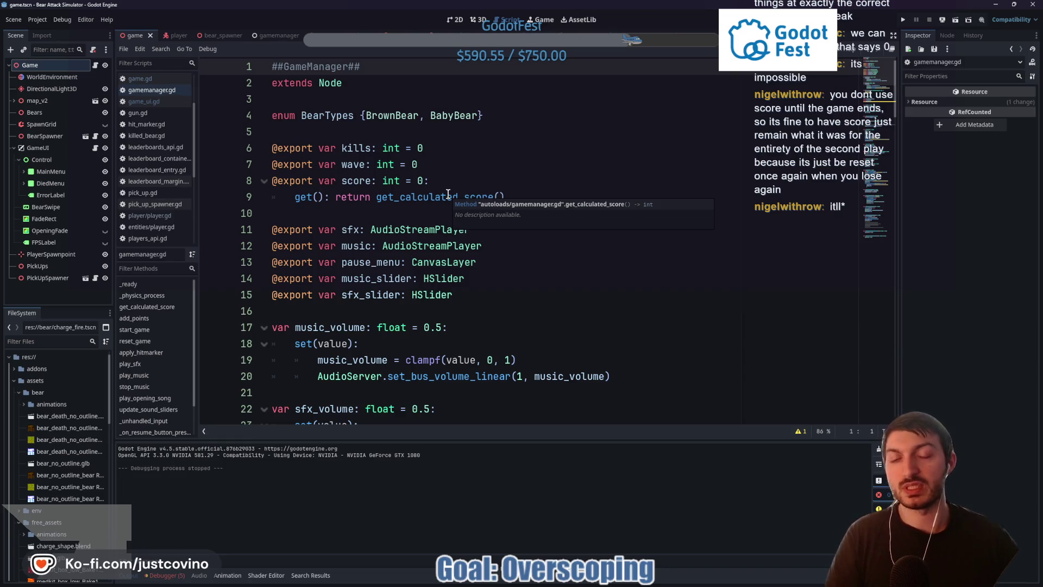
pyautogui.scroll(-1, 428, 149)
pyautogui.doubleClick(428, 148)
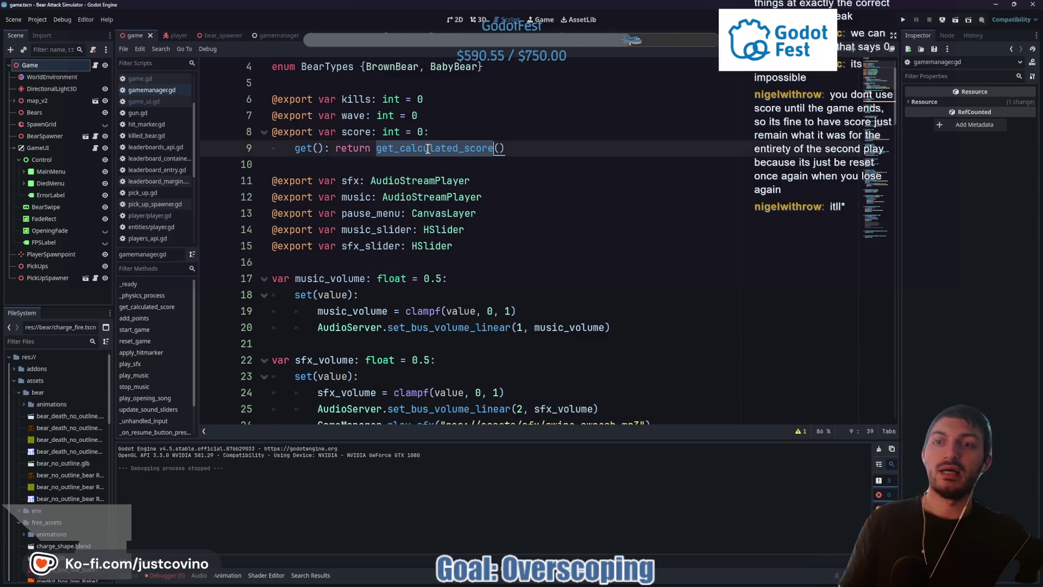
pyautogui.scroll(-7, 429, 158)
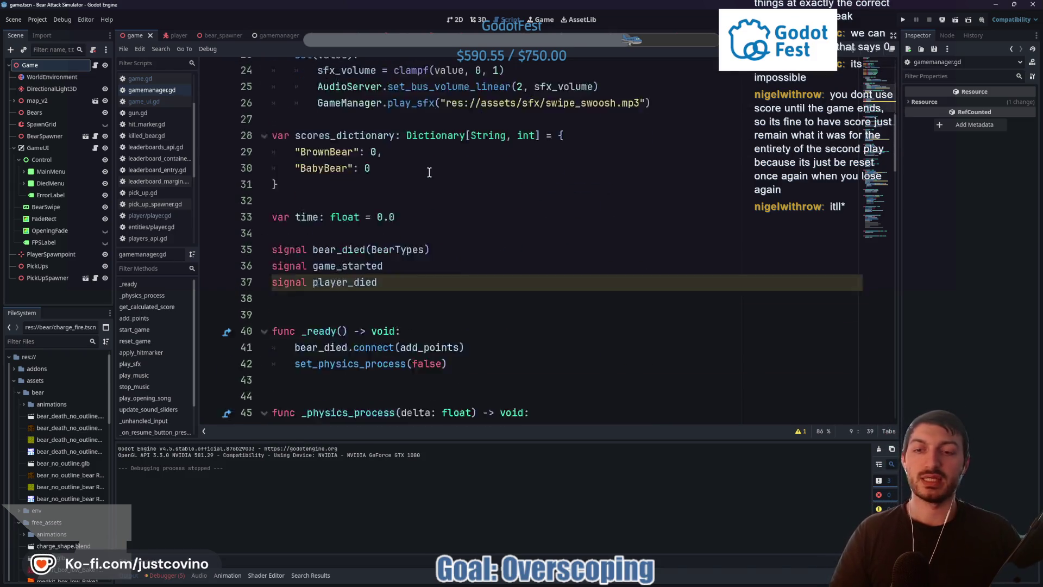
pyautogui.scroll(-4, 421, 172)
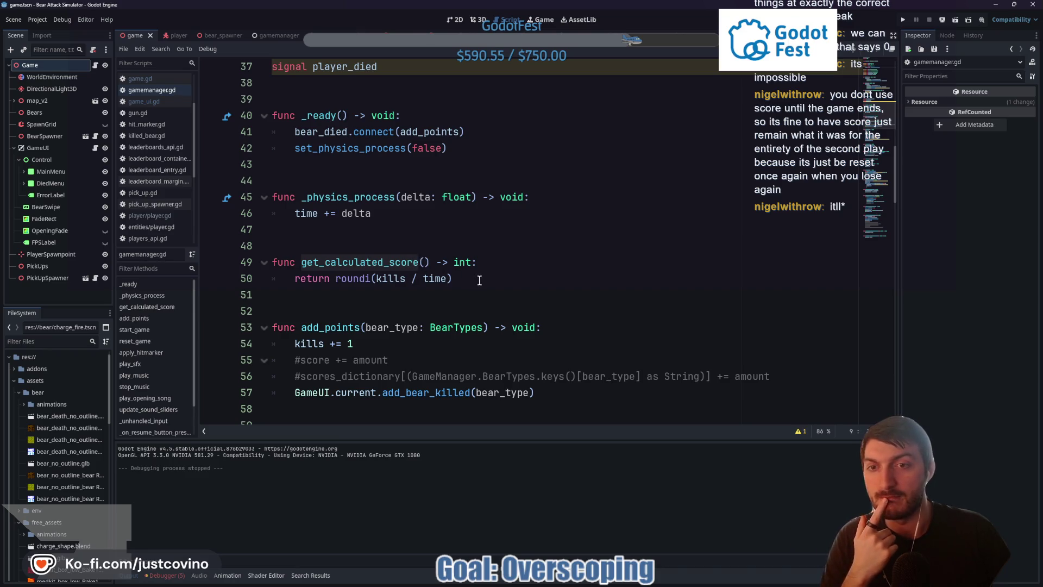
pyautogui.scroll(-1, 480, 279)
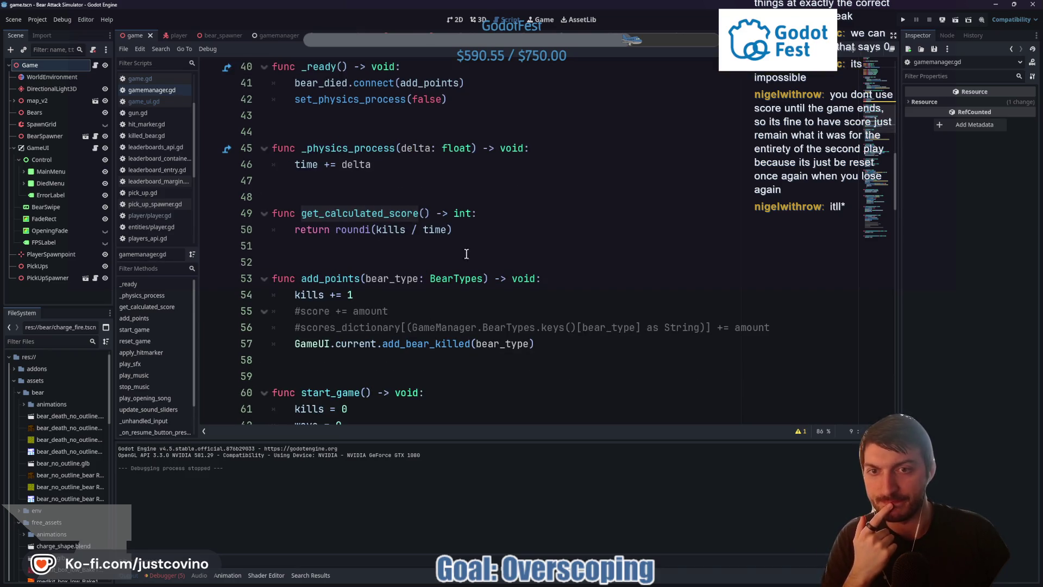
pyautogui.doubleClick(396, 228)
pyautogui.scroll(-3, 400, 231)
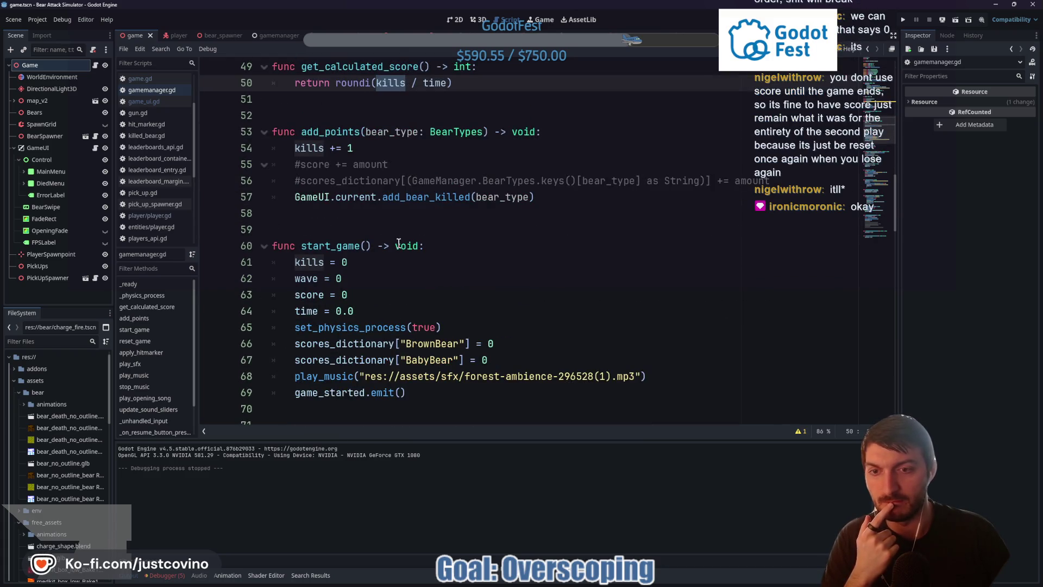
pyautogui.scroll(-7, 391, 252)
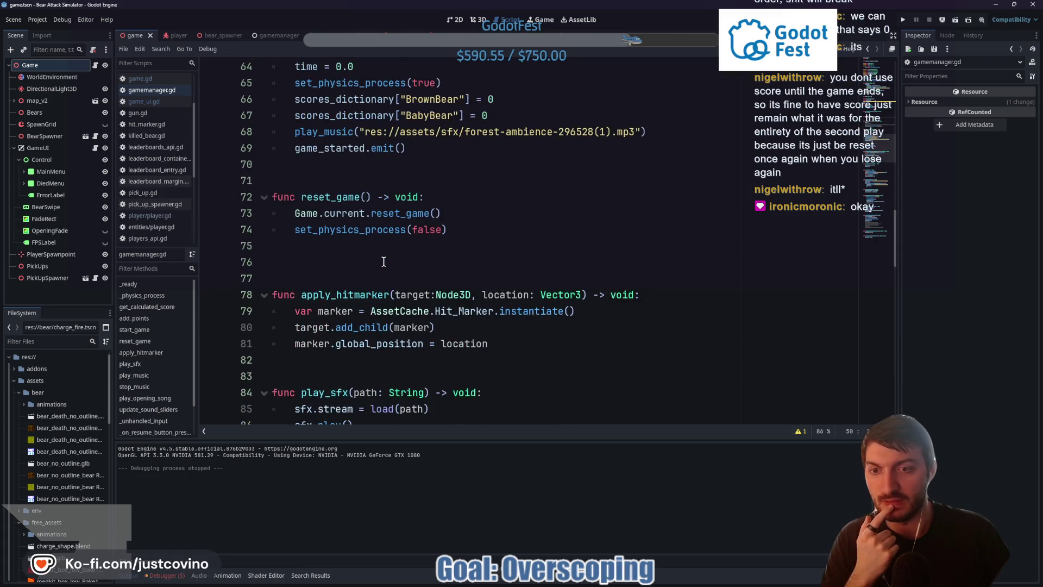
pyautogui.scroll(-5, 384, 261)
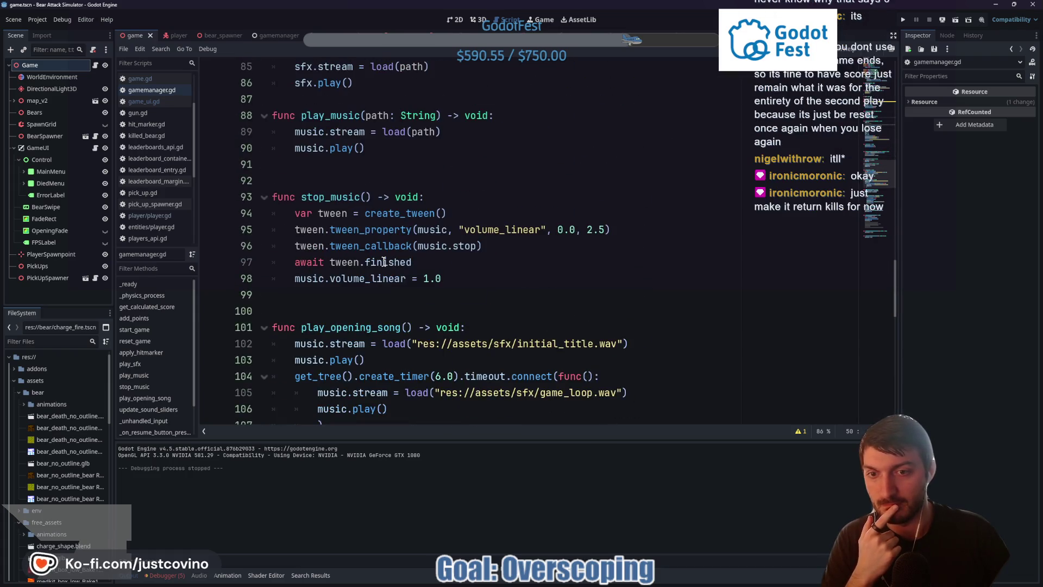
pyautogui.scroll(-3, 384, 262)
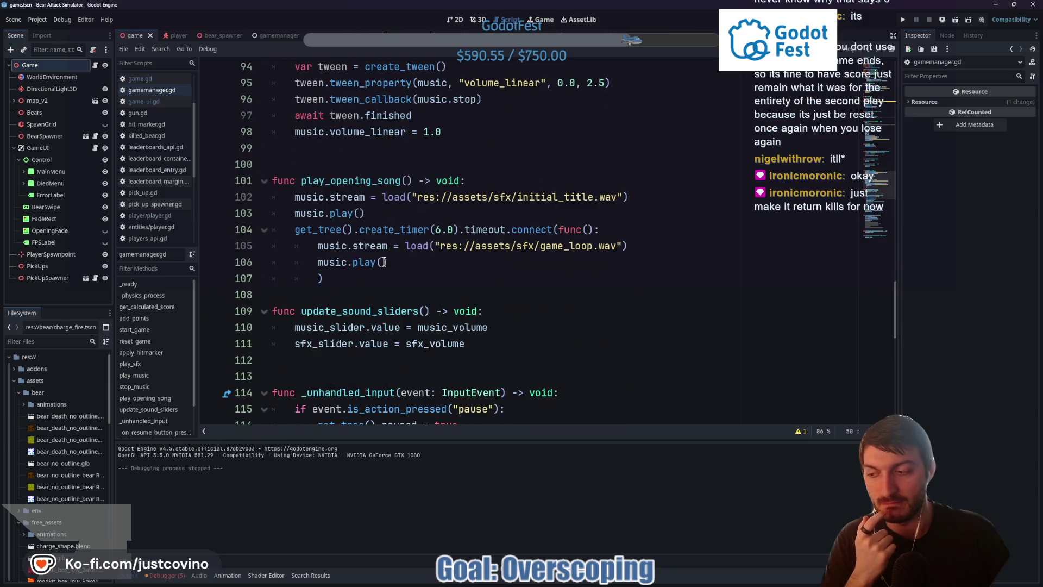
pyautogui.scroll(20, 383, 262)
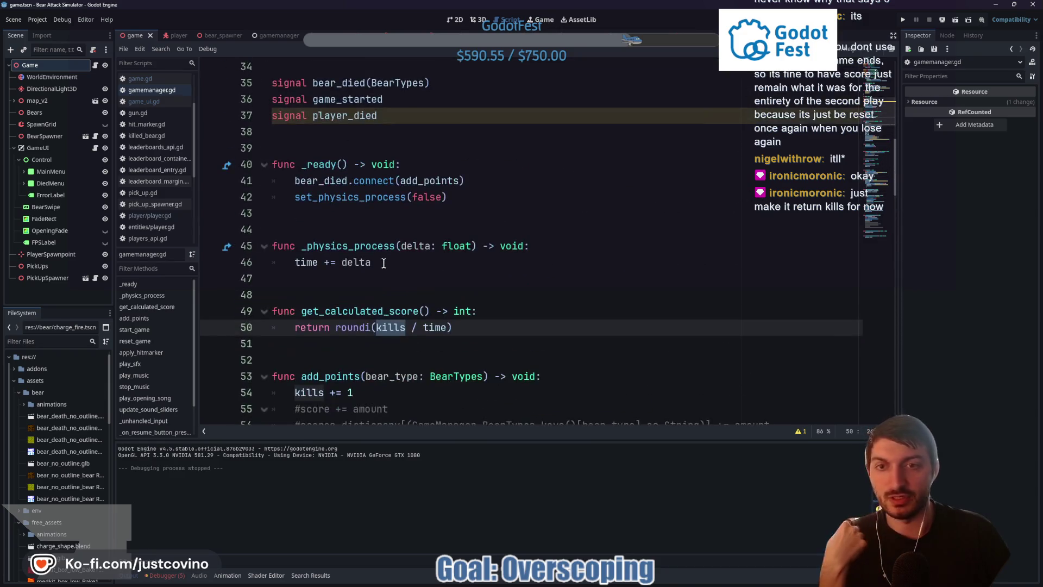
pyautogui.scroll(6, 383, 263)
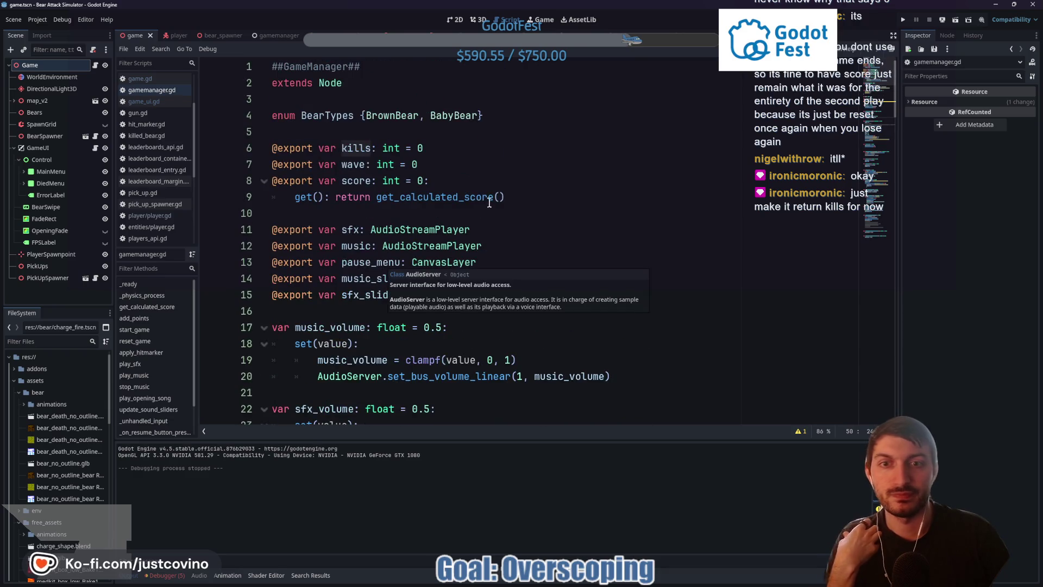
# Replace get_calculated_score() with kills in the score getter, save, and run the game
pyautogui.moveTo(504, 197); pyautogui.dragTo(370, 199)
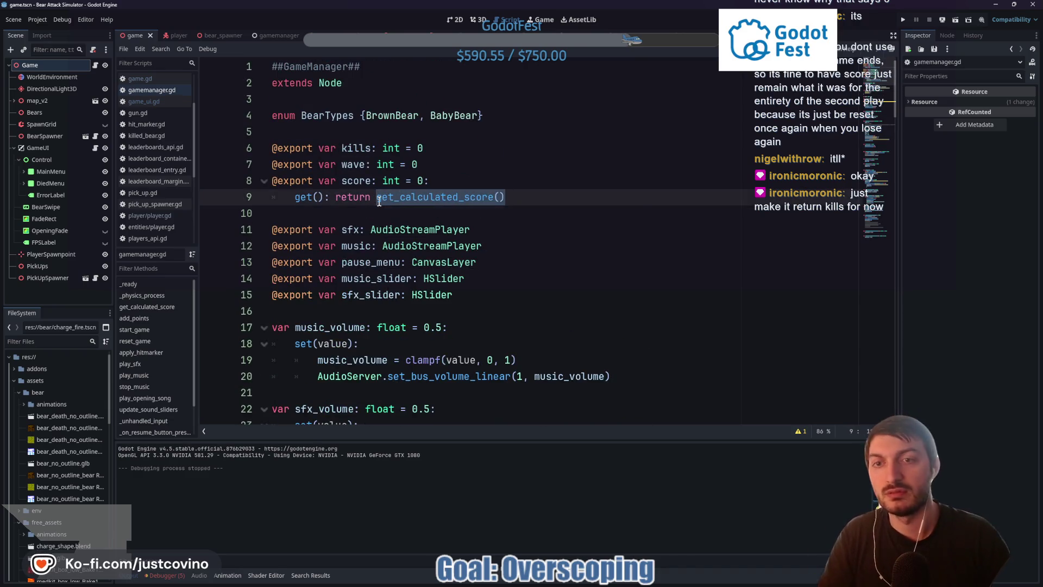
pyautogui.write('kills')
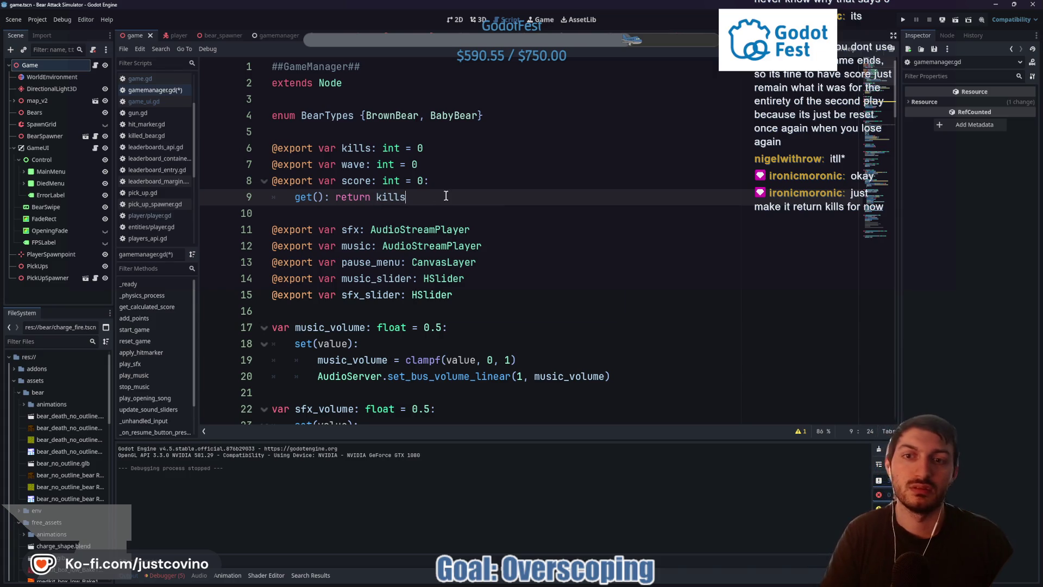
pyautogui.hotkey('ctrl', 's')
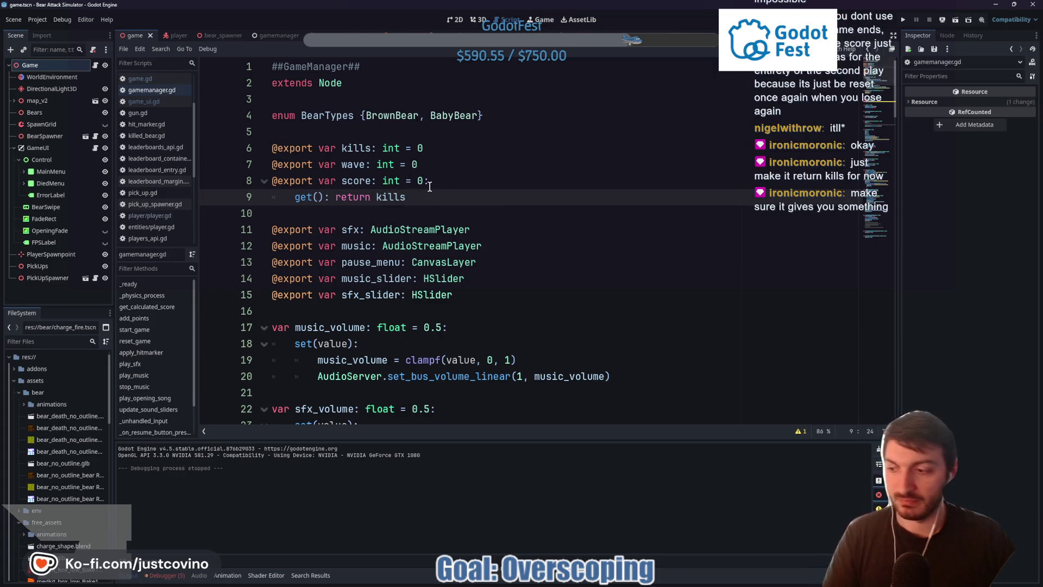
pyautogui.press('F5')
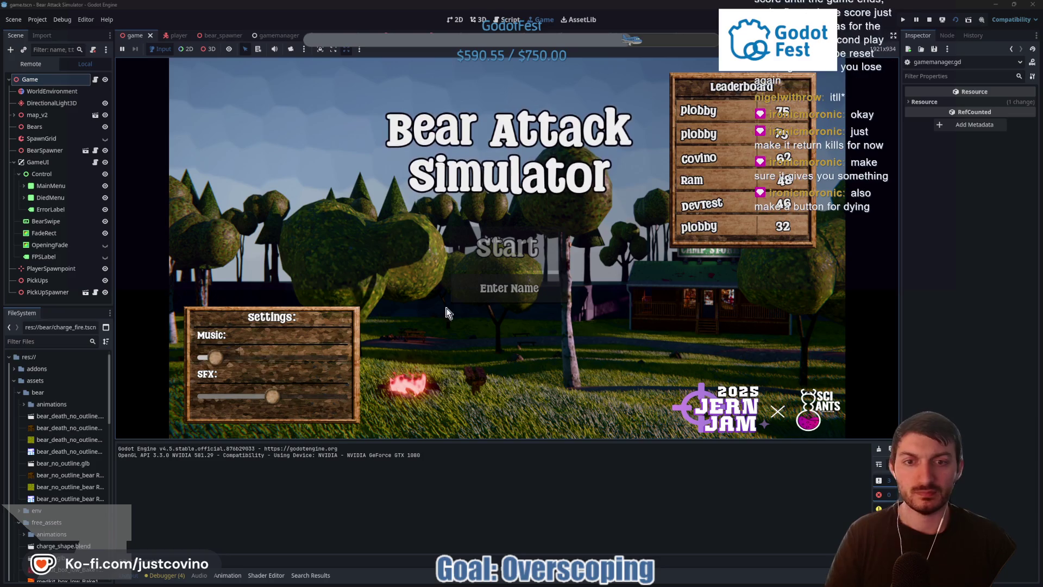
# Enter a player name, start a round, walk into the forest and pick up the gun
pyautogui.click(503, 287)
pyautogui.write('fasdf')
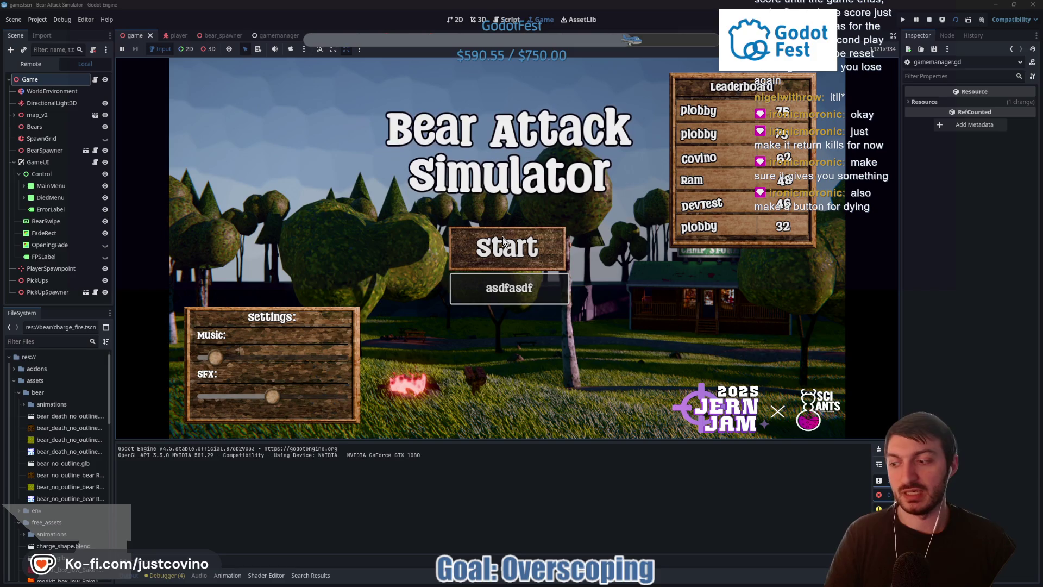
pyautogui.press('Return')
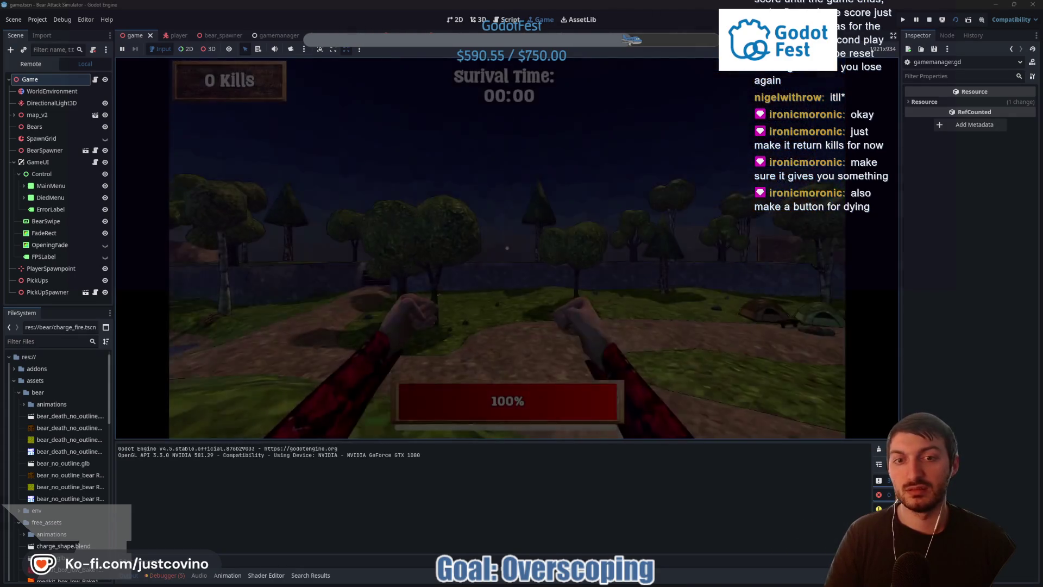
pyautogui.press('w')
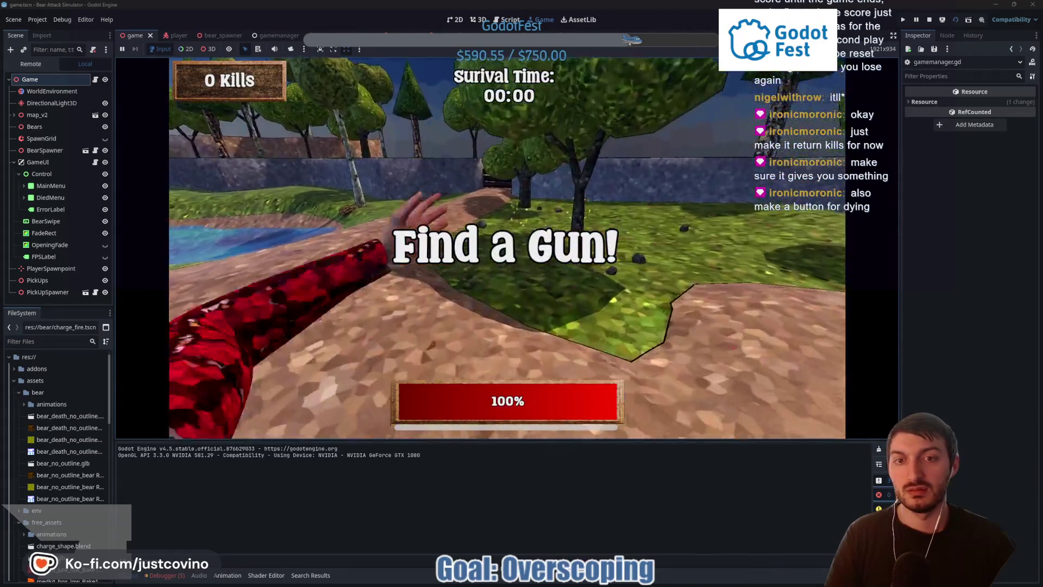
pyautogui.press('e')
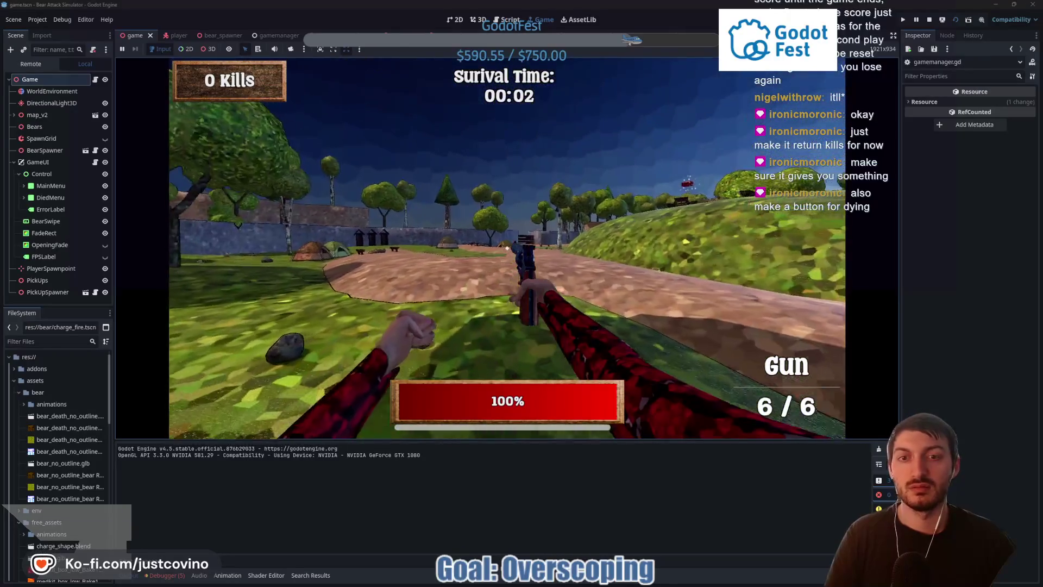
# Shoot bears until dying with Score: 2, return to the menu and stop the game
pyautogui.press('w')
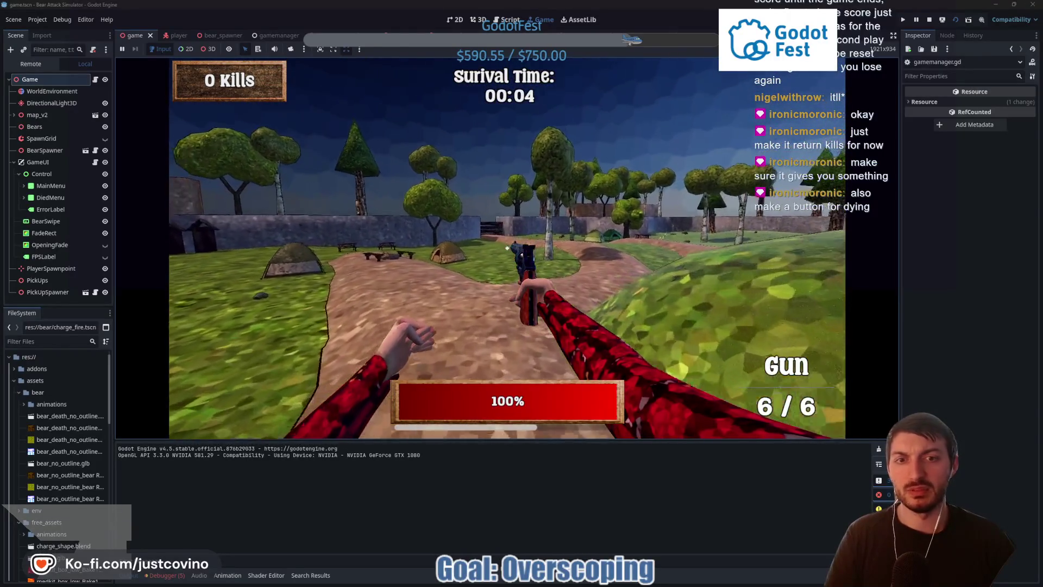
pyautogui.press('w')
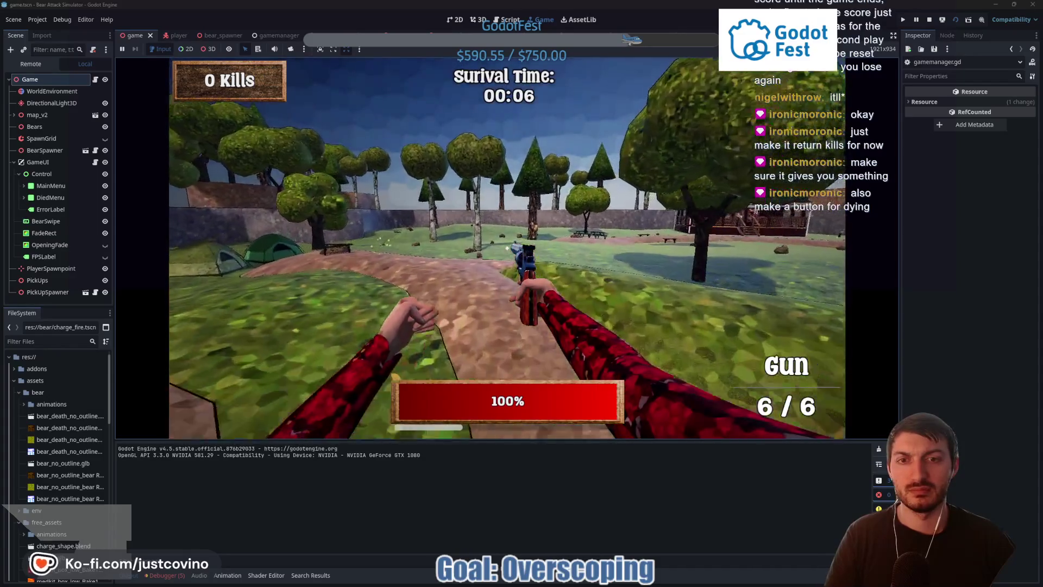
pyautogui.press('w')
pyautogui.press('w')
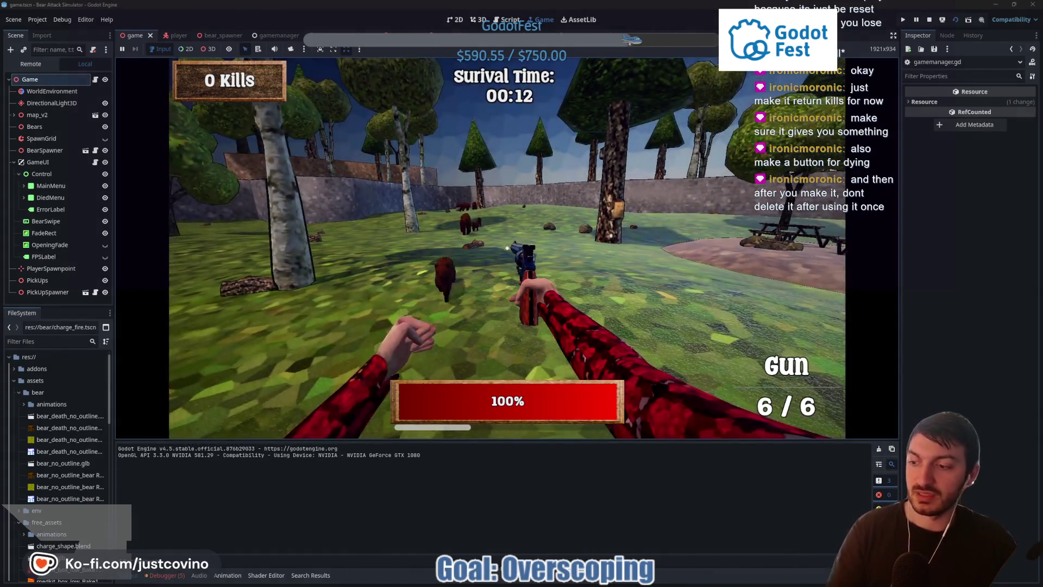
pyautogui.click(507, 248)
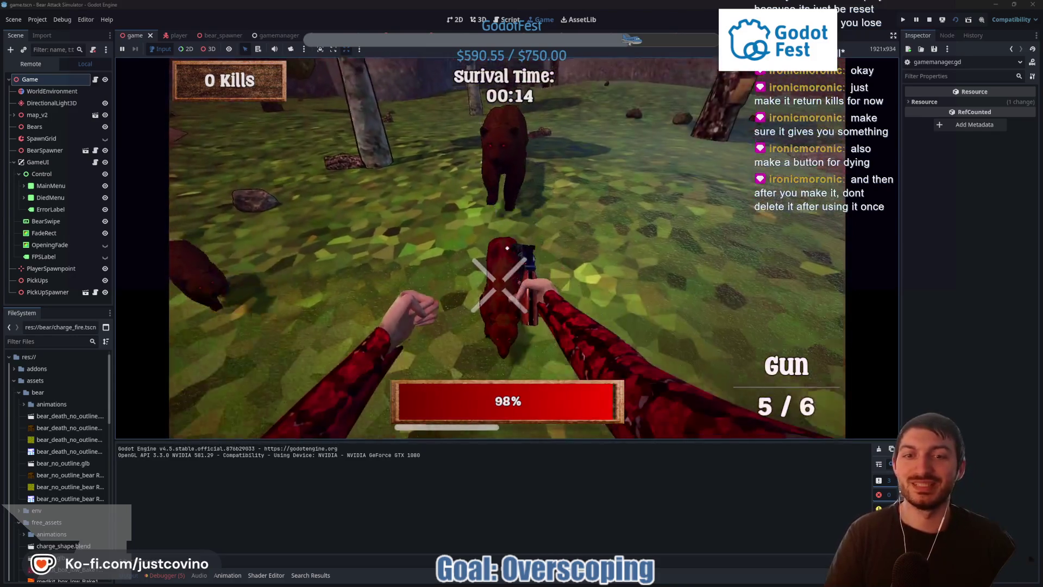
pyautogui.click(507, 248)
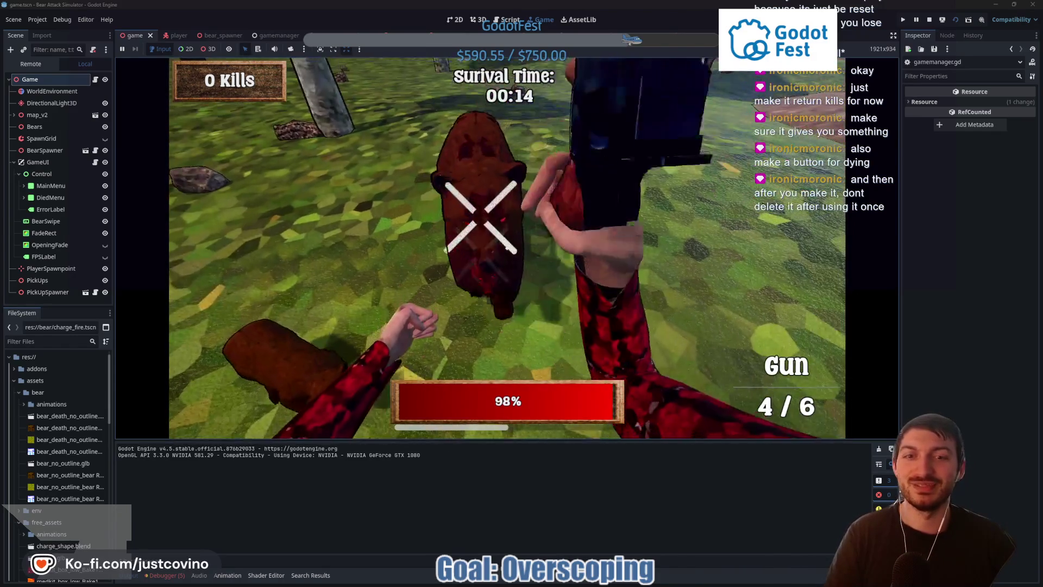
pyautogui.click(507, 249)
pyautogui.click(507, 249)
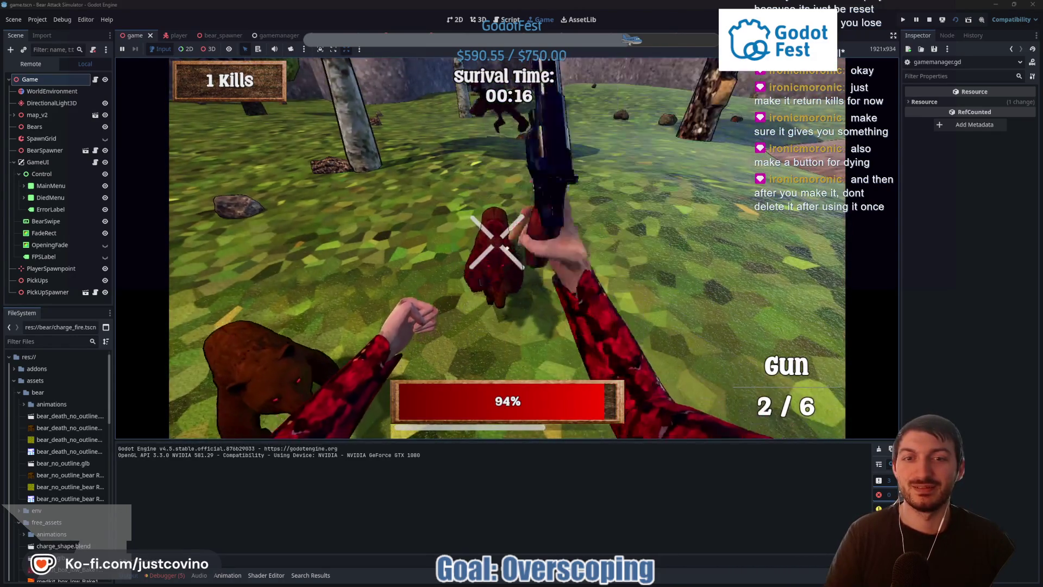
pyautogui.click(507, 248)
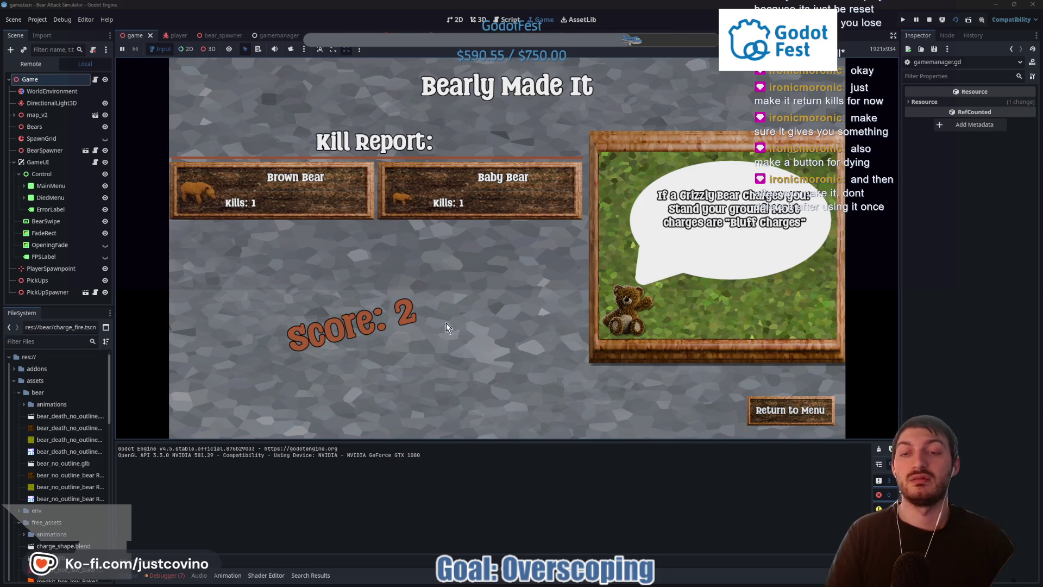
pyautogui.click(782, 406)
pyautogui.press('F8')
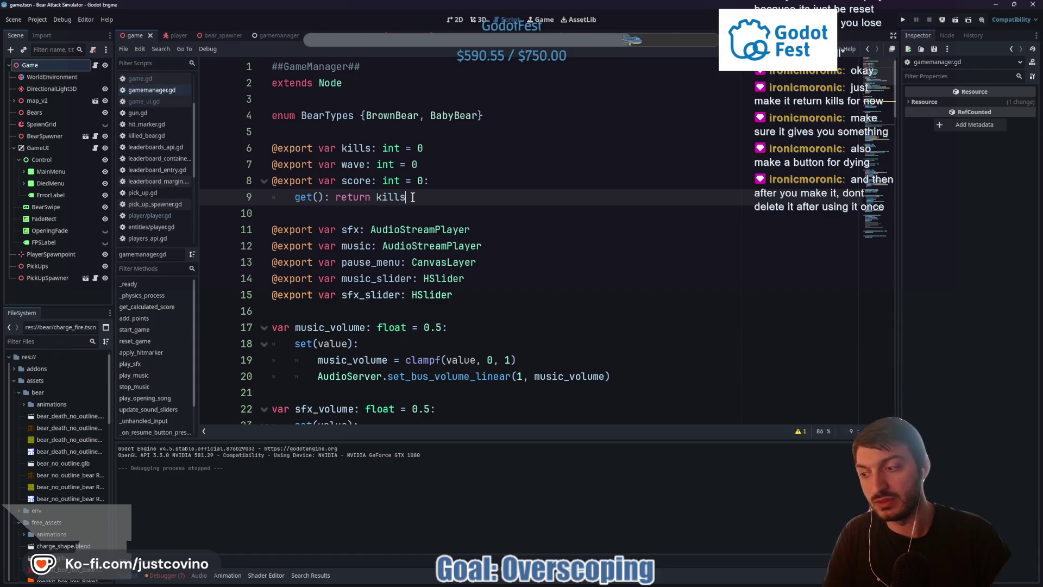
pyautogui.write('/')
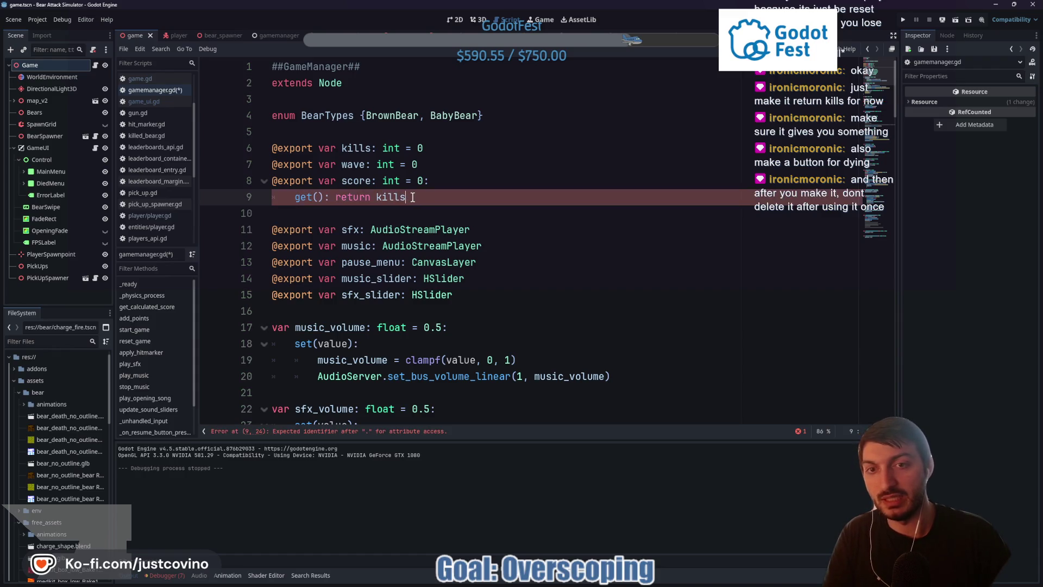
pyautogui.write('time')
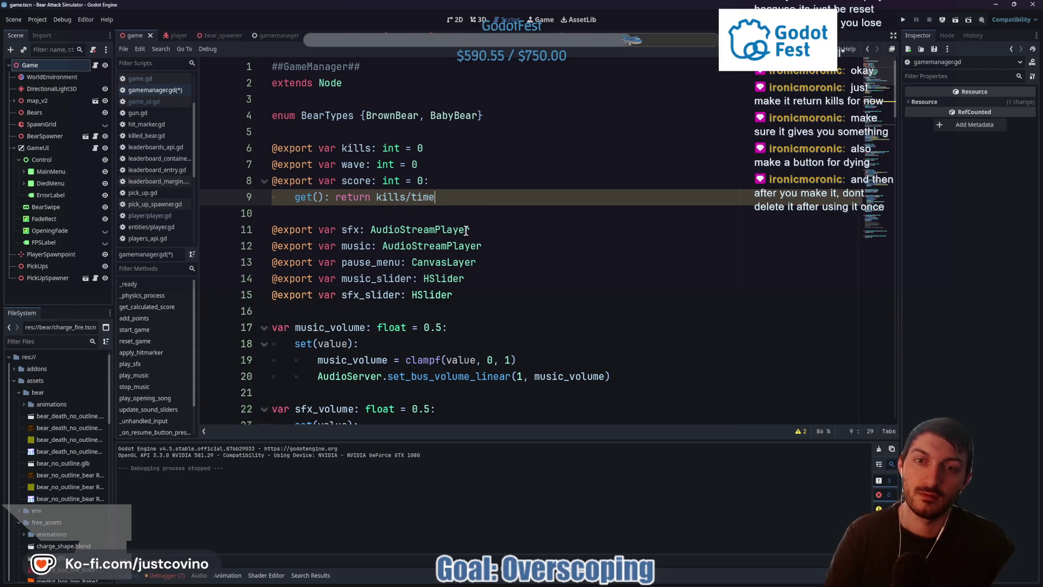
pyautogui.scroll(-3, 466, 230)
pyautogui.scroll(2, 482, 251)
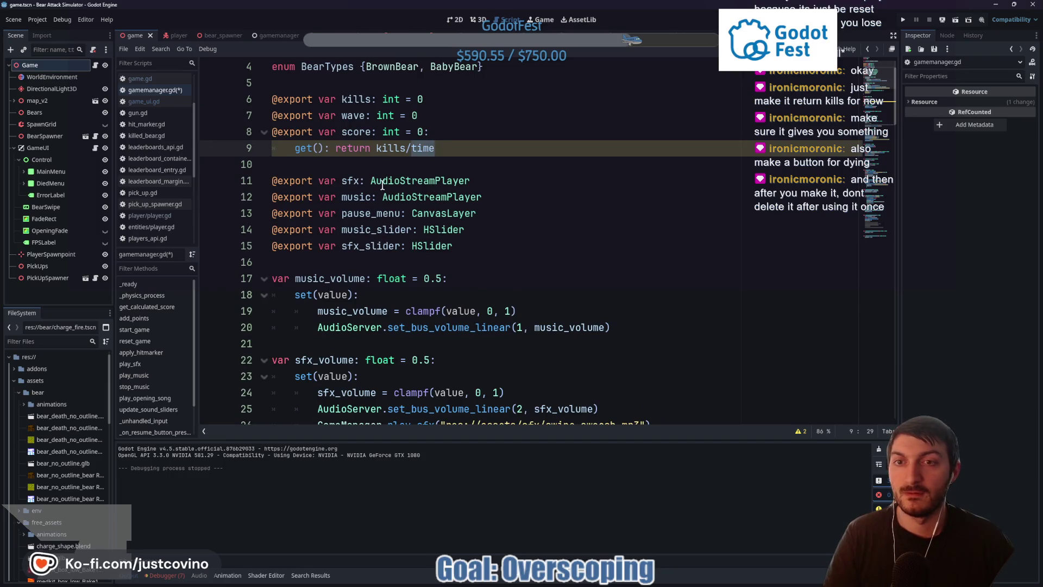
pyautogui.scroll(-4, 381, 193)
pyautogui.scroll(-2, 381, 193)
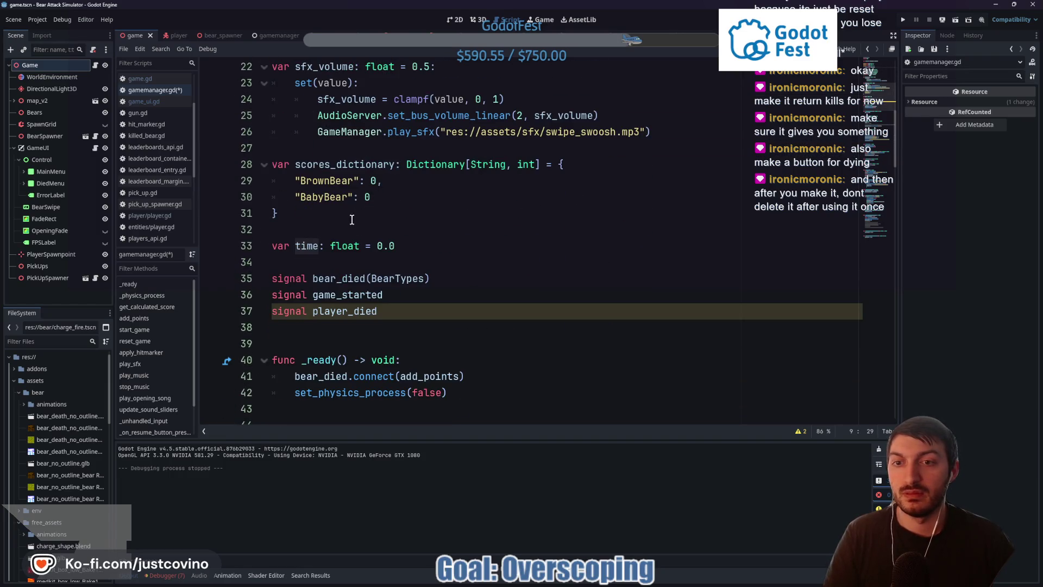
pyautogui.moveTo(401, 247); pyautogui.dragTo(286, 244)
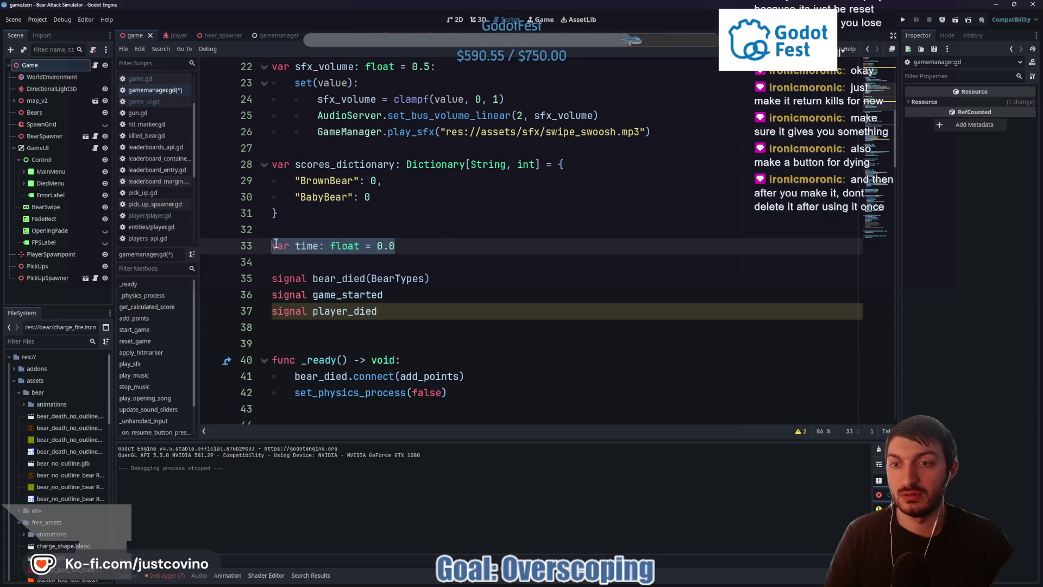
pyautogui.scroll(5, 440, 239)
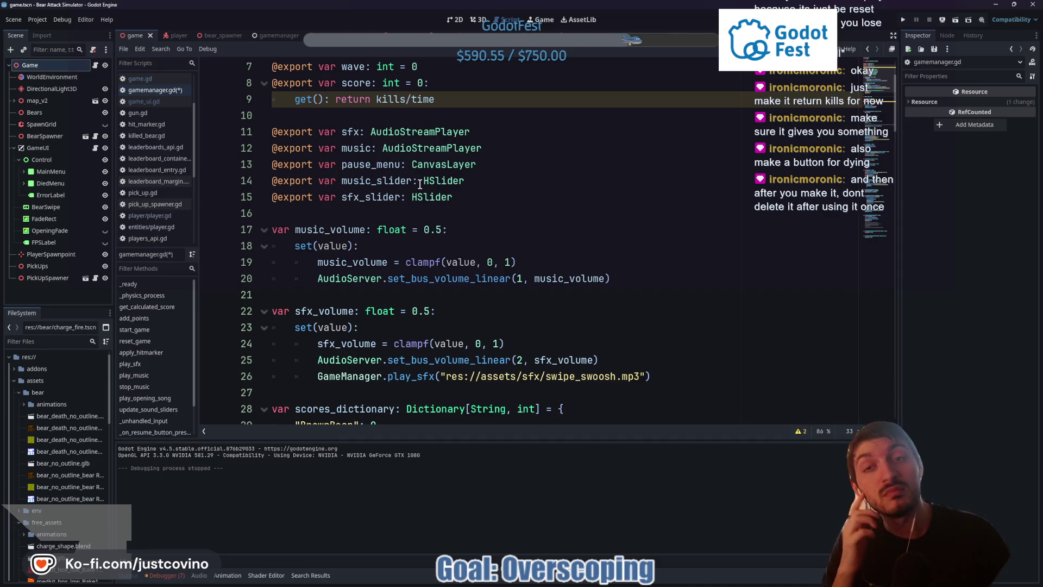
pyautogui.scroll(-7, 420, 185)
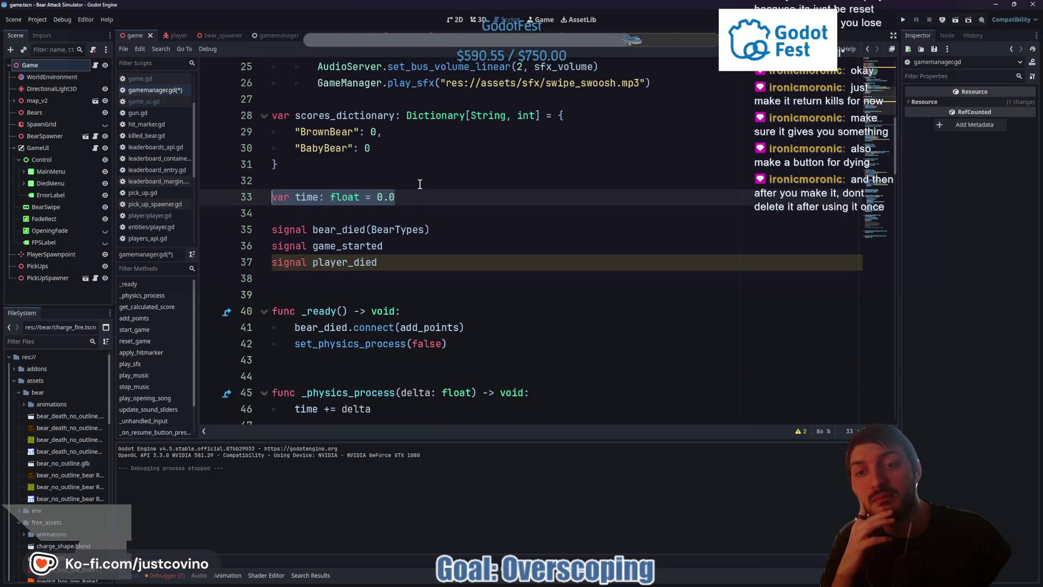
pyautogui.scroll(-3, 420, 185)
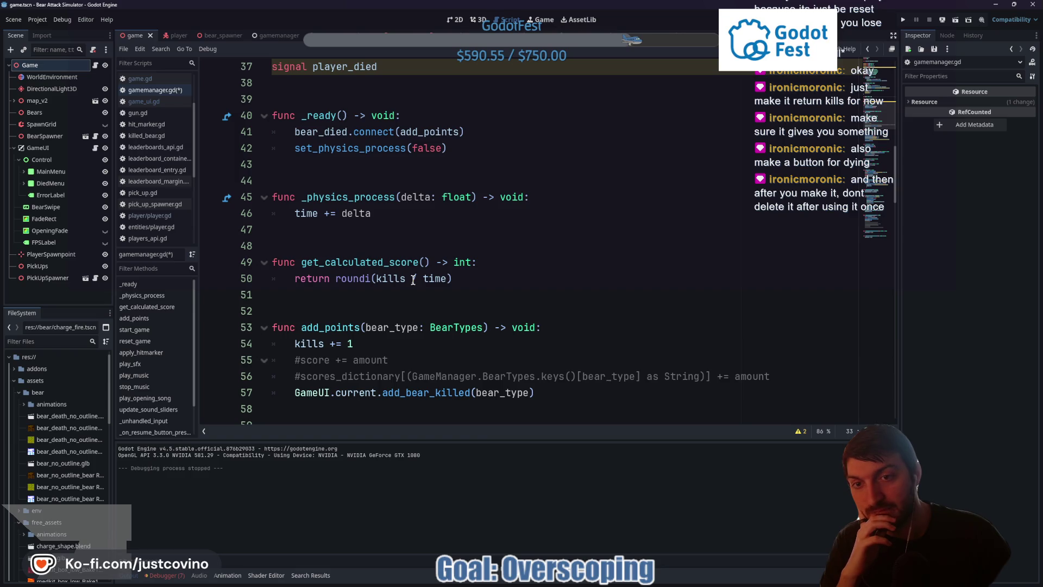
# Replace the line 9 score getter with a setter: set(value): score = value
pyautogui.moveTo(366, 278)
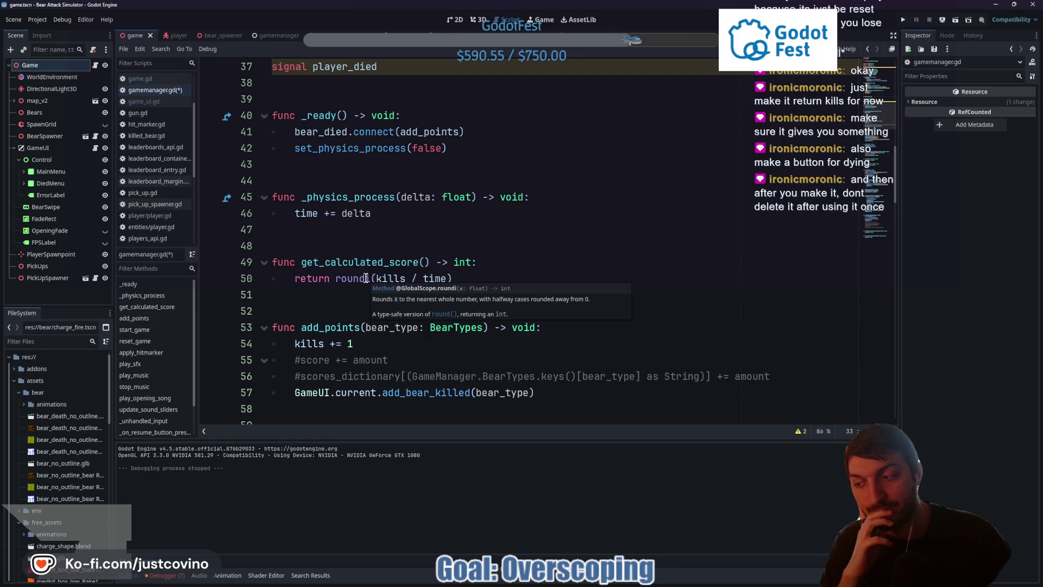
pyautogui.scroll(12, 403, 236)
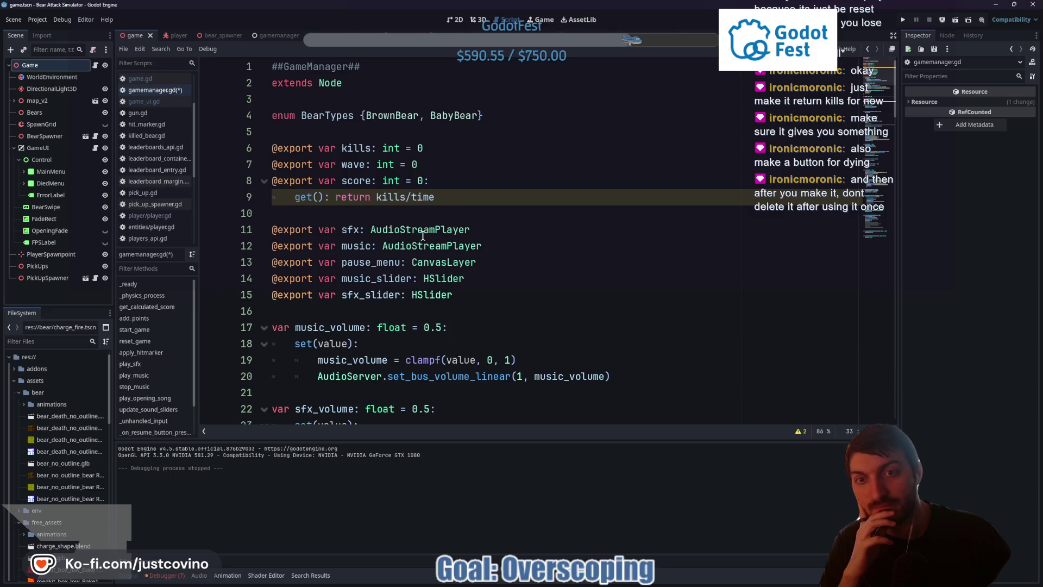
pyautogui.scroll(-4, 445, 190)
pyautogui.scroll(4, 445, 200)
pyautogui.click(449, 198)
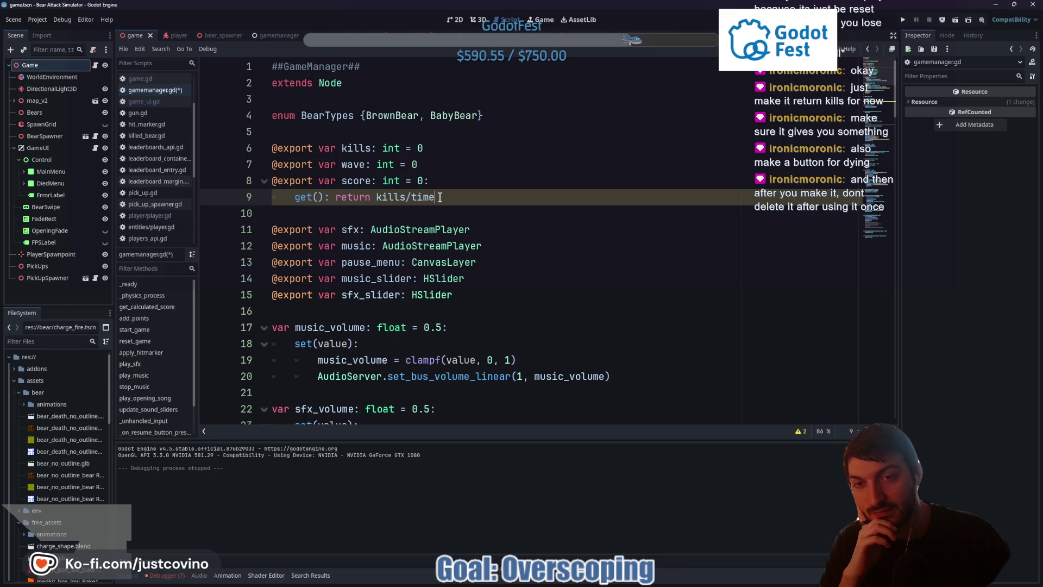
pyautogui.moveTo(440, 197); pyautogui.dragTo(294, 196)
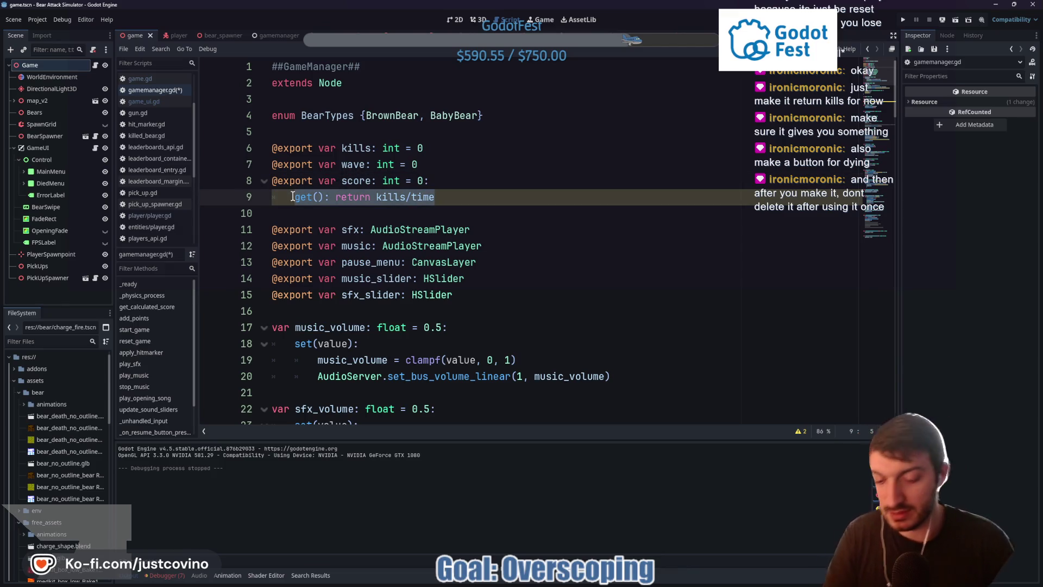
pyautogui.write('set(')
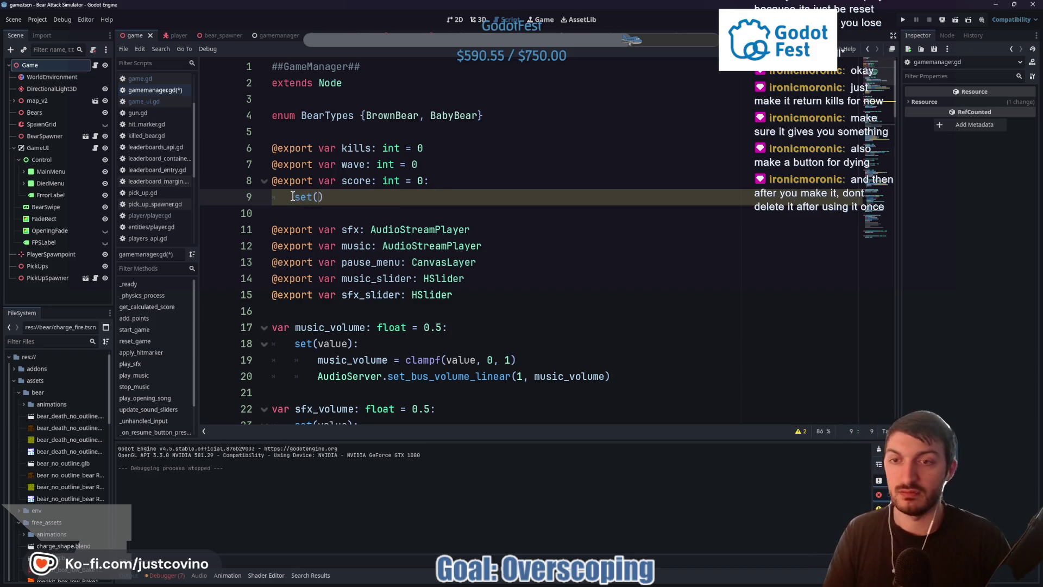
pyautogui.write('value')
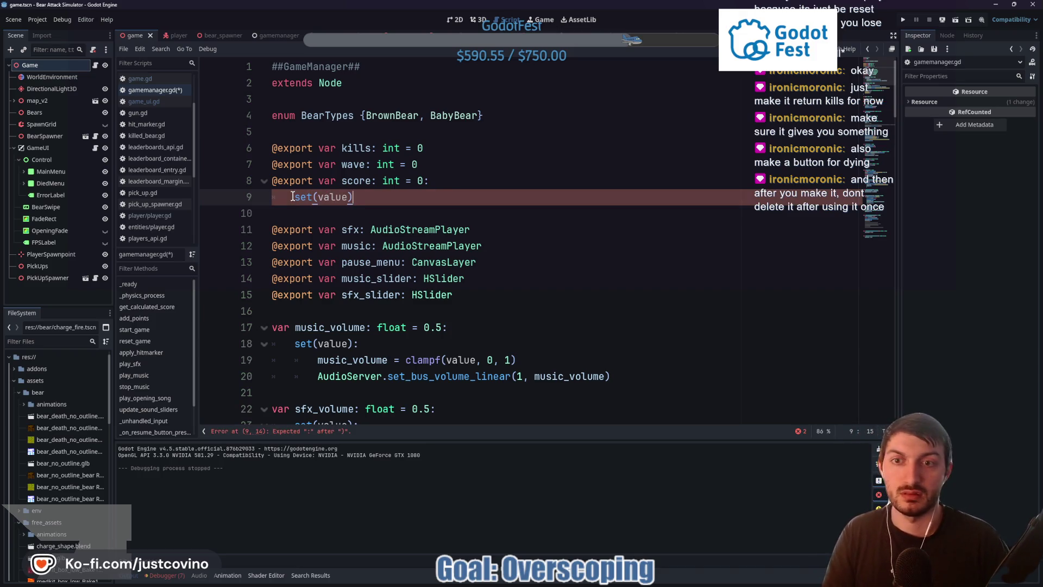
pyautogui.press('Return')
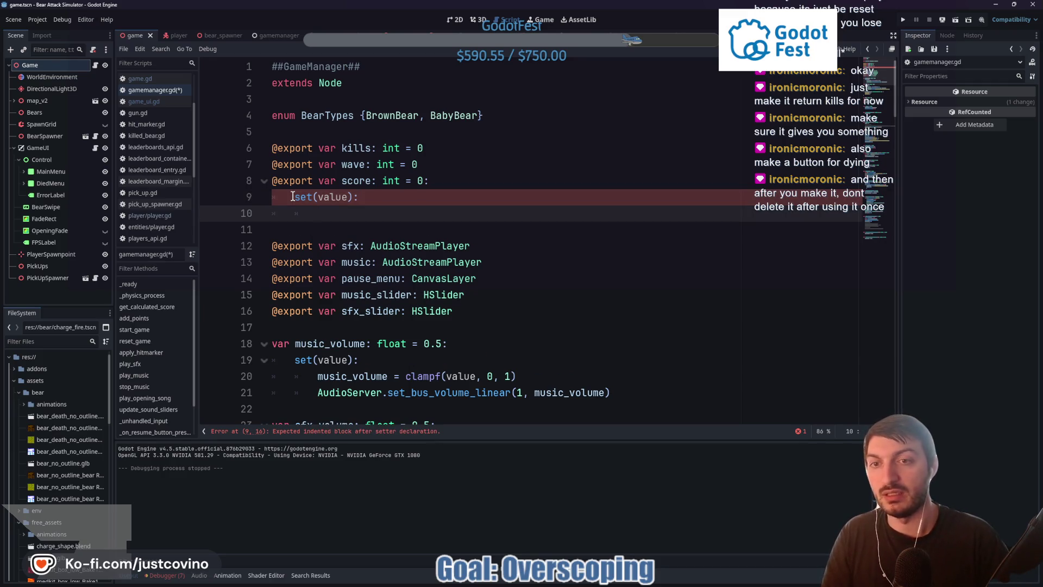
pyautogui.write('scor e=')
pyautogui.press('BackSpace')
pyautogui.press('BackSpace')
pyautogui.press('BackSpace')
pyautogui.write('e = value')
pyautogui.press('Return')
# Add print lines for kills, time and kills/time below the assignment
pyautogui.write('print(')
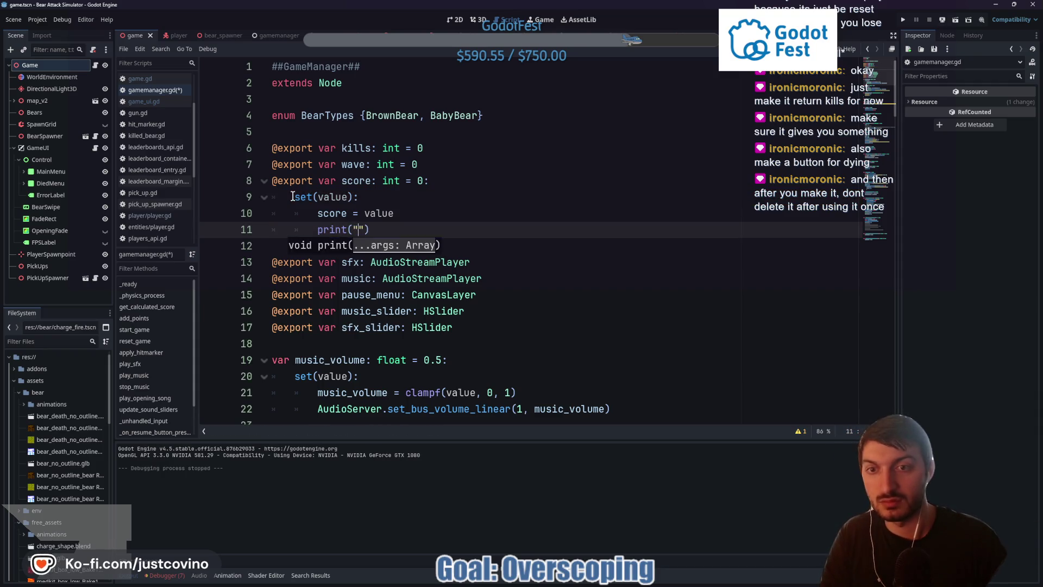
pyautogui.write('"Kills: ", kills)')
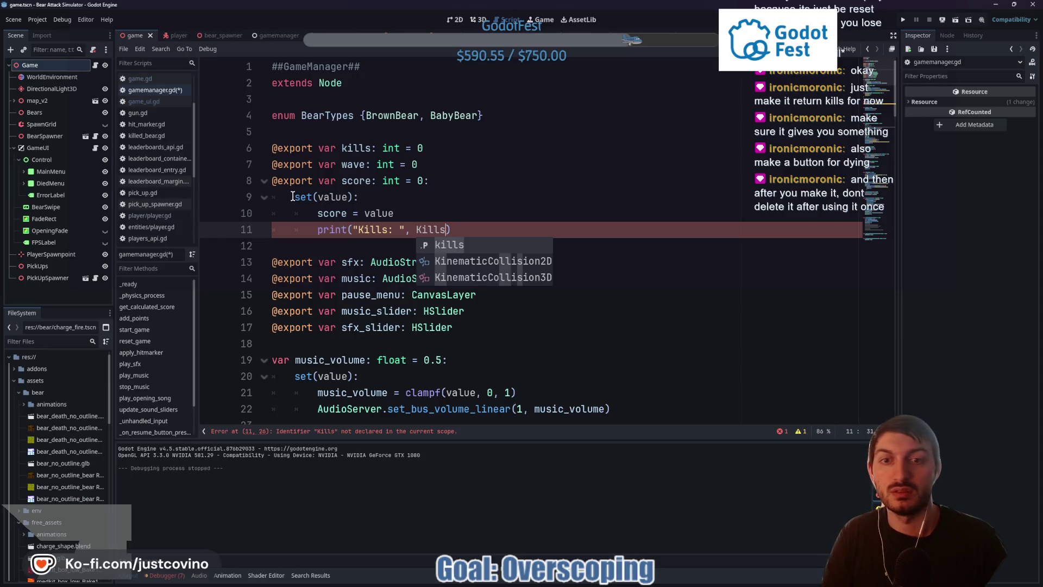
pyautogui.press('Return')
pyautogui.write('print')
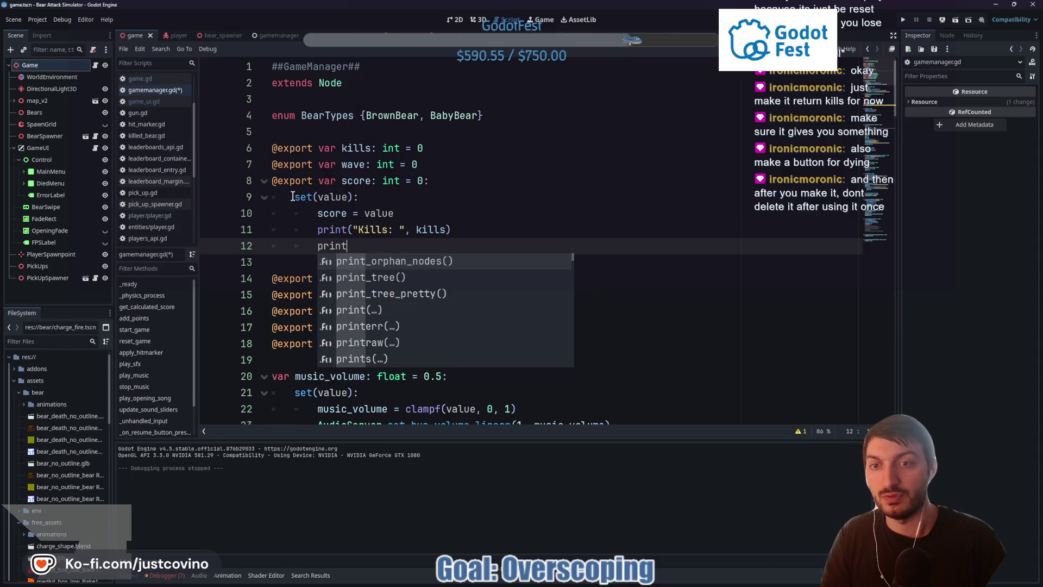
pyautogui.press('Escape')
pyautogui.write('("Time:')
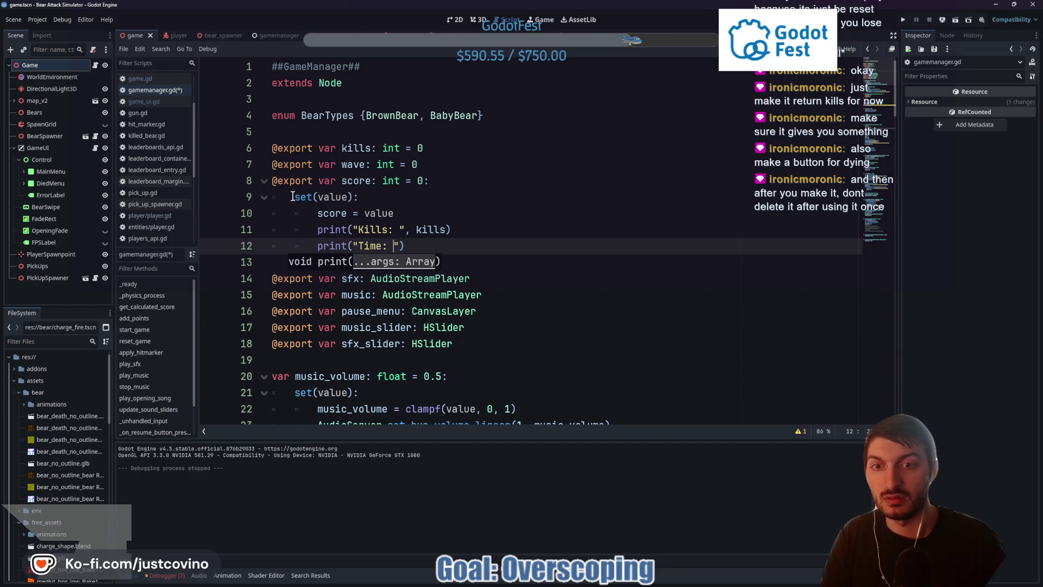
pyautogui.write(', time')
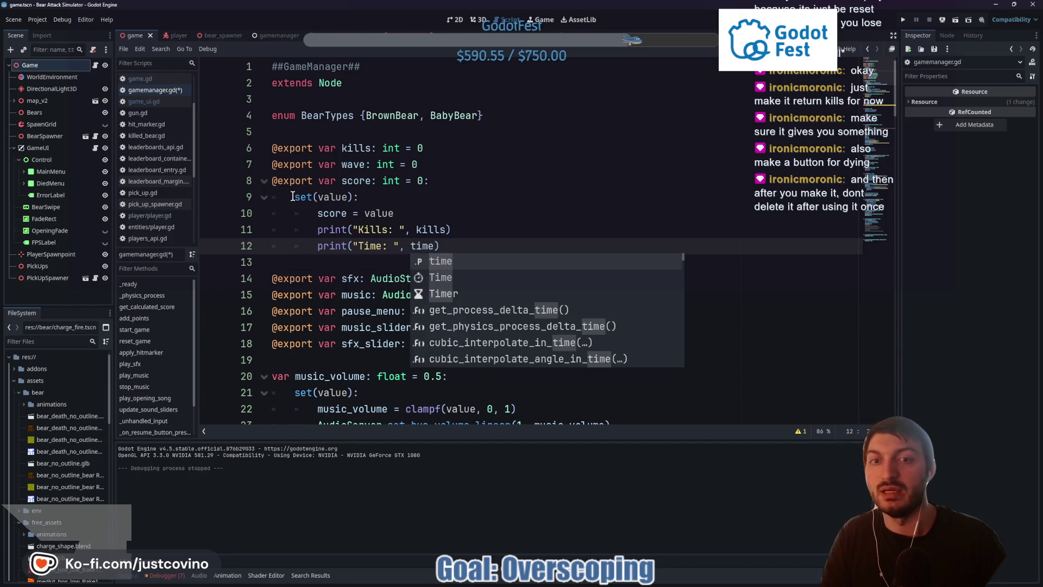
pyautogui.click(469, 242)
pyautogui.press('Return')
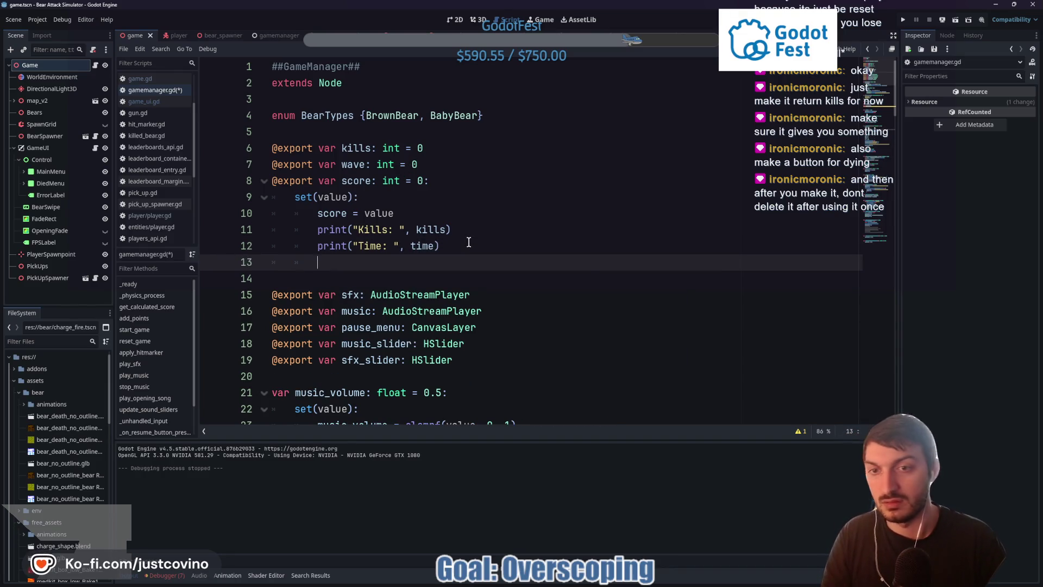
pyautogui.write('print*')
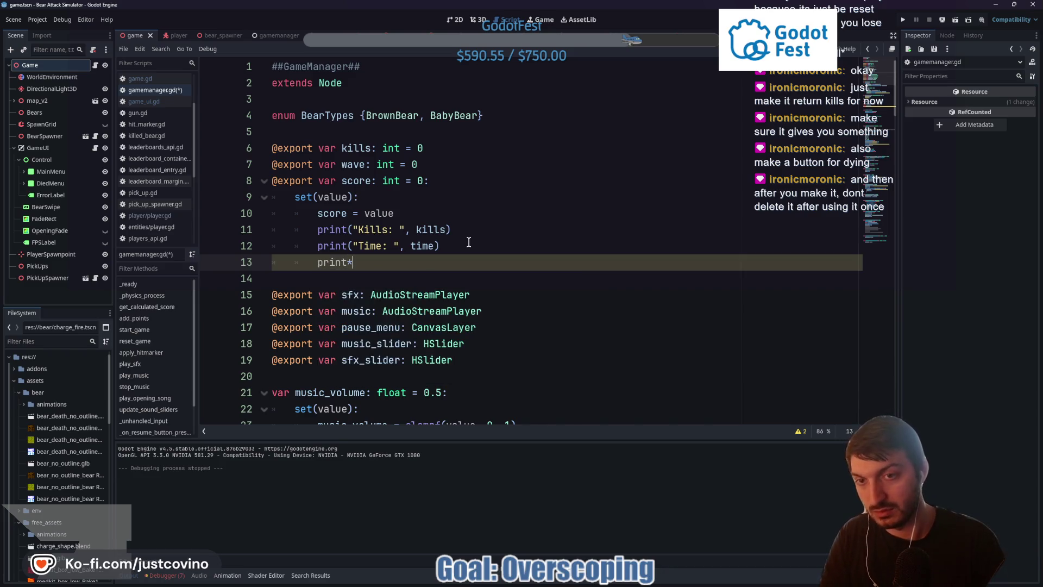
pyautogui.write('("Score:')
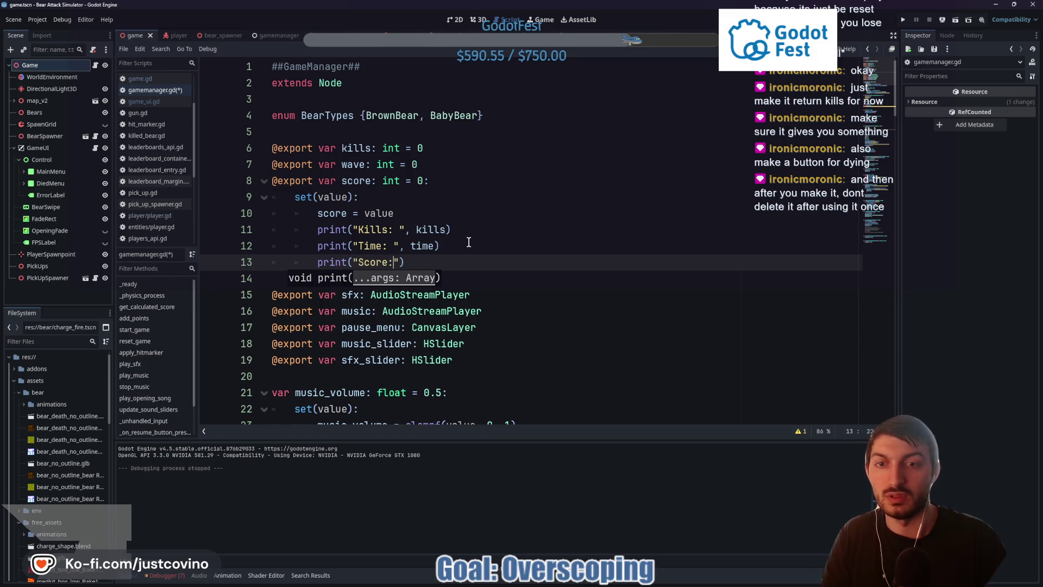
pyautogui.write(', ')
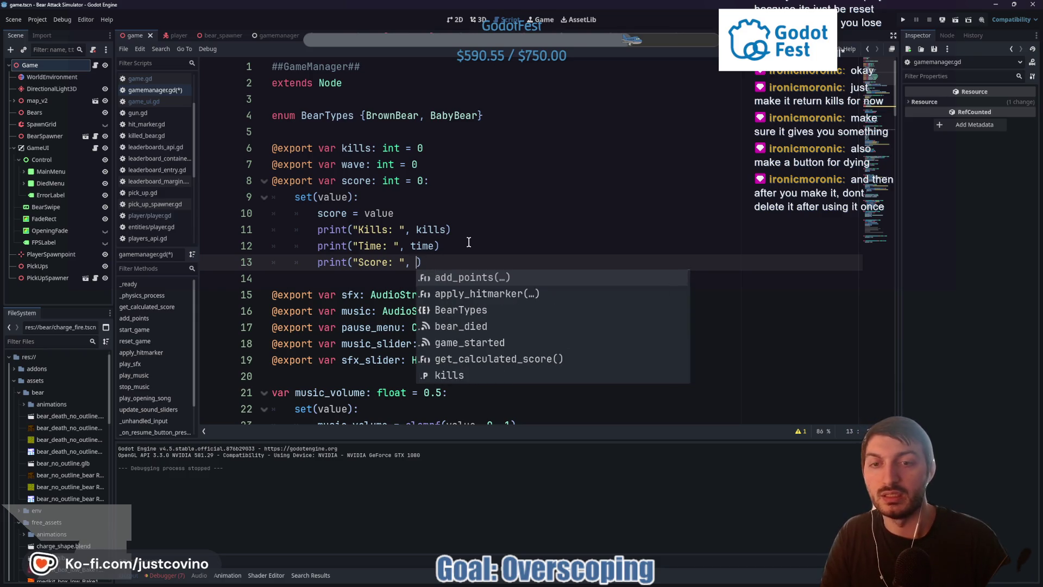
pyautogui.write('kills/')
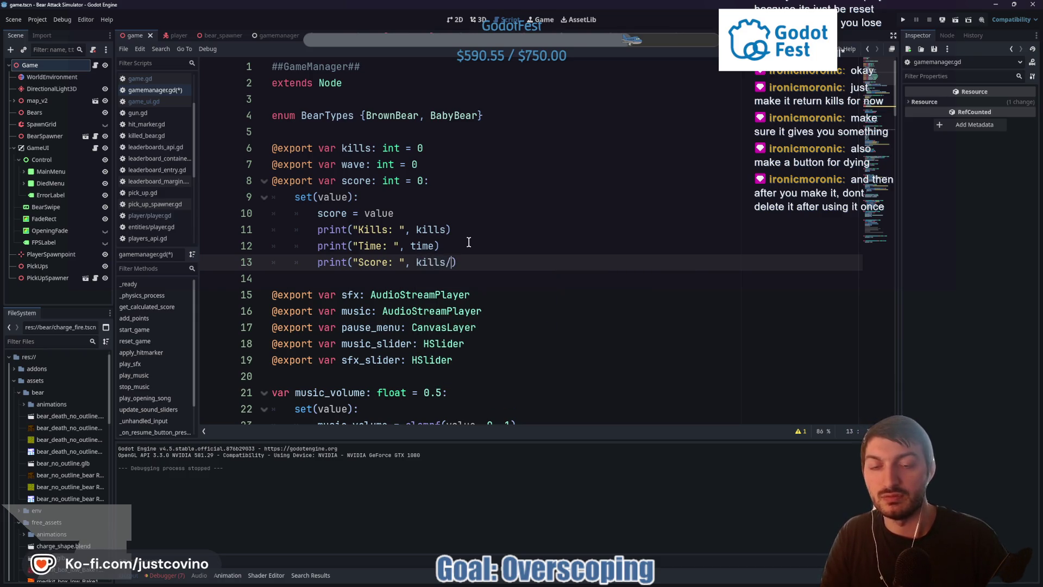
pyautogui.write('time')
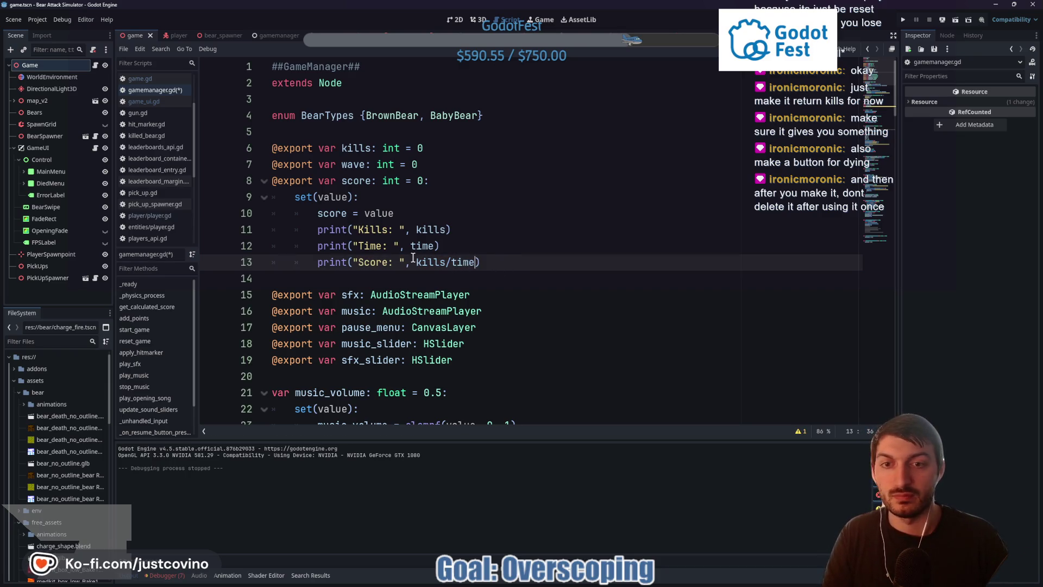
# Wrap kills/time in the score print with roundi, then run the game
pyautogui.moveTo(416, 262); pyautogui.dragTo(475, 263)
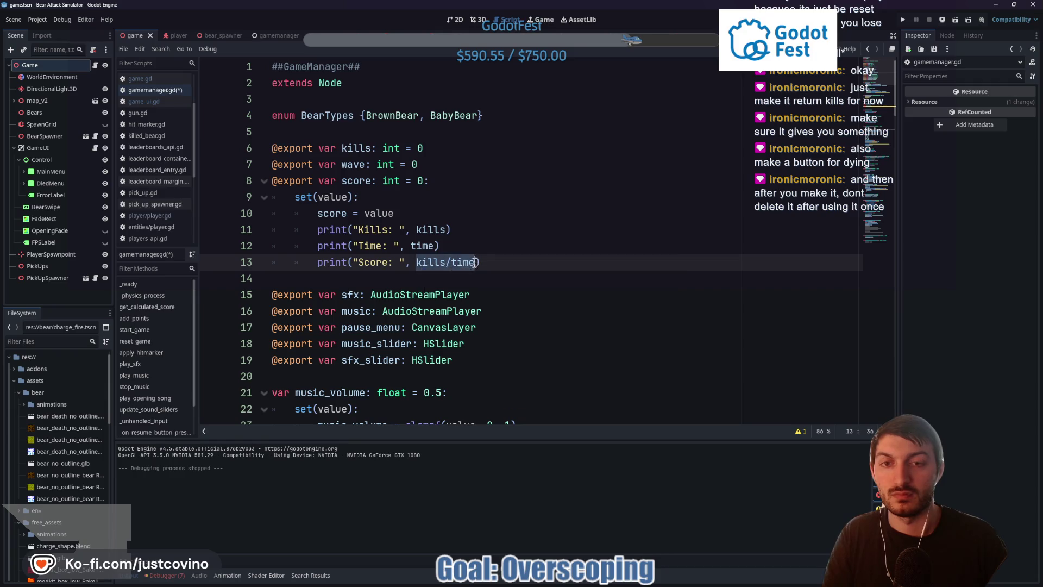
pyautogui.write('(')
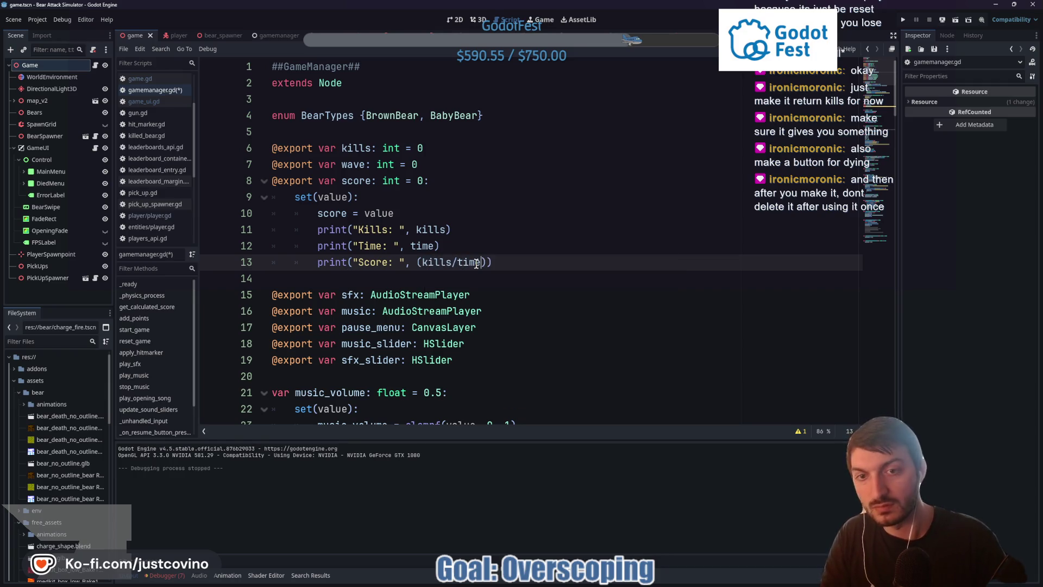
pyautogui.click(417, 262)
pyautogui.write('roundi')
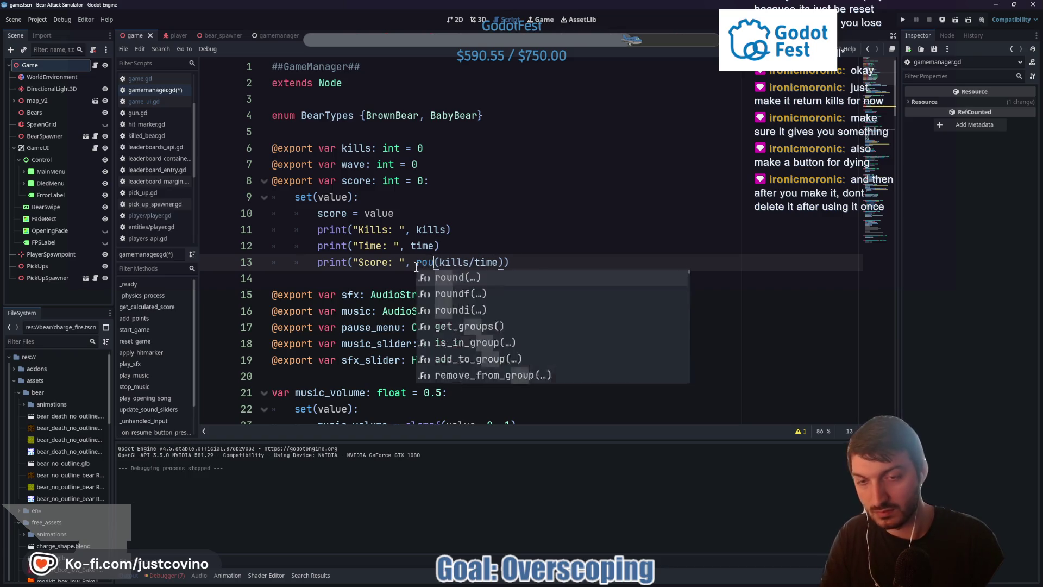
pyautogui.click(348, 262)
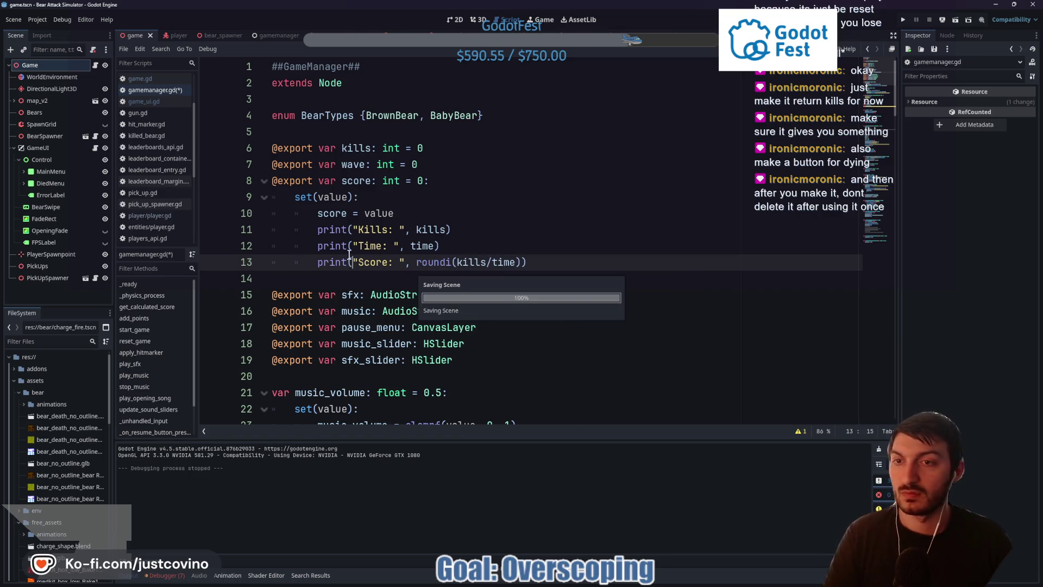
pyautogui.press('F5')
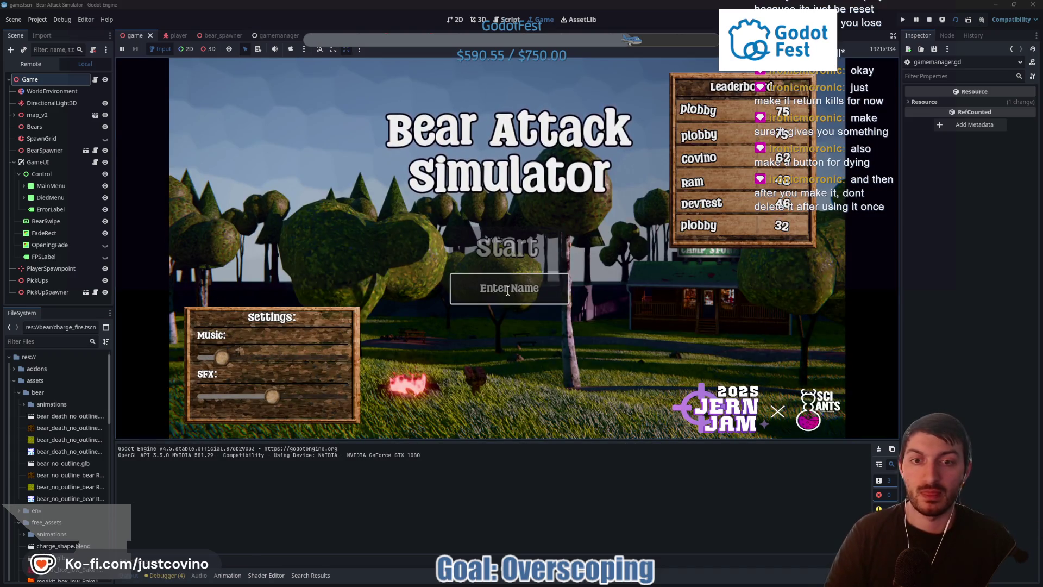
# Start a new round, with the output printing Kills: 0, Time: 0.0 and the score line
pyautogui.click(536, 254)
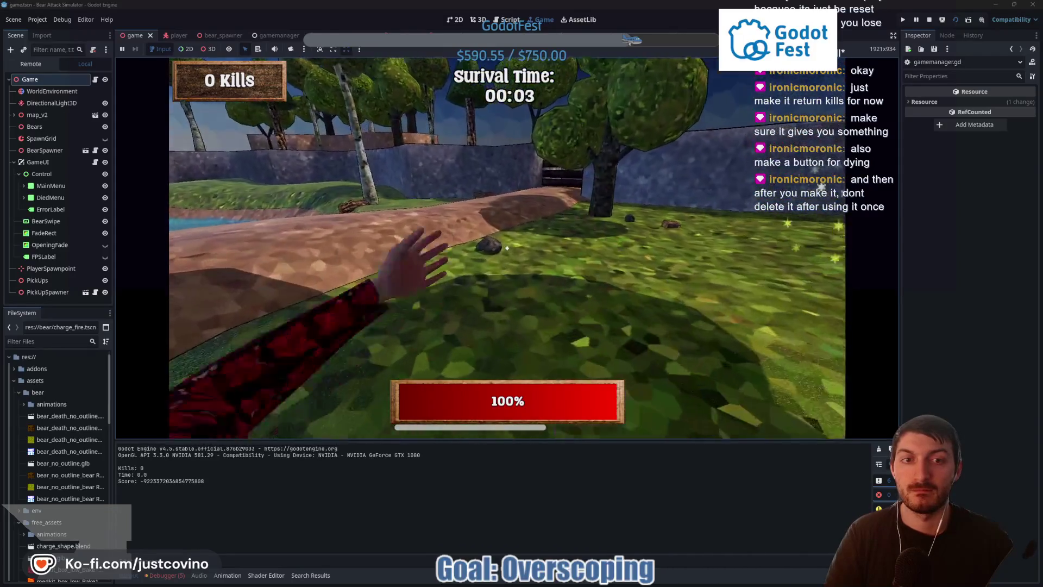
# Pick up the gun and walk past the cabin toward the trees
pyautogui.press('e')
pyautogui.press('w')
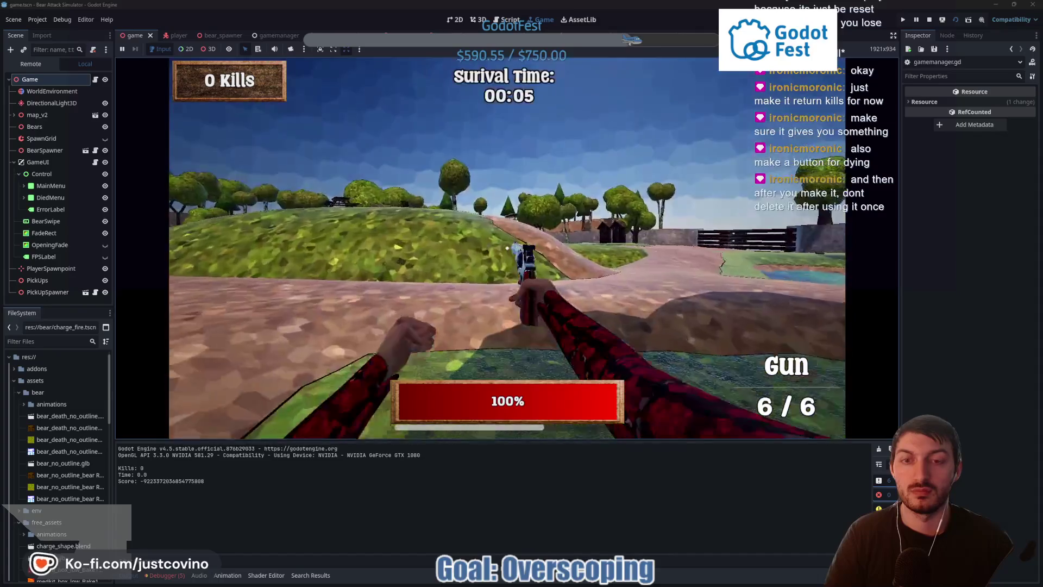
pyautogui.press('w')
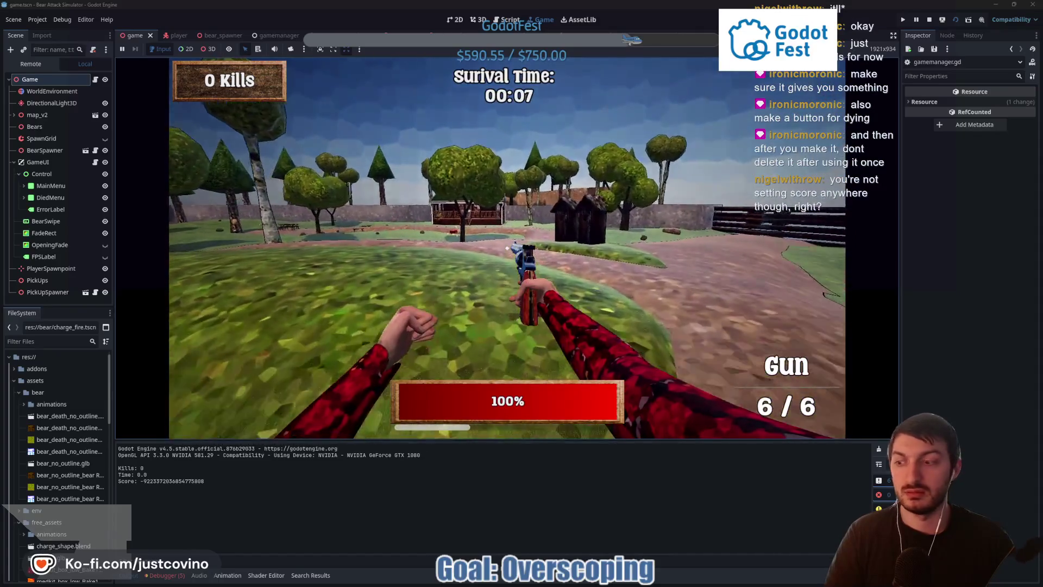
pyautogui.press('w')
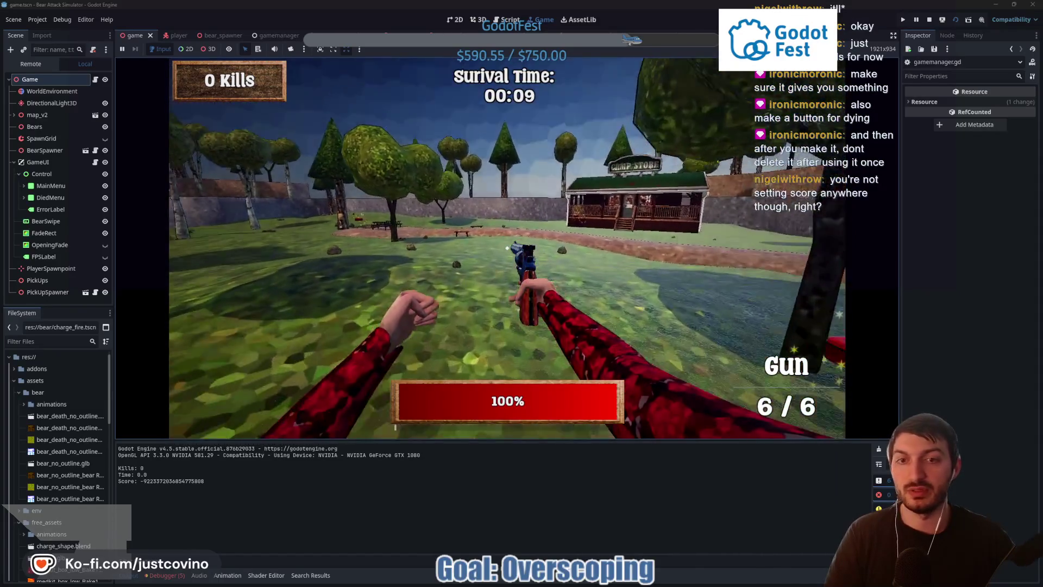
pyautogui.press('w')
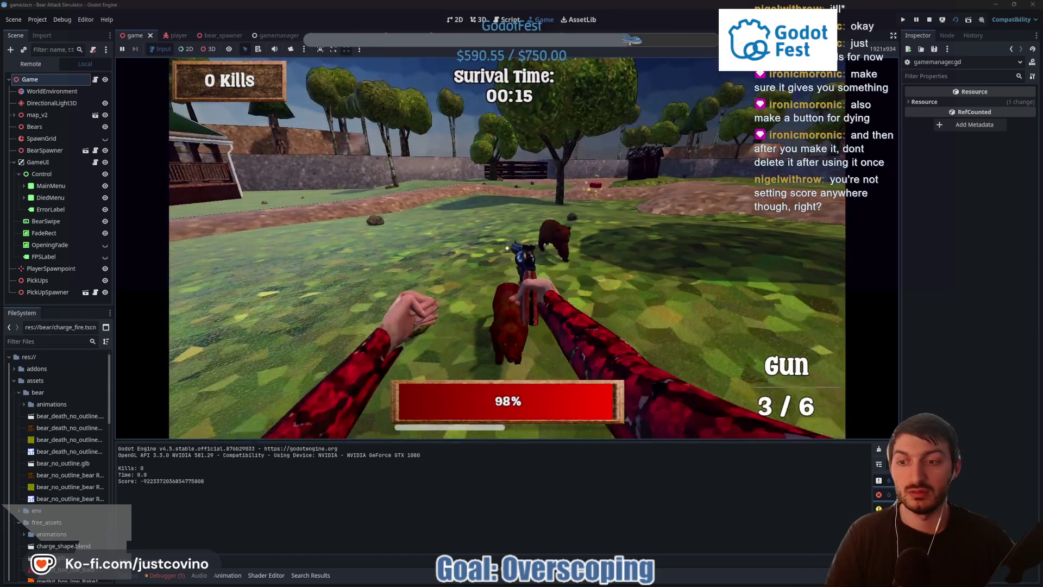
pyautogui.press('w')
# Shoot and punch the bears until the report shows Score: 0, then stop the playtest
pyautogui.click(507, 249)
pyautogui.click(507, 248)
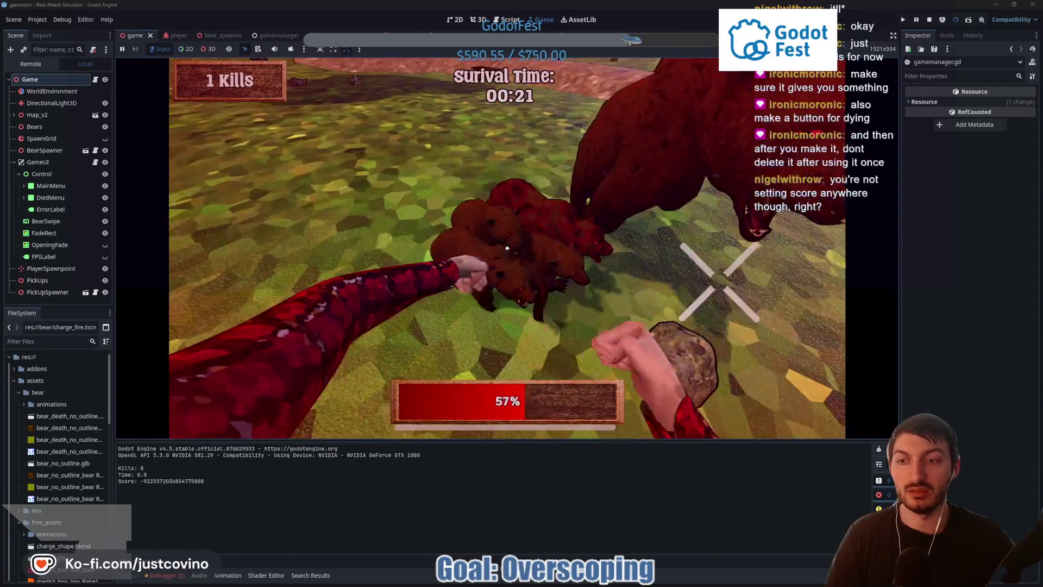
pyautogui.click(507, 248)
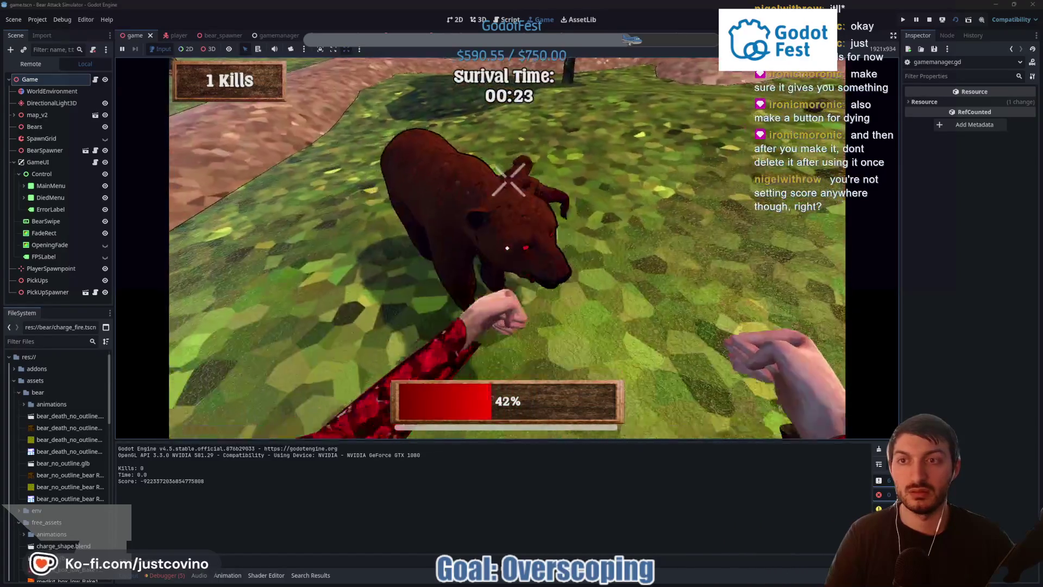
pyautogui.click(507, 248)
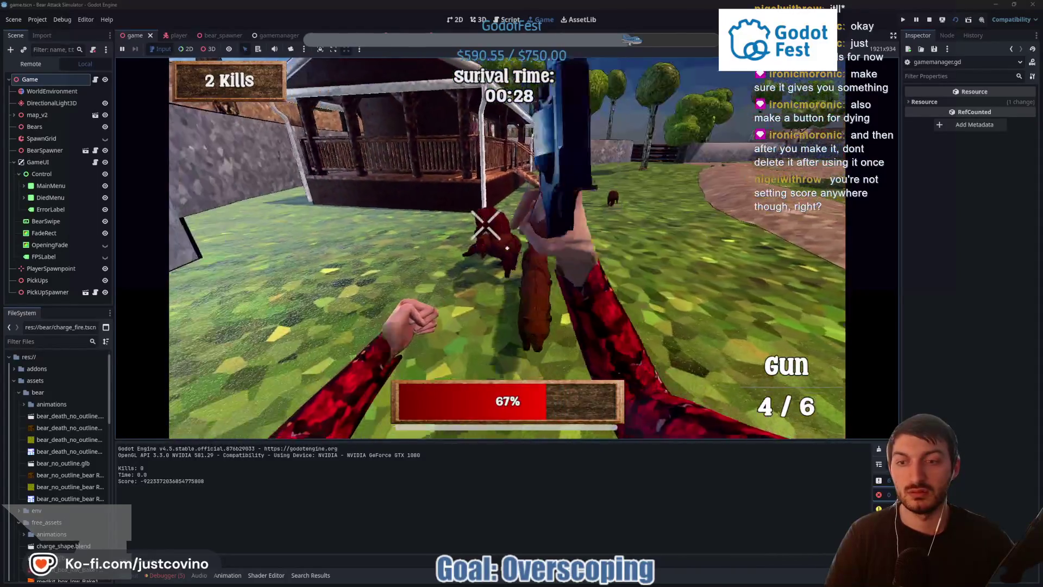
pyautogui.click(507, 248)
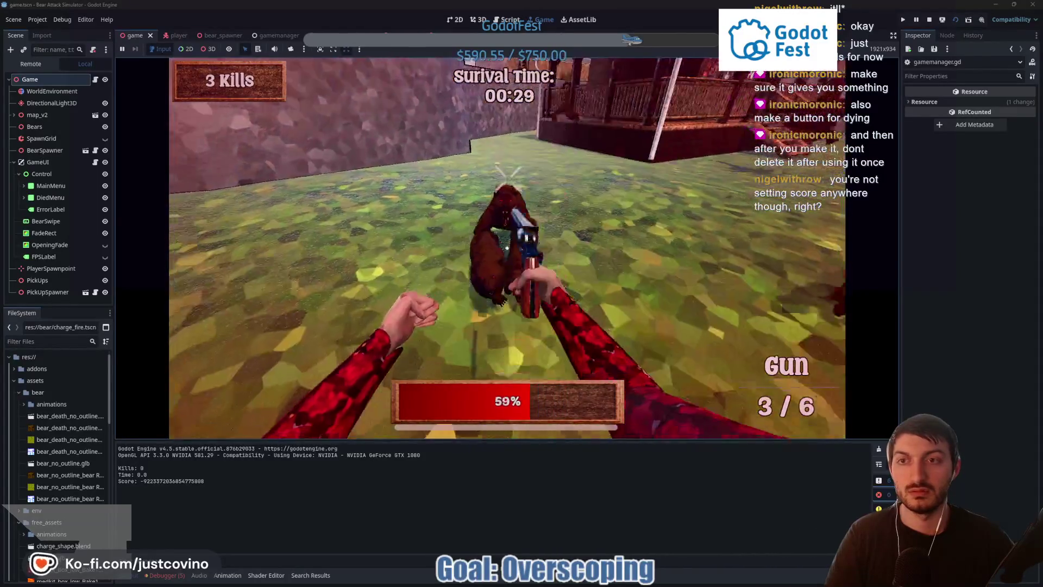
pyautogui.click(507, 249)
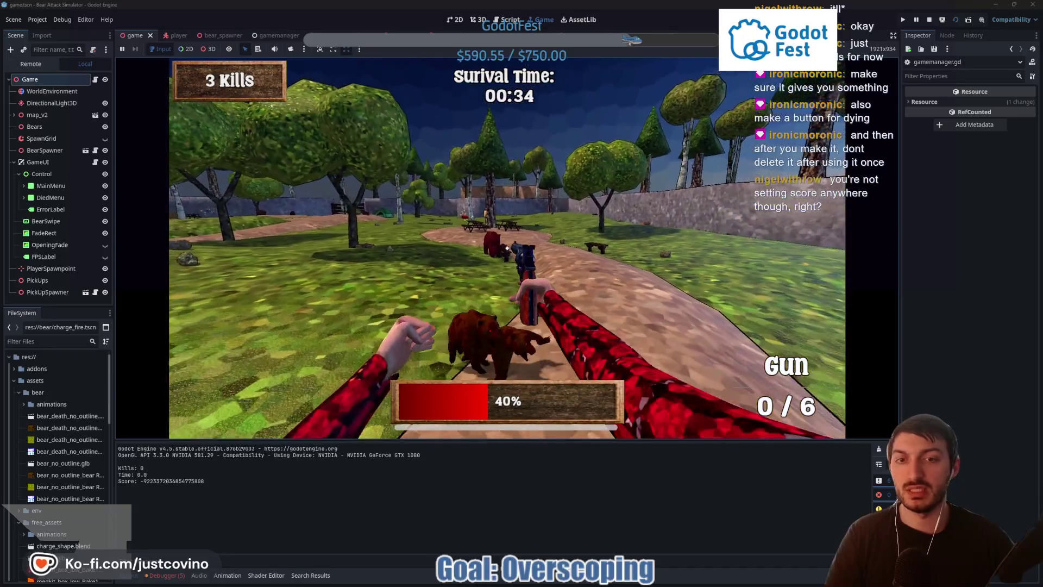
pyautogui.click(507, 248)
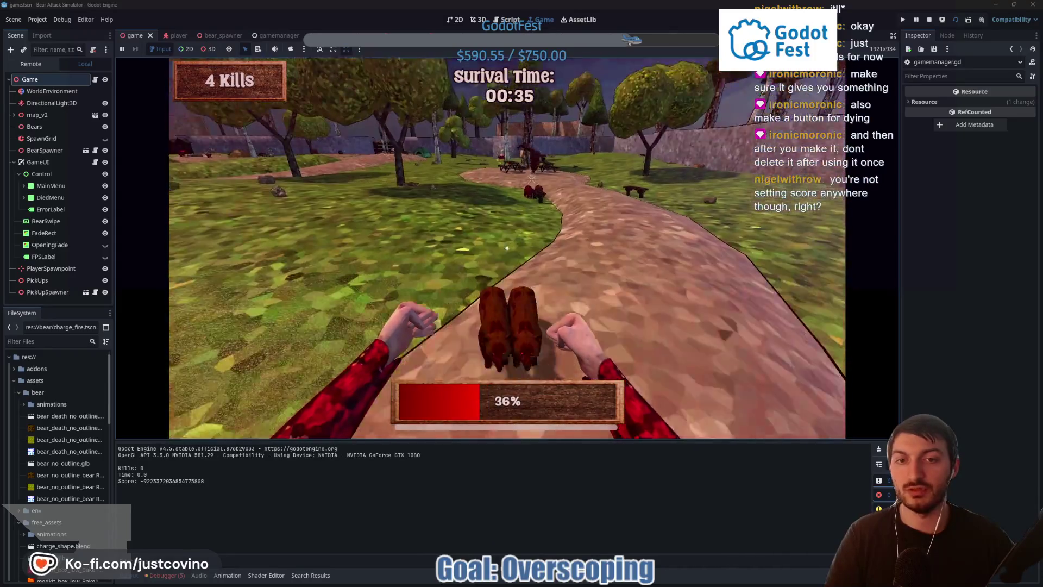
pyautogui.click(507, 248)
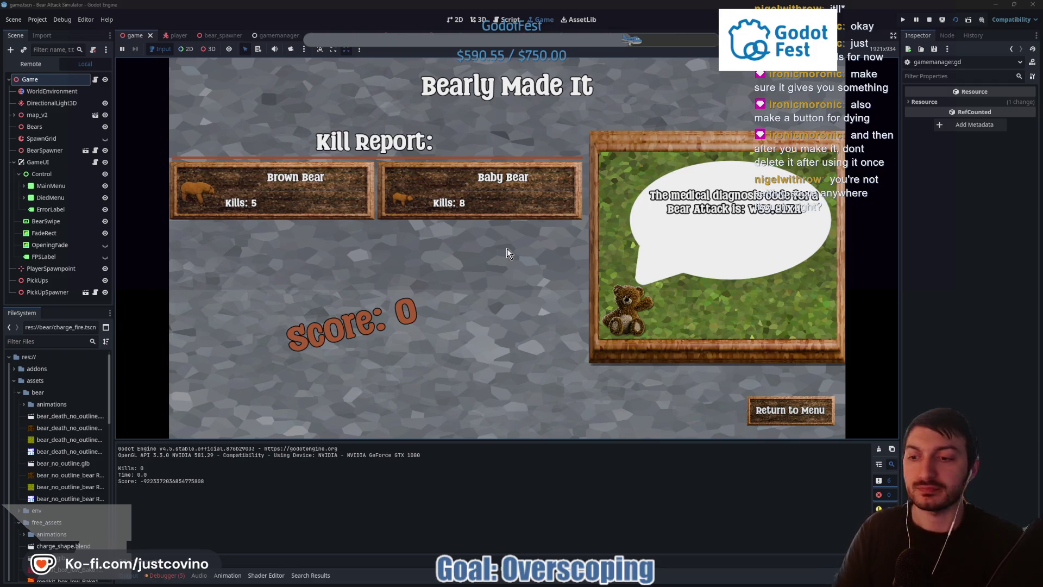
pyautogui.click(930, 20)
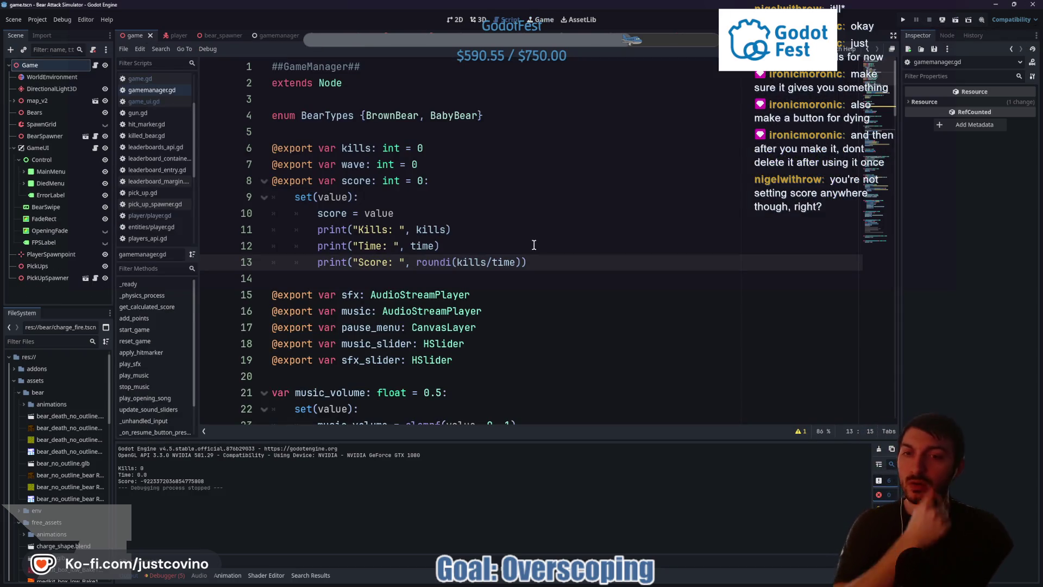
# Add 'get: return roundi(kills/time)' under the setter, outdented to the set level, and save
pyautogui.scroll(-1, 524, 248)
pyautogui.scroll(1, 519, 249)
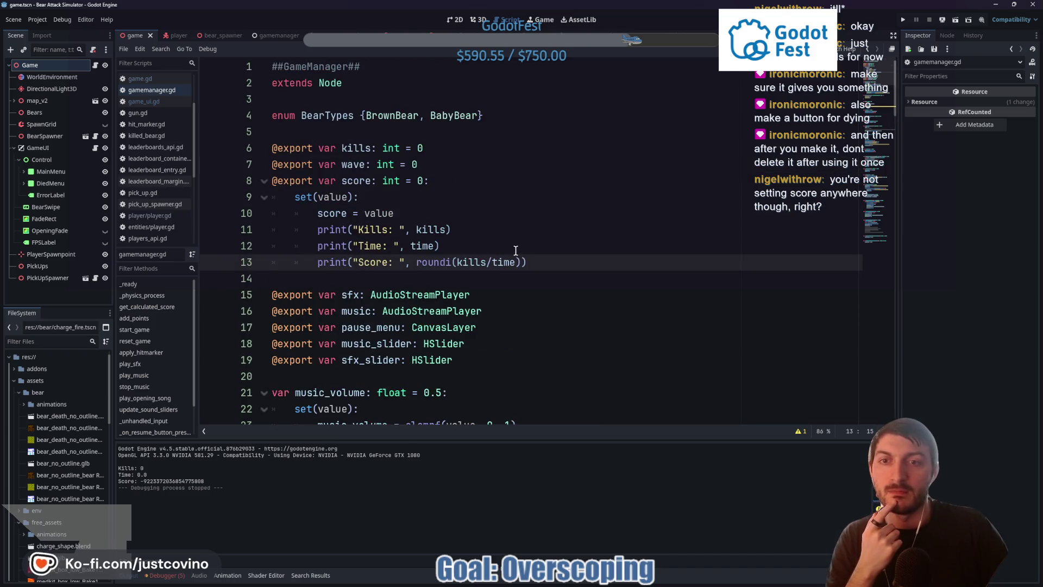
pyautogui.scroll(-4, 513, 250)
pyautogui.scroll(3, 509, 251)
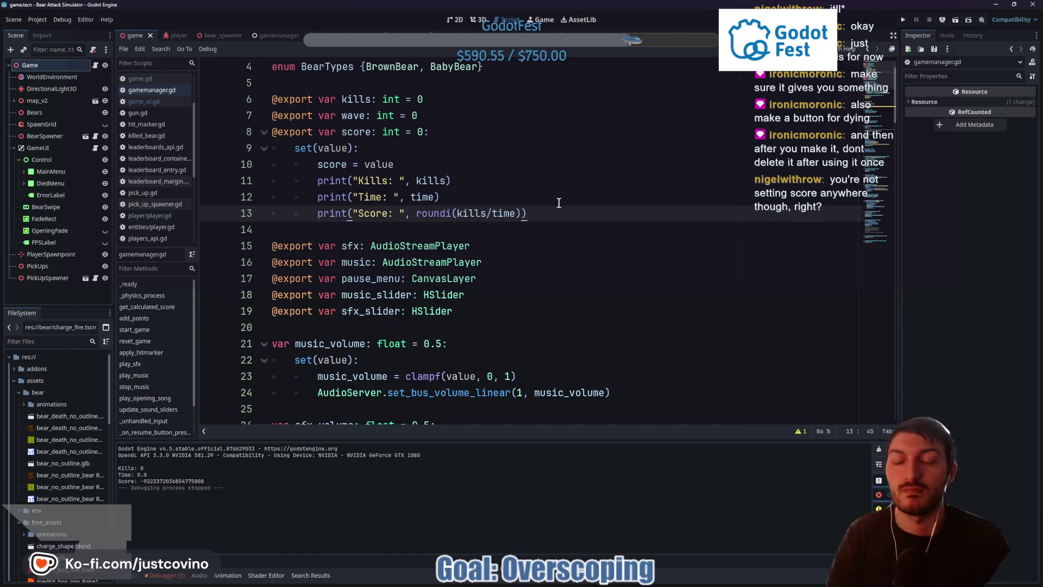
pyautogui.press('Return')
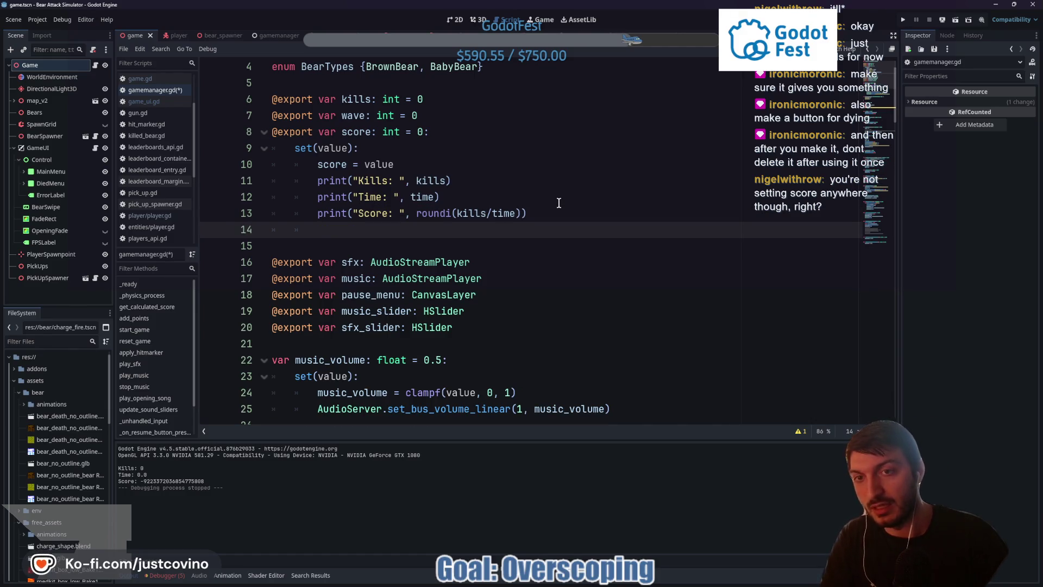
pyautogui.write('get: return')
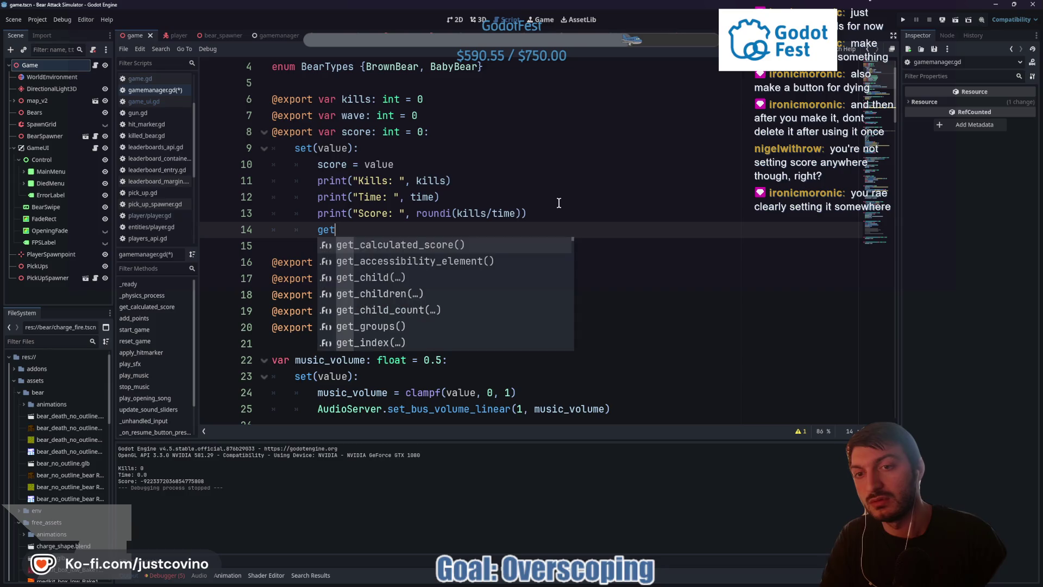
pyautogui.write('(')
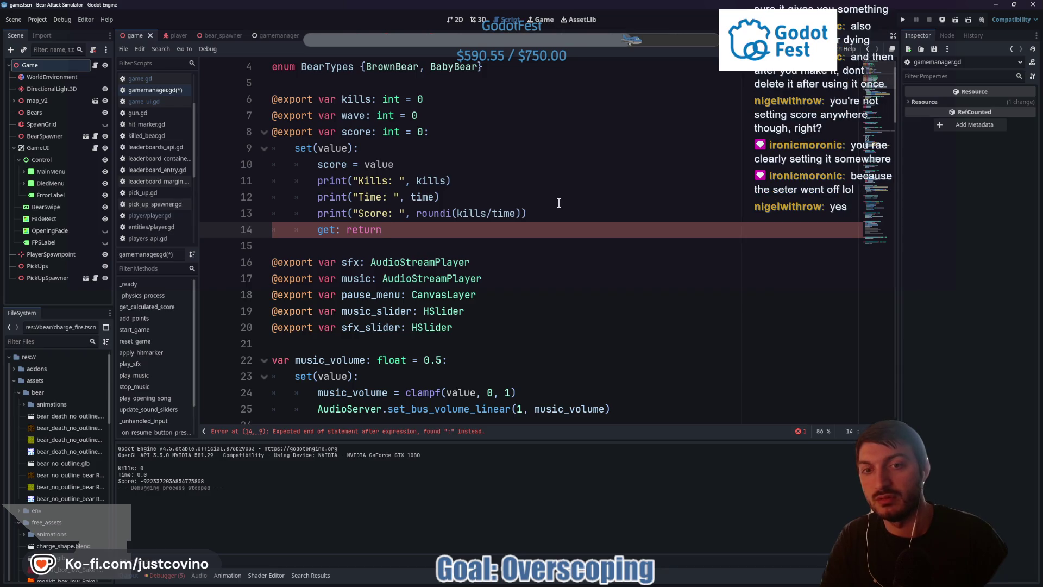
pyautogui.write(' roundi(')
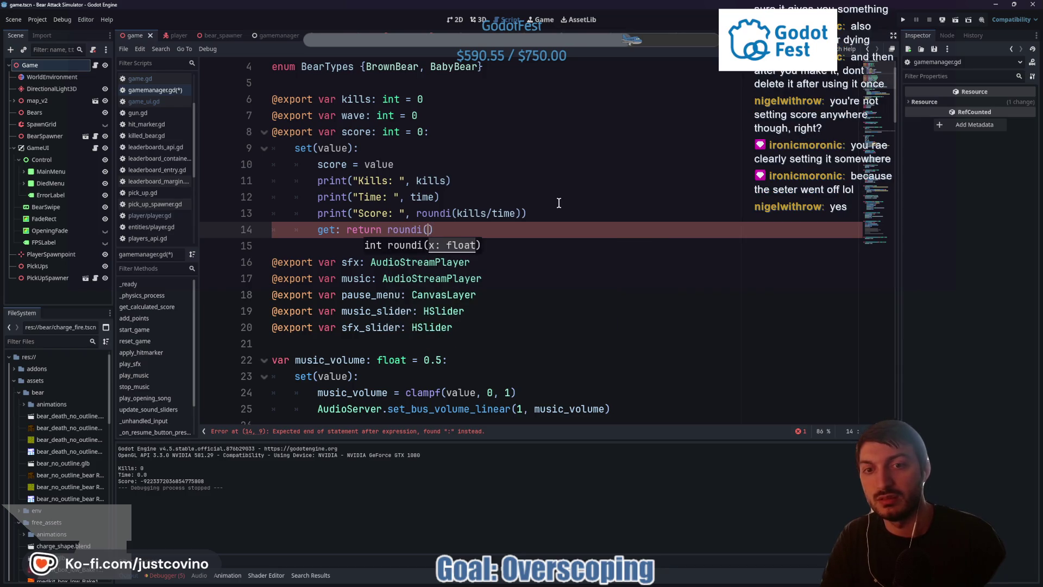
pyautogui.write('kills/time')
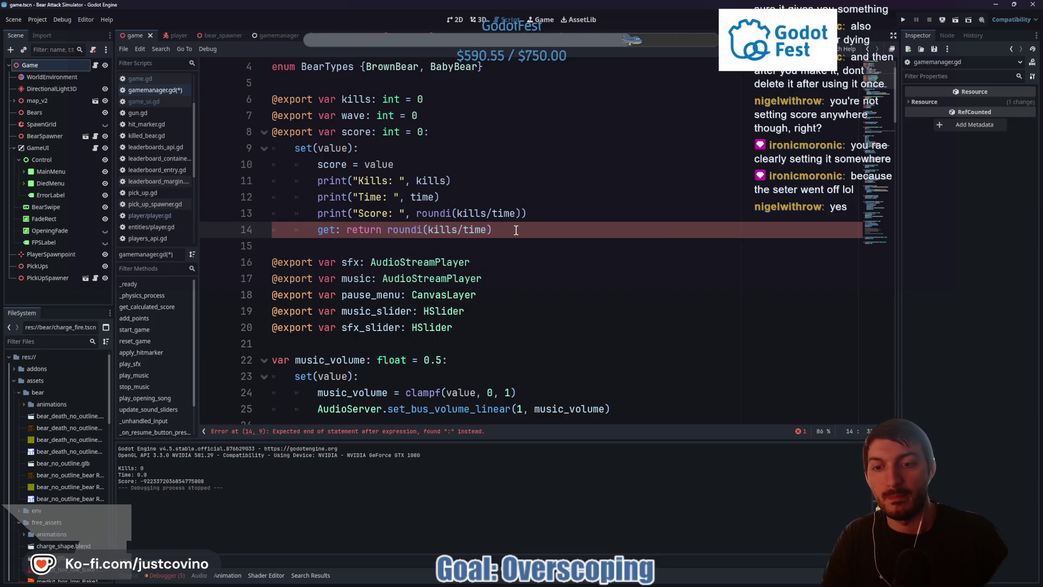
pyautogui.click(318, 230)
pyautogui.press('BackSpace')
pyautogui.hotkey('ctrl', 's')
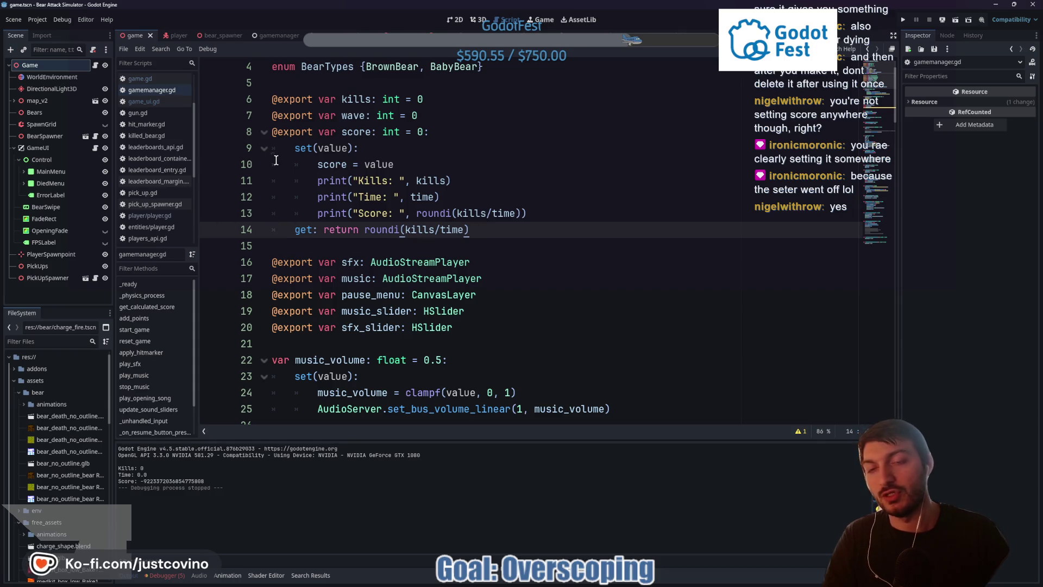
pyautogui.moveTo(313, 180)
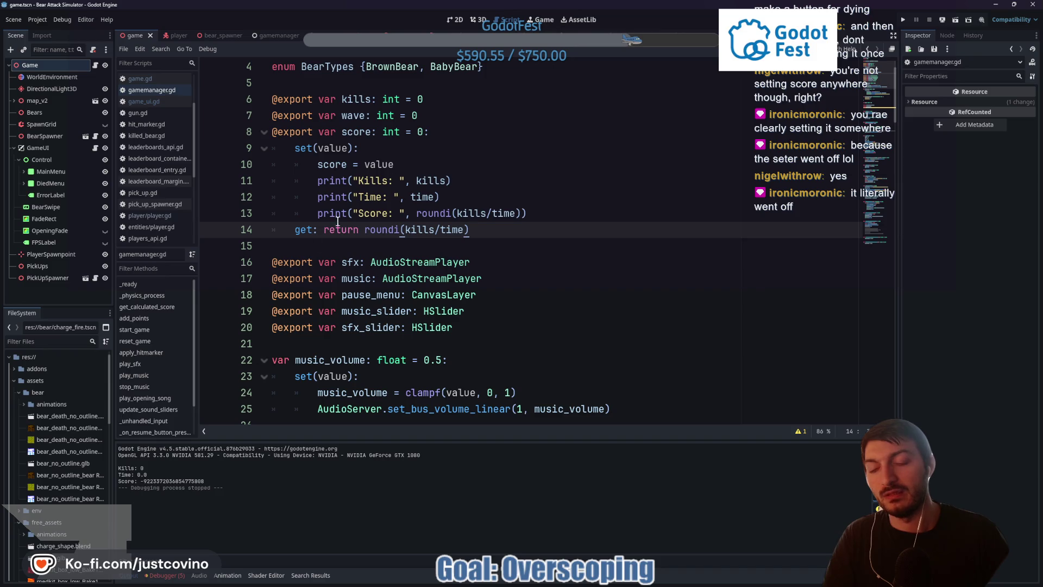
pyautogui.moveTo(117, 467); pyautogui.dragTo(135, 477)
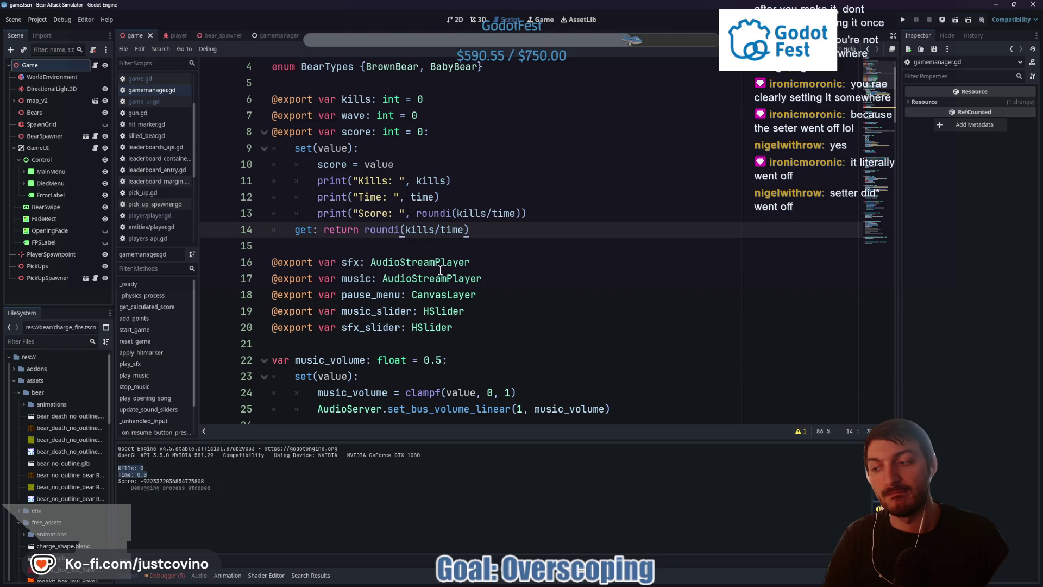
pyautogui.moveTo(436, 265)
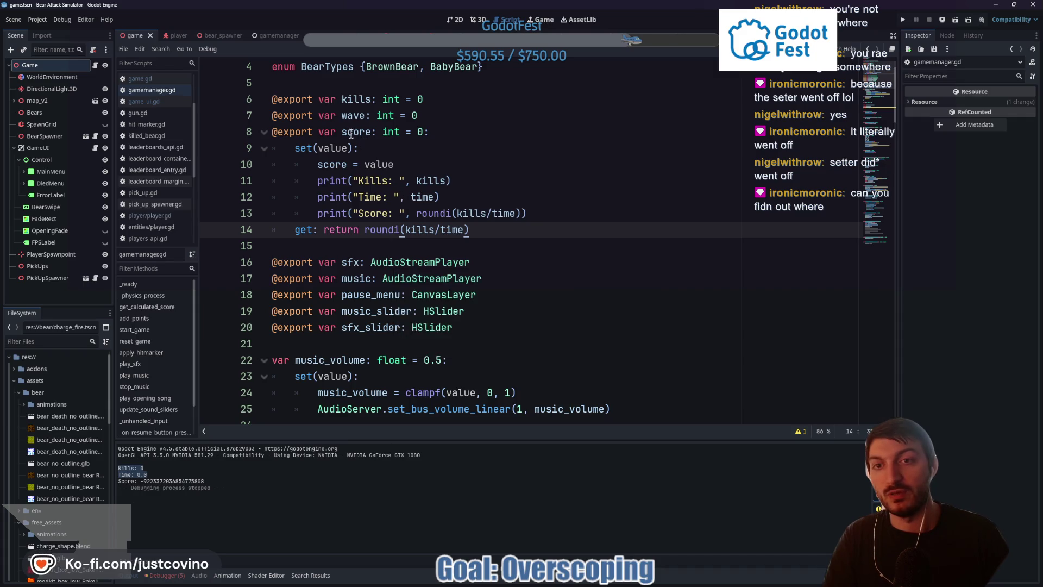
pyautogui.click(371, 132)
# Search all project files for score and open the leaderboards_api.gd match
pyautogui.hotkey('ctrl', 'shift', 'f')
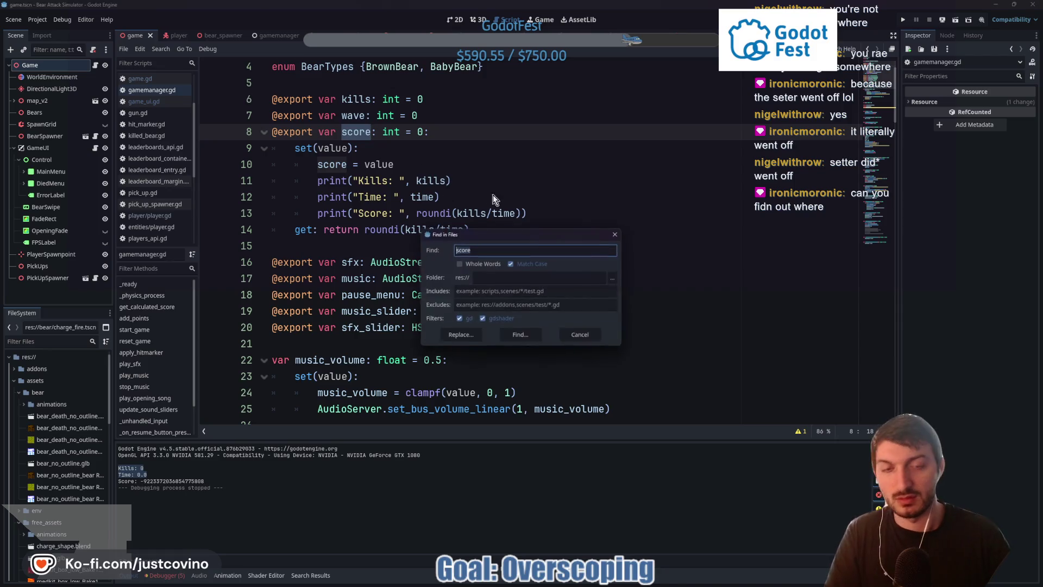
pyautogui.click(519, 340)
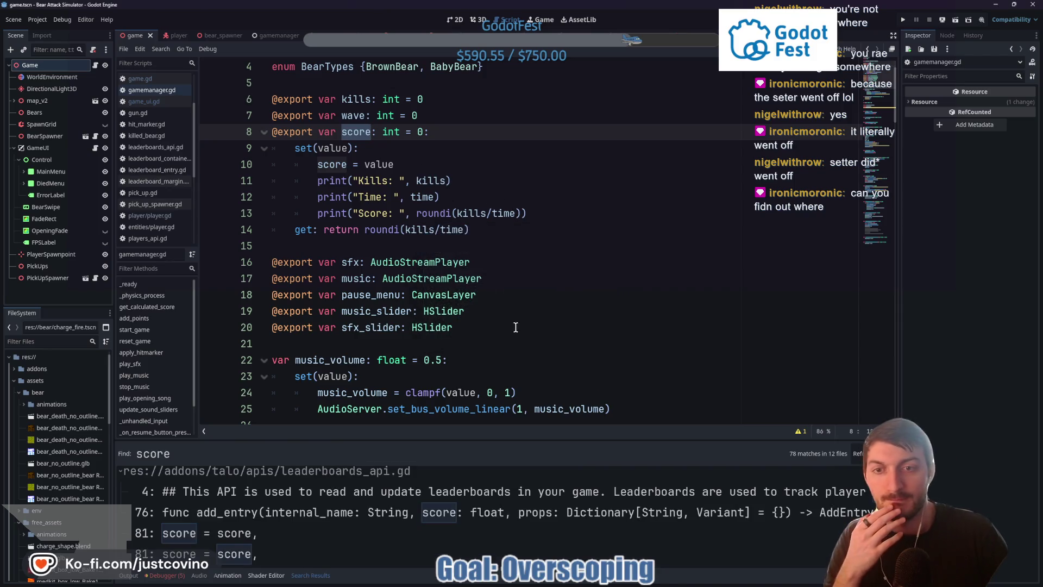
pyautogui.click(301, 532)
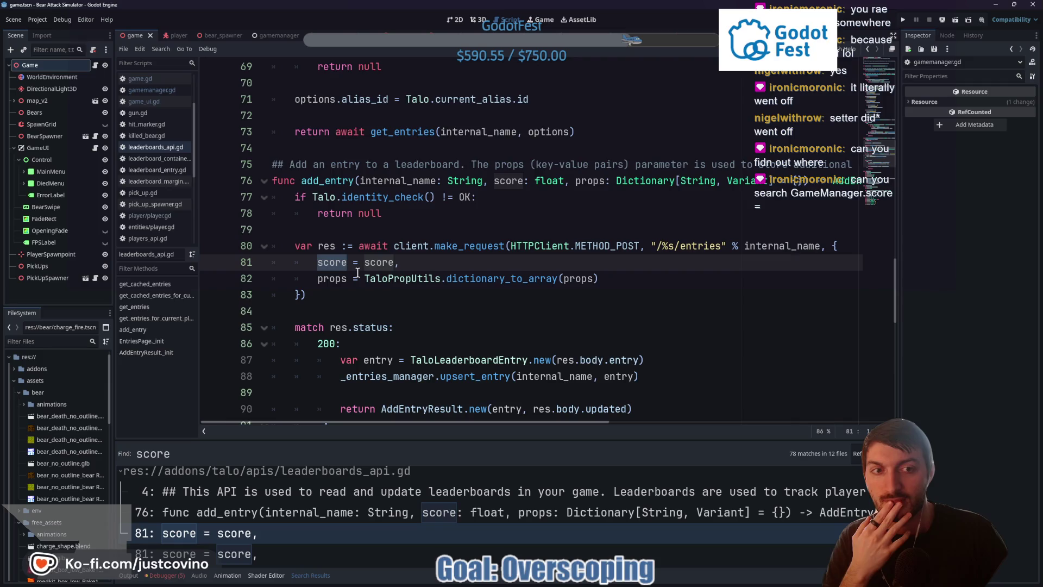
# Browse the 78 score matches and open gamemanager.gd at its commented score line
pyautogui.scroll(1, 361, 274)
pyautogui.scroll(15, 361, 275)
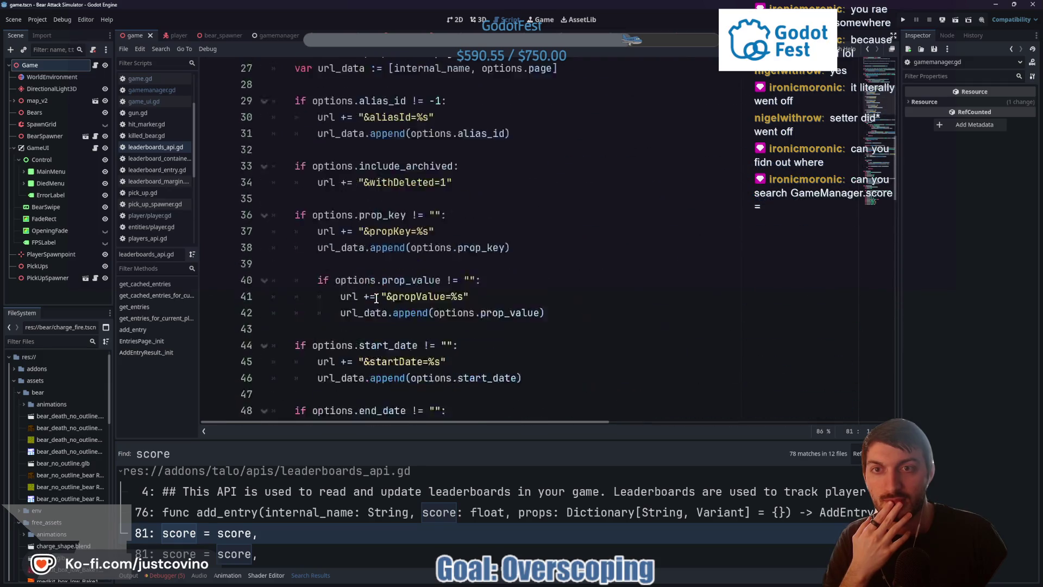
pyautogui.scroll(-15, 376, 298)
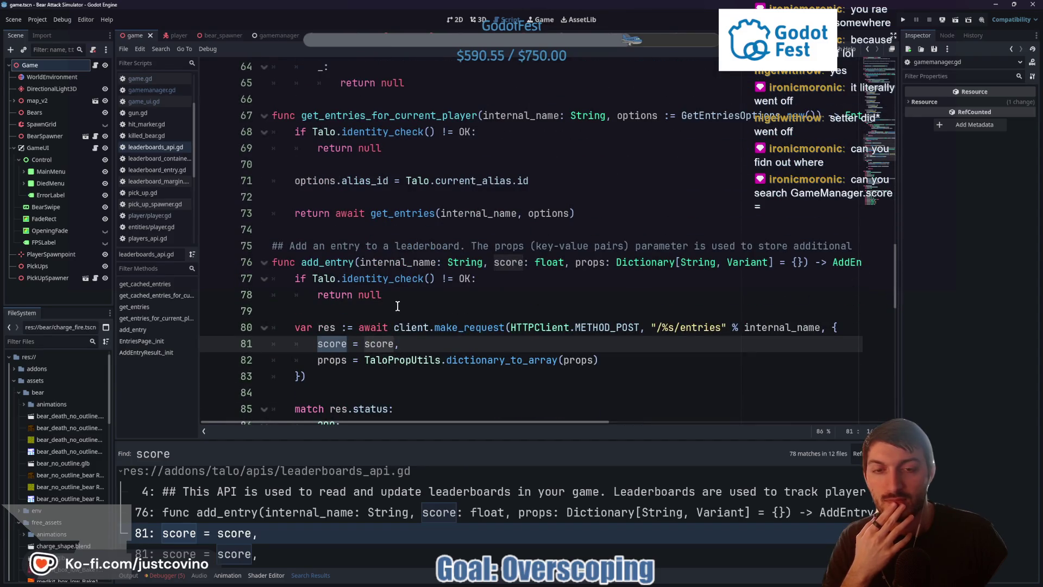
pyautogui.scroll(-1, 313, 512)
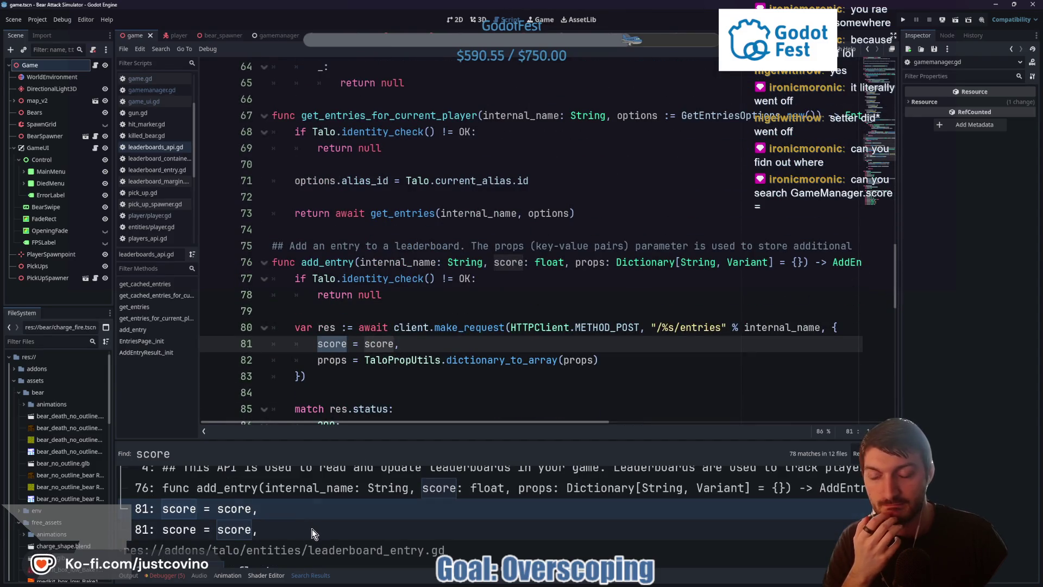
pyautogui.scroll(-2, 293, 531)
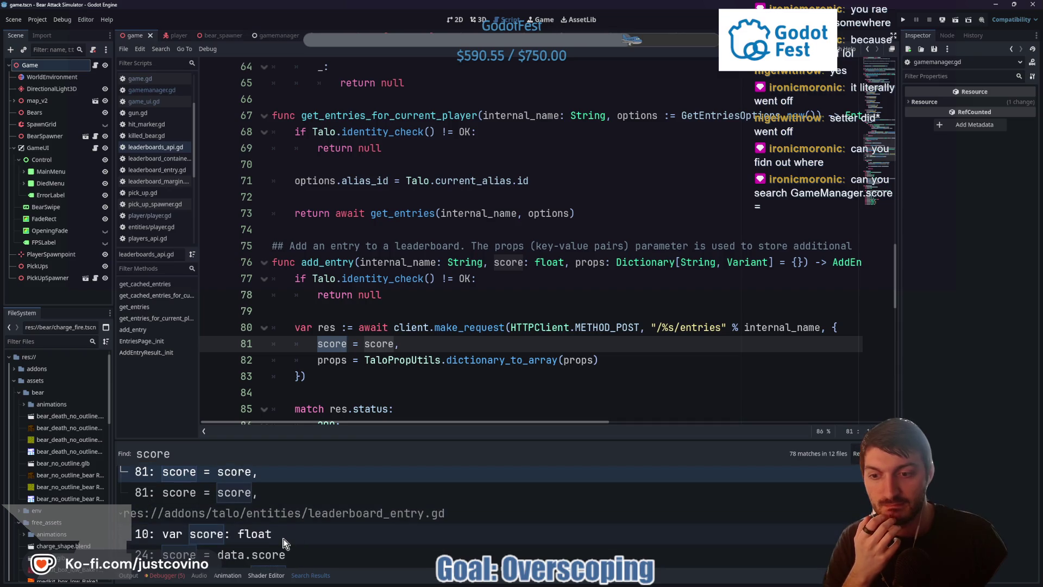
pyautogui.scroll(-4, 282, 539)
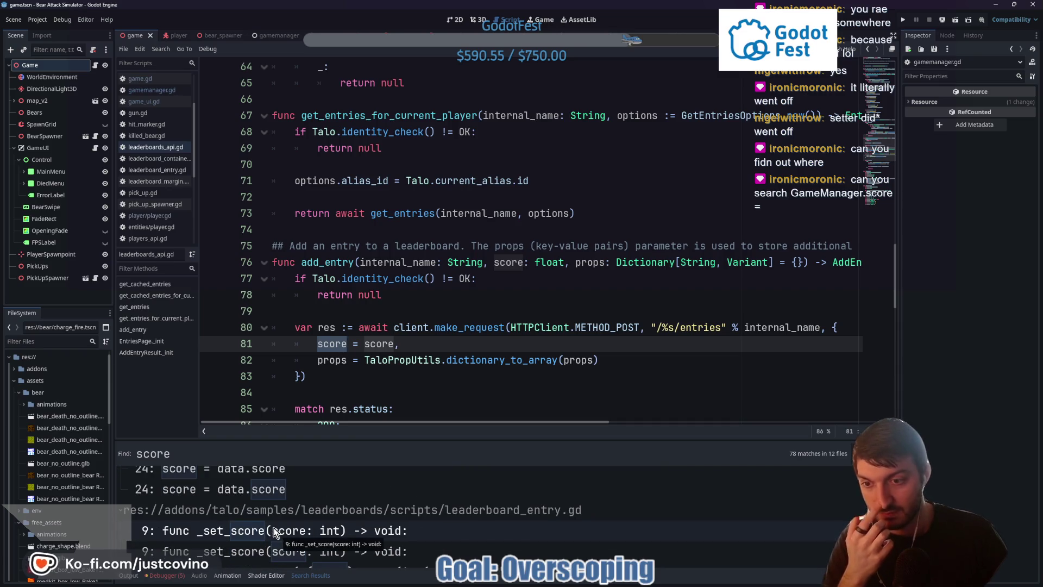
pyautogui.scroll(-3, 275, 532)
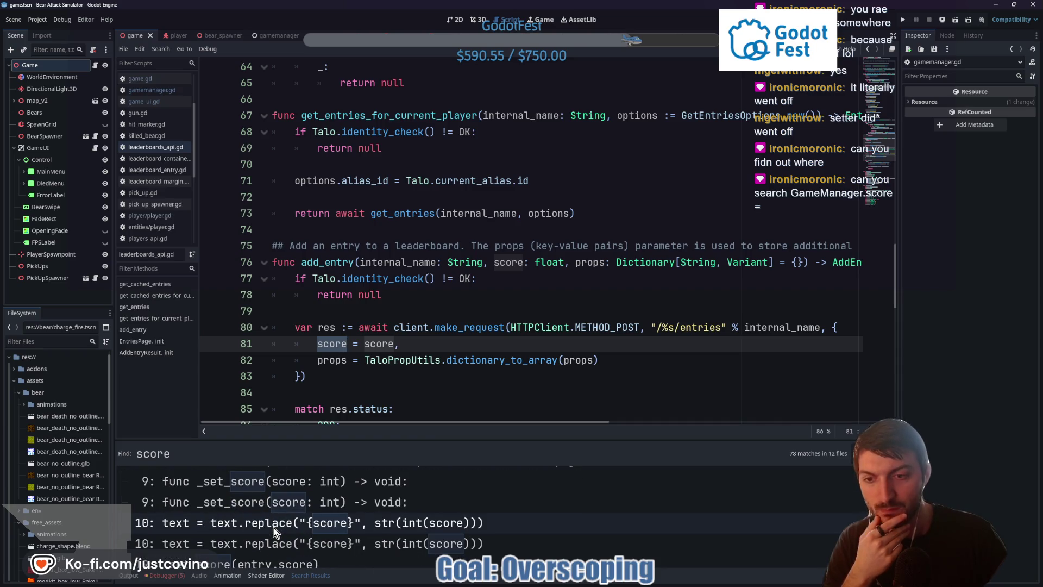
pyautogui.scroll(-8, 274, 530)
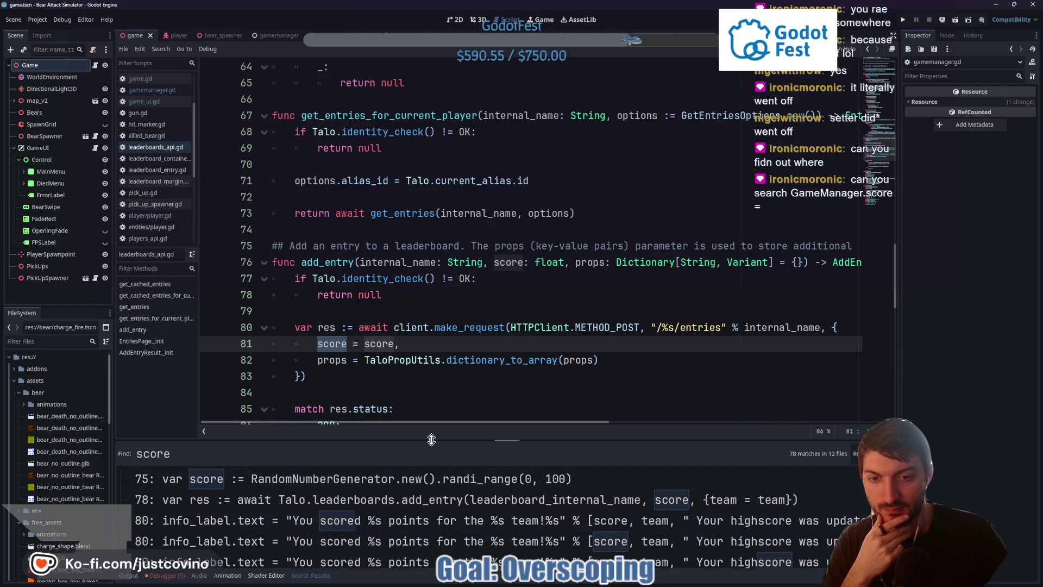
pyautogui.moveTo(433, 441); pyautogui.dragTo(433, 266)
pyautogui.scroll(-5, 386, 390)
pyautogui.scroll(-5, 376, 398)
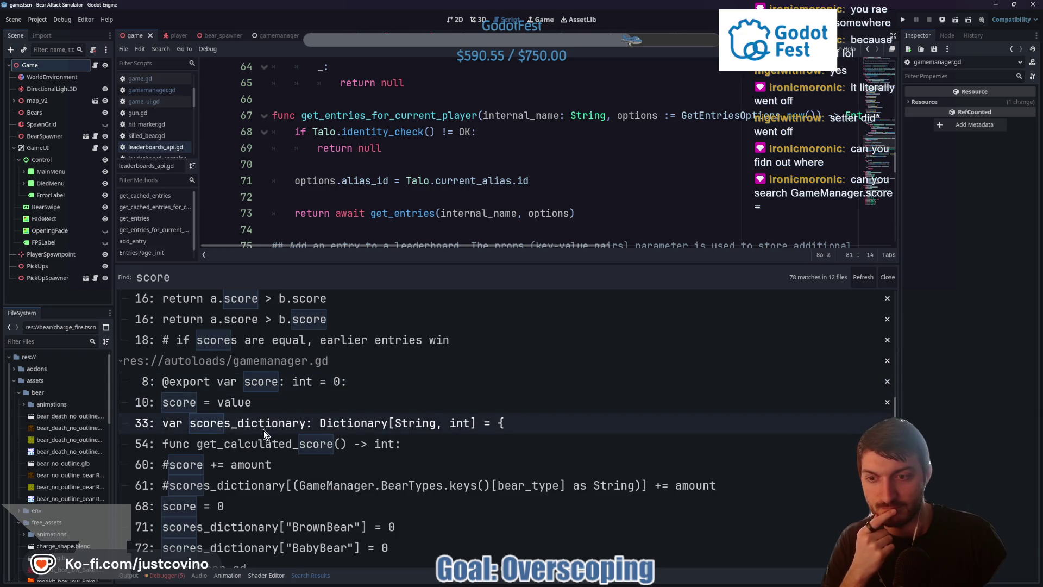
pyautogui.click(239, 467)
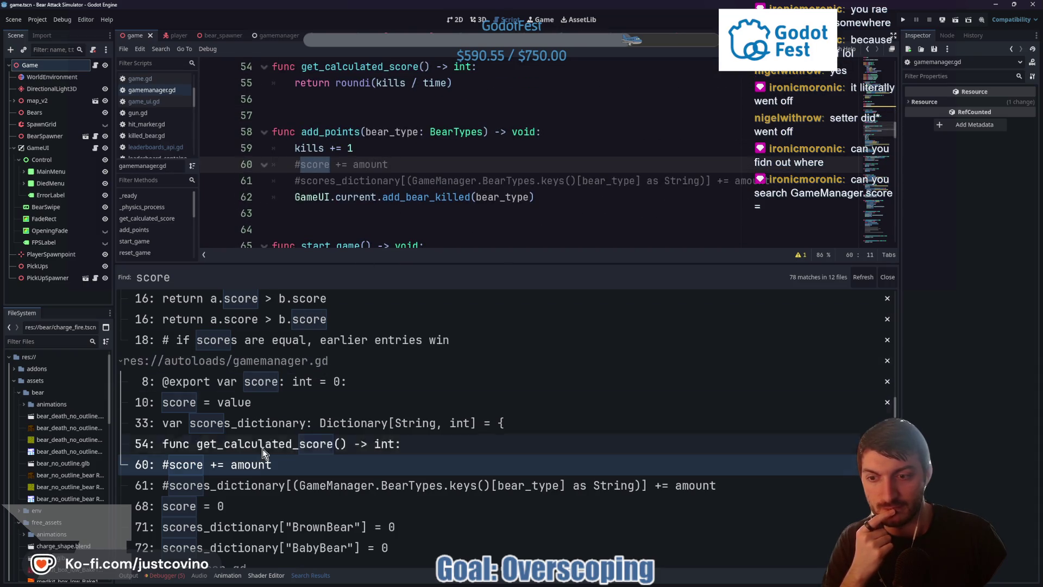
# Go to the score = 0 reset on line 68 in start_game and comment it out
pyautogui.click(239, 507)
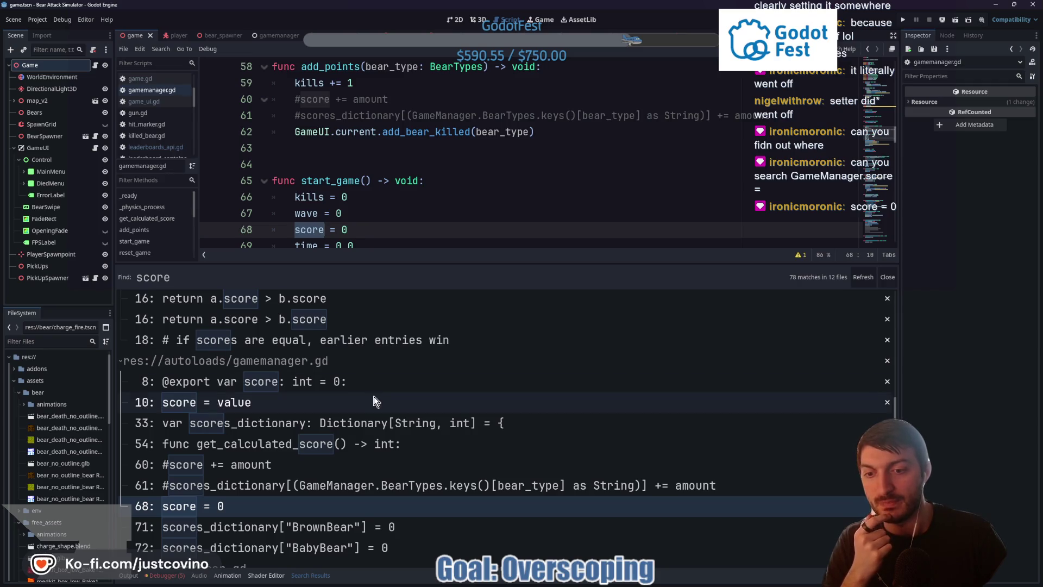
pyautogui.scroll(-3, 357, 421)
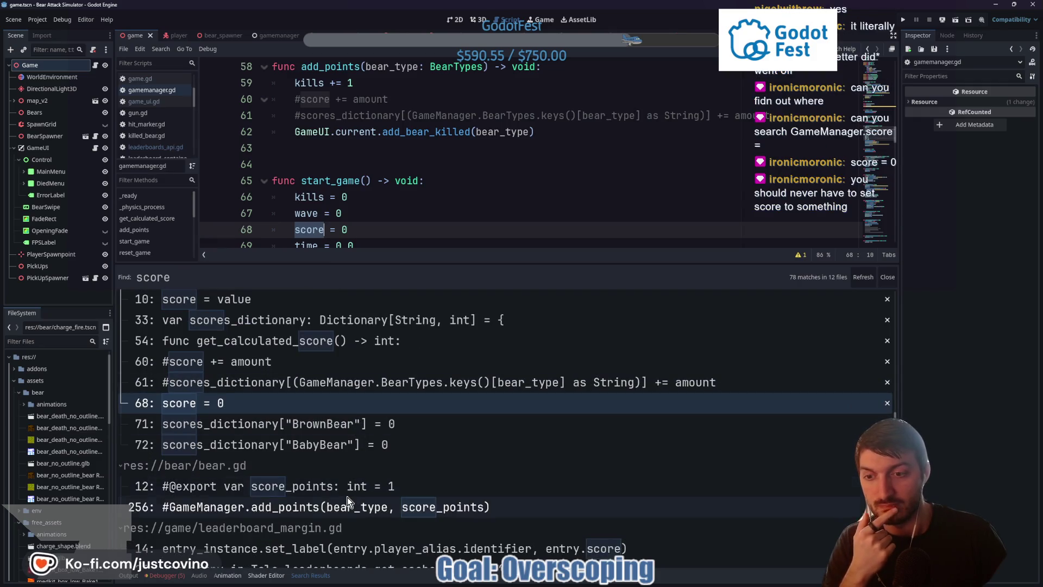
pyautogui.scroll(-1, 347, 495)
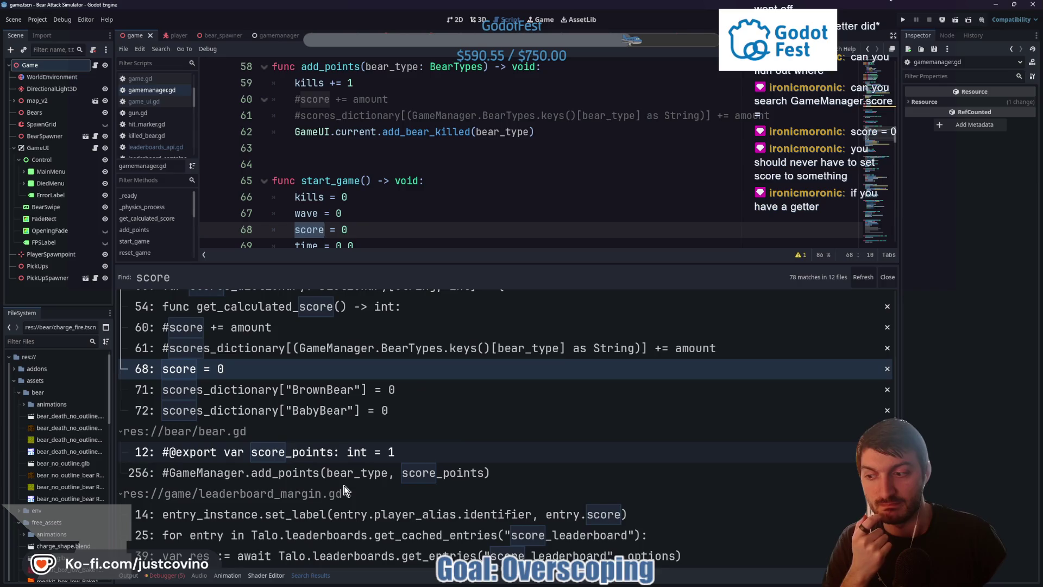
pyautogui.scroll(-4, 346, 490)
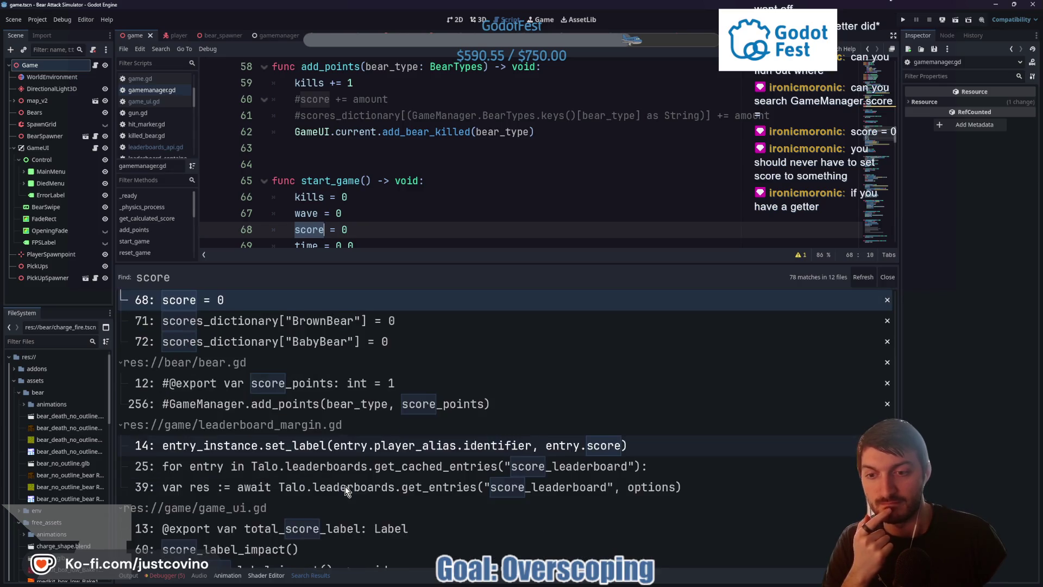
pyautogui.scroll(-4, 346, 491)
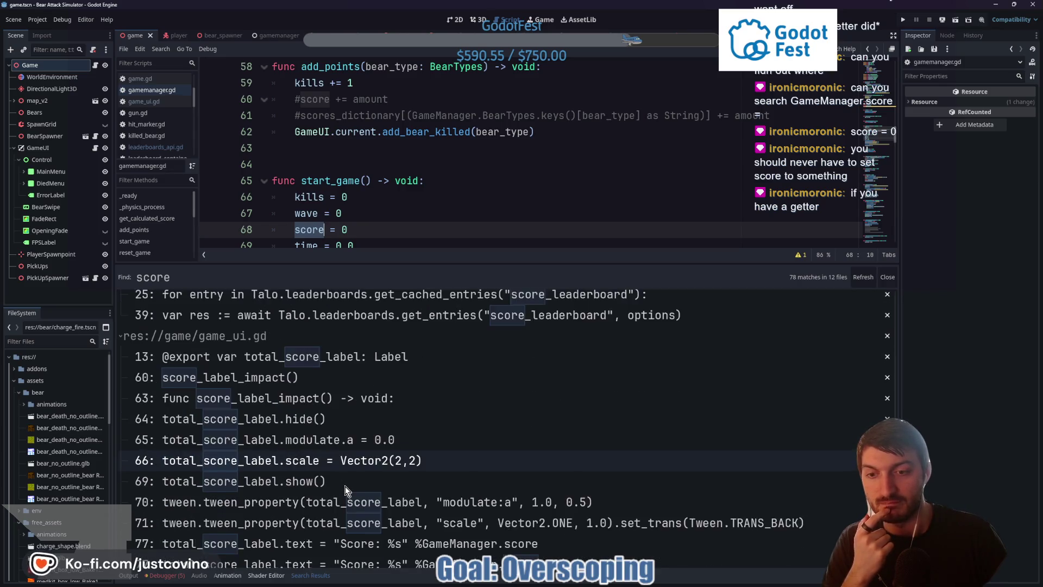
pyautogui.click(294, 229)
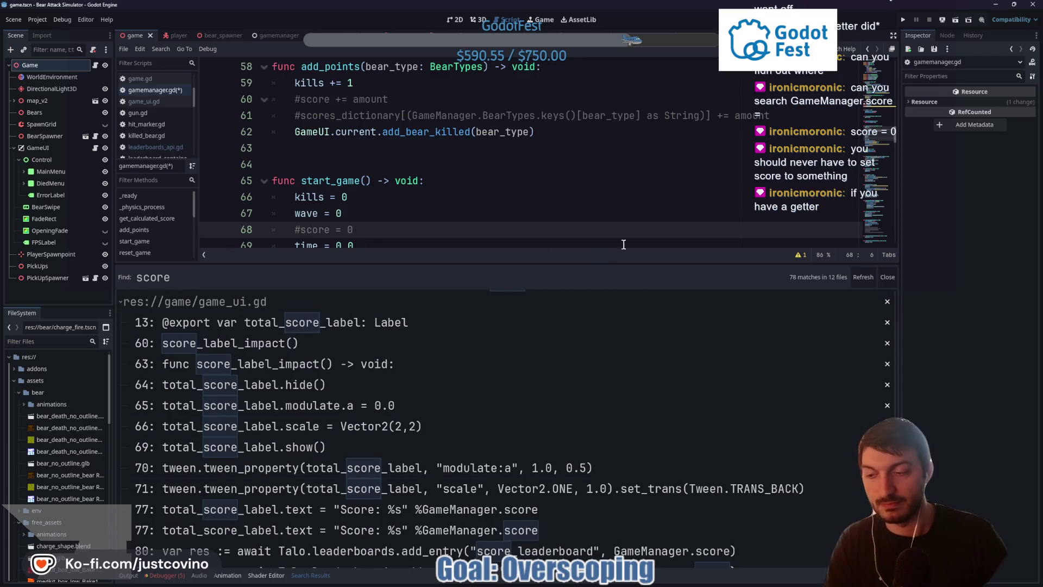
pyautogui.press('Escape')
# Save gamemanager.gd with line 68's score reset commented out
pyautogui.click(403, 228)
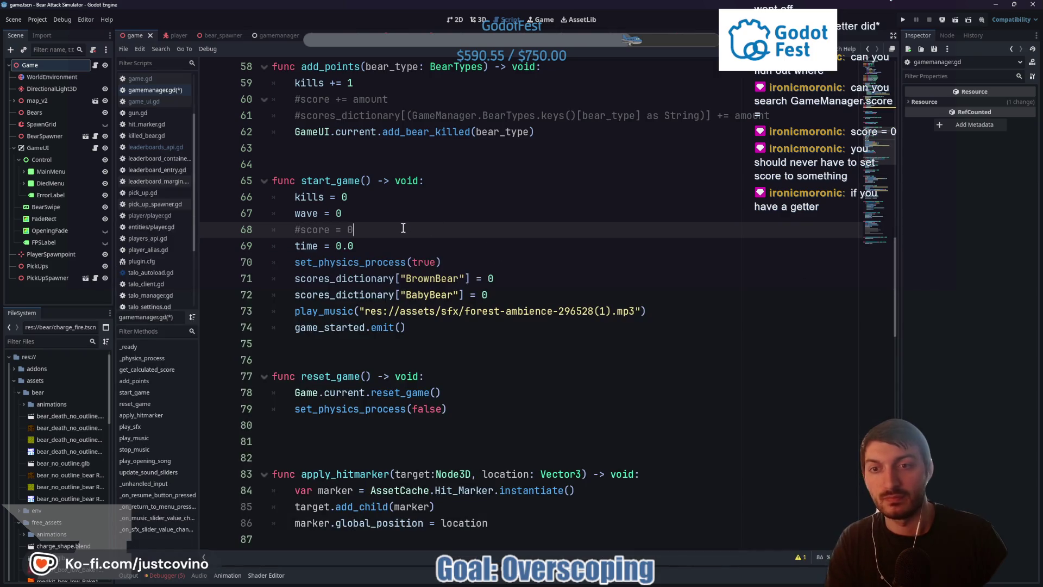
pyautogui.hotkey('ctrl', 's')
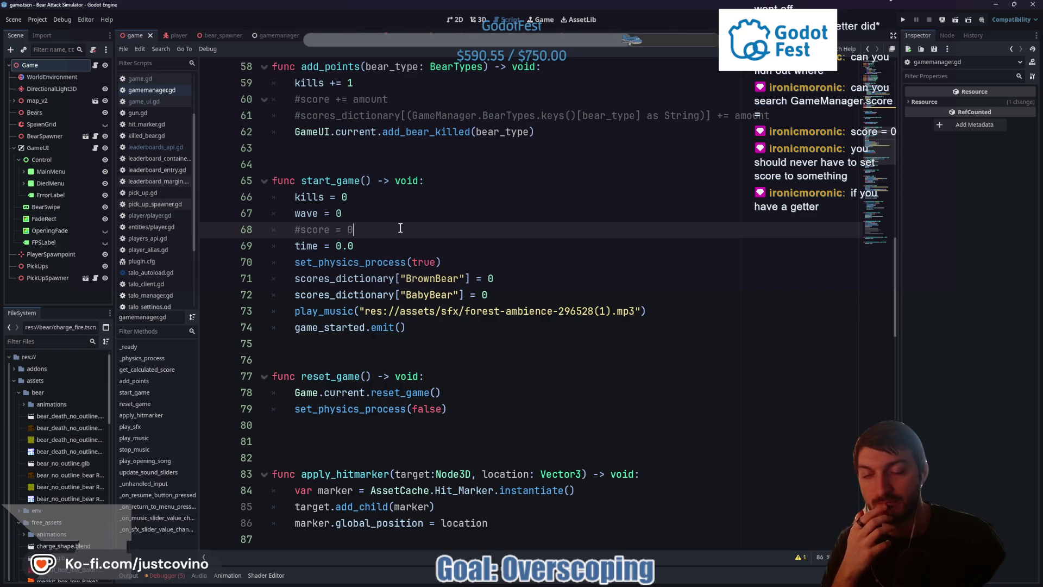
pyautogui.scroll(15, 400, 229)
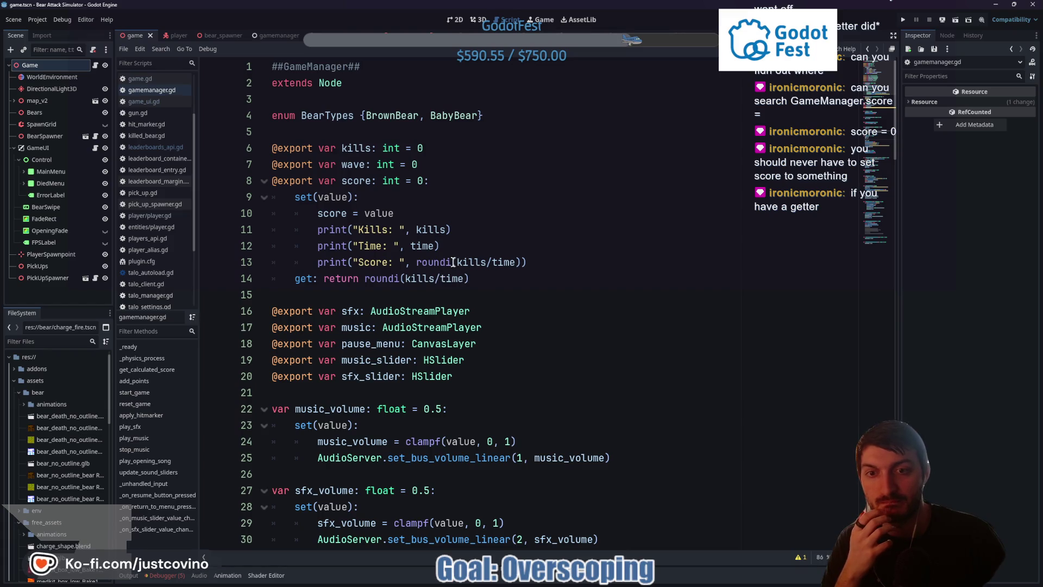
# Delete both roundi calls on lines 13–14 and clear line 14's leftover parentheses
pyautogui.moveTo(450, 261)
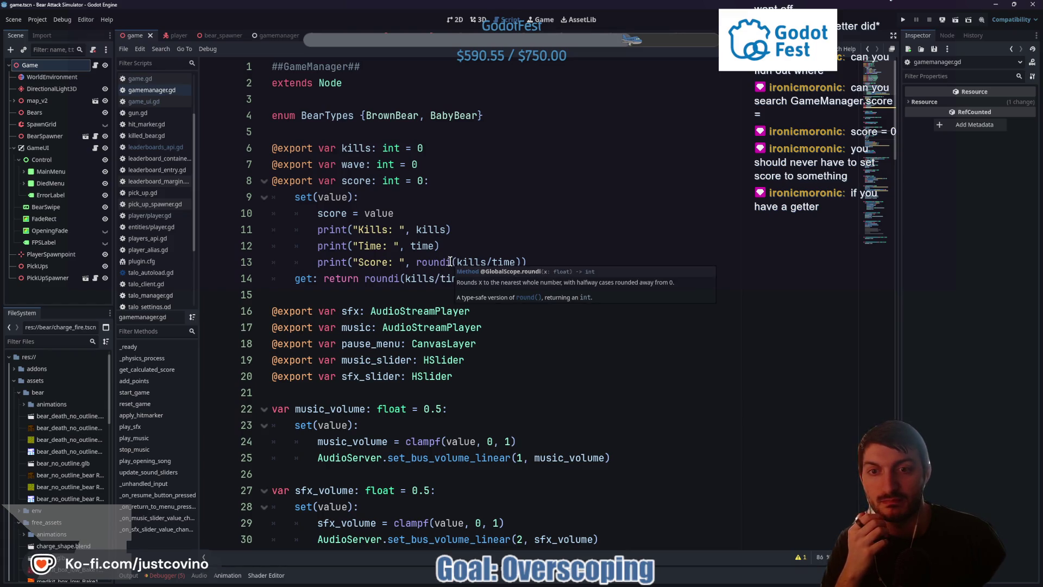
pyautogui.moveTo(450, 261); pyautogui.dragTo(416, 262)
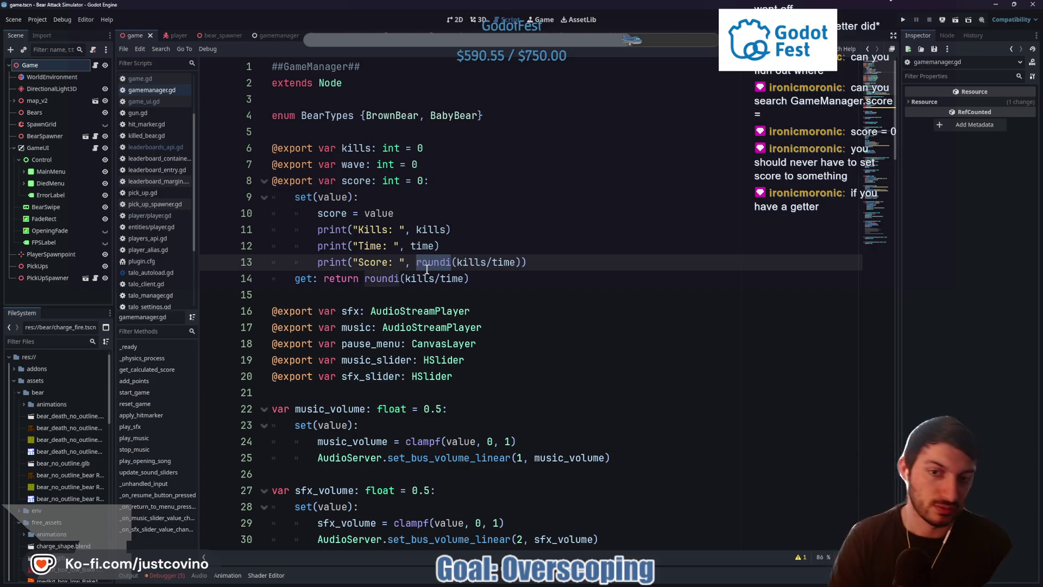
pyautogui.hotkey('ctrl', 'd')
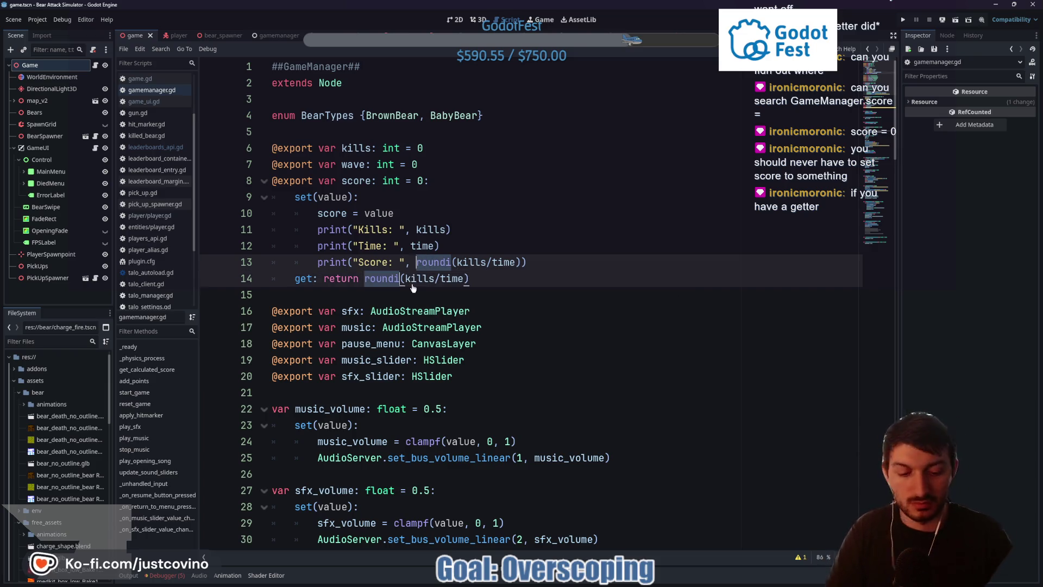
pyautogui.press('BackSpace')
pyautogui.click(462, 281)
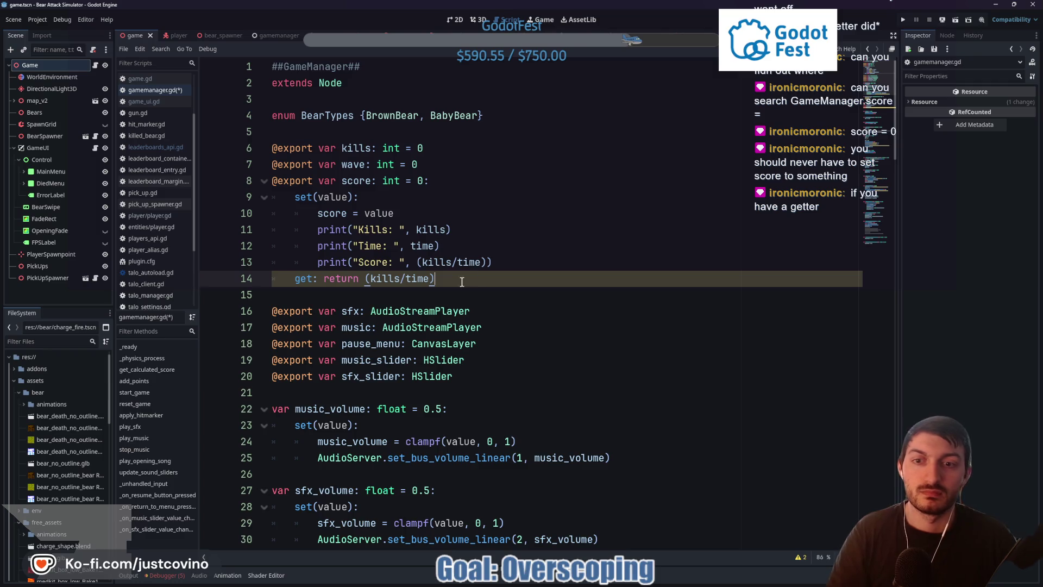
pyautogui.click(371, 278)
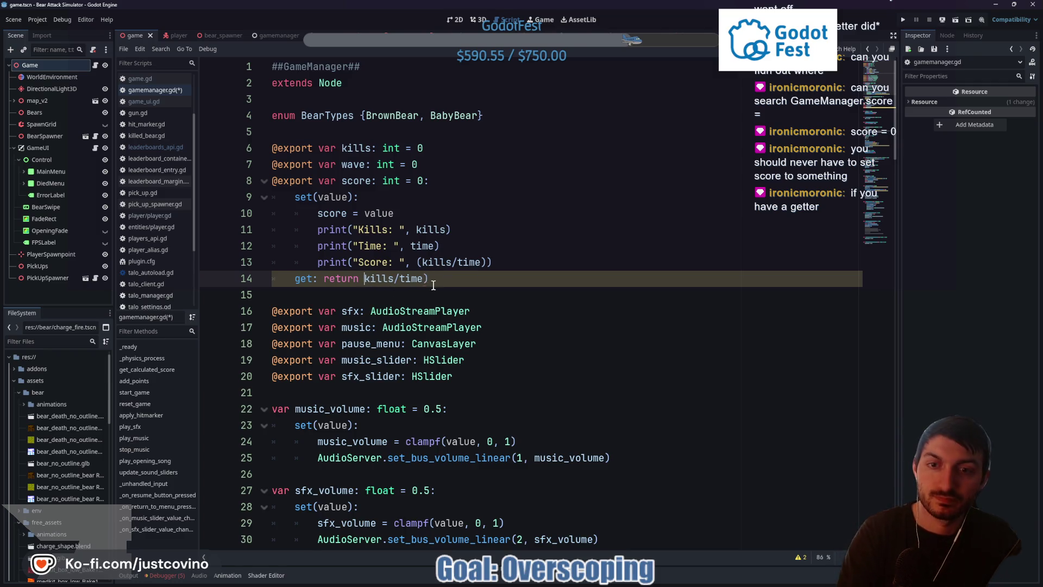
pyautogui.press('BackSpace')
pyautogui.press('End')
# Remove line 13's extra parenthesis so both use plain kills/time, and save
pyautogui.press('BackSpace')
pyautogui.click(490, 262)
pyautogui.press('BackSpace')
pyautogui.click(419, 262)
pyautogui.press('BackSpace')
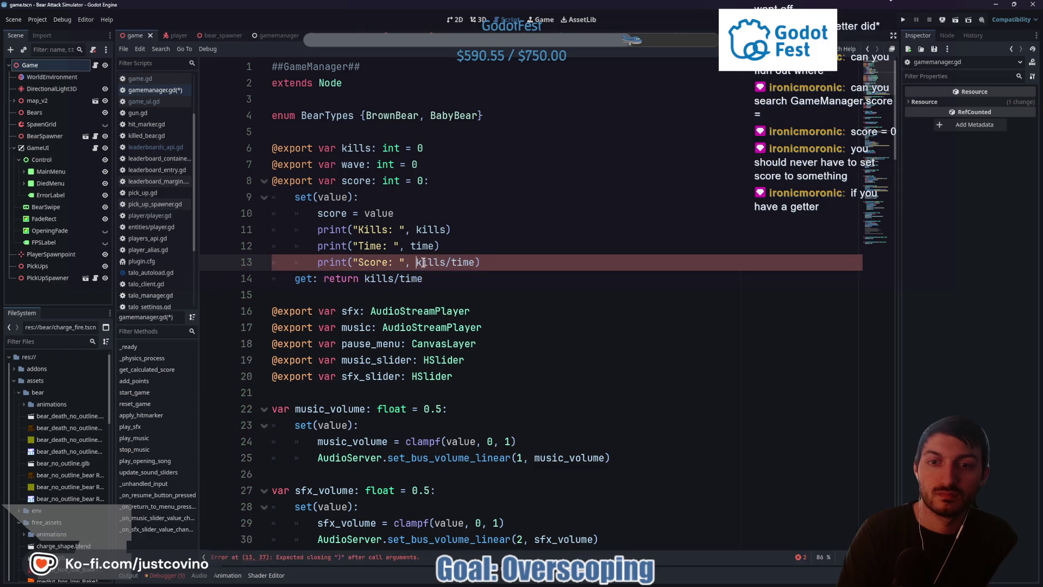
pyautogui.click(475, 282)
pyautogui.hotkey('ctrl', 's')
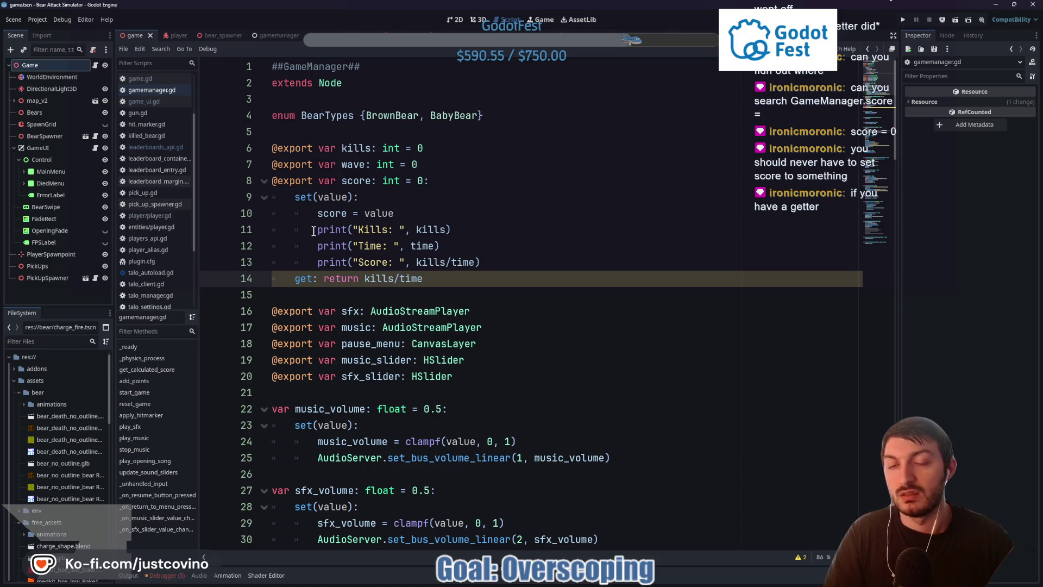
pyautogui.click(351, 185)
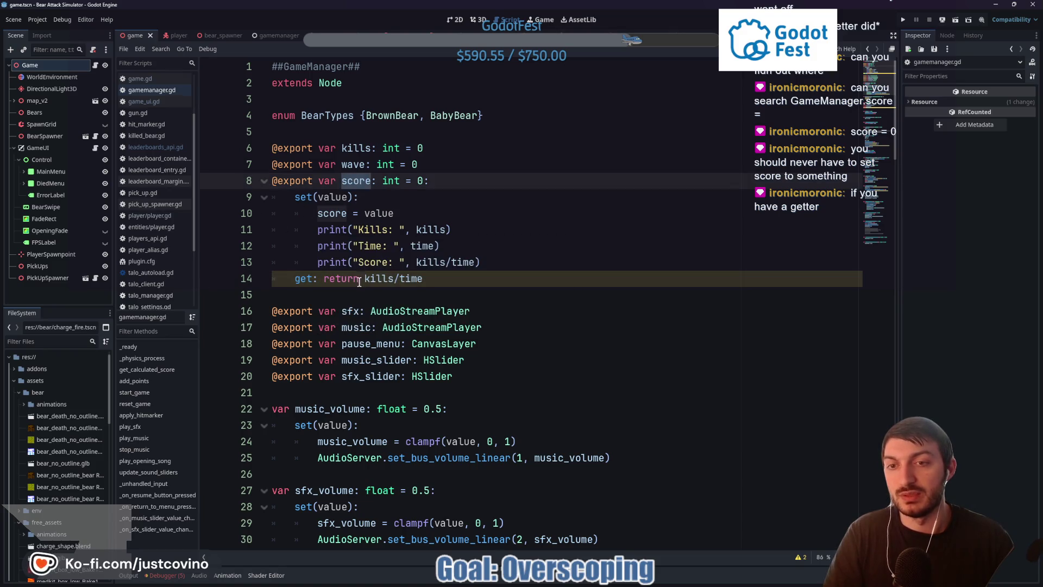
pyautogui.click(409, 248)
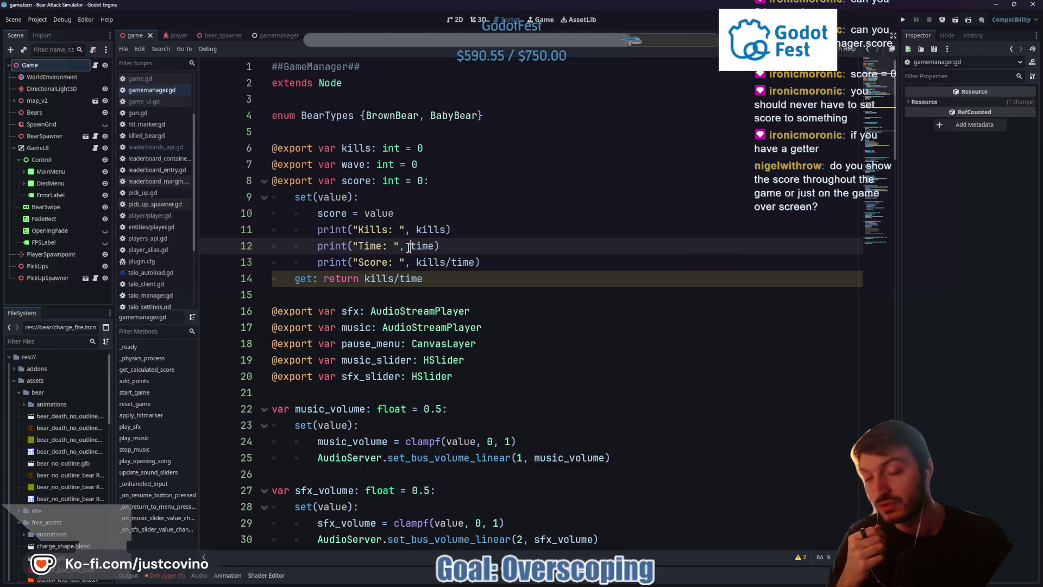
# Review the score setter on lines 9–13, then launch the game with F5
pyautogui.moveTo(481, 263)
pyautogui.mouseDown()
pyautogui.moveTo(420, 263)
pyautogui.moveTo(298, 230)
pyautogui.moveTo(279, 204)
pyautogui.mouseUp()
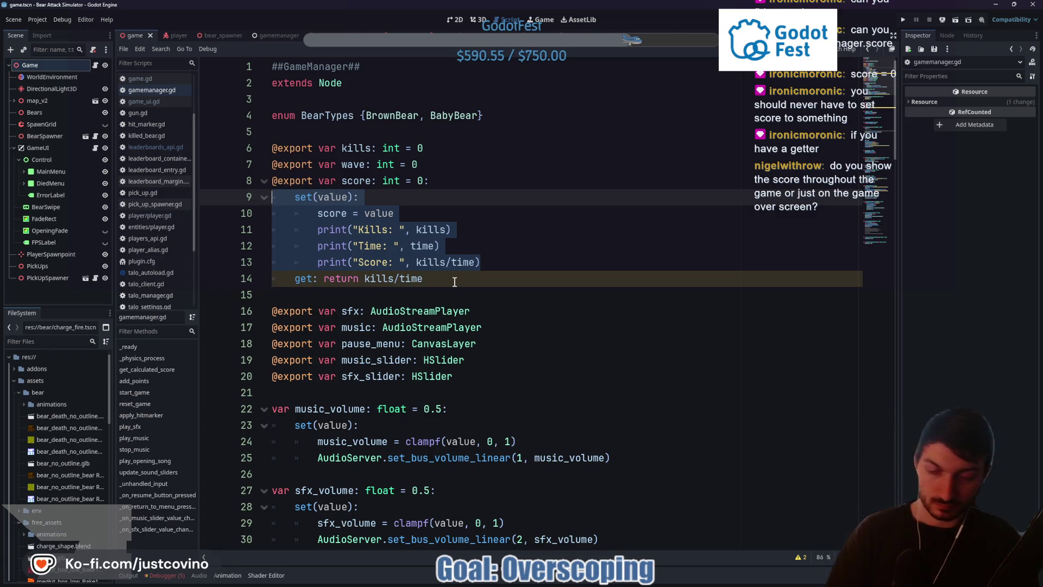
pyautogui.press('pagedown')
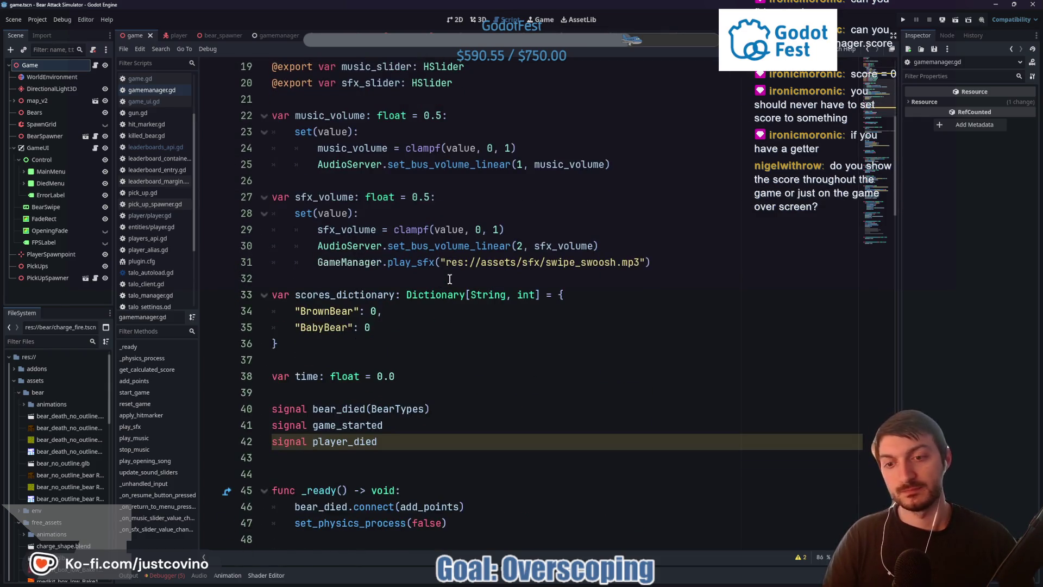
pyautogui.scroll(-10, 450, 279)
pyautogui.scroll(-7, 446, 278)
pyautogui.scroll(6, 444, 279)
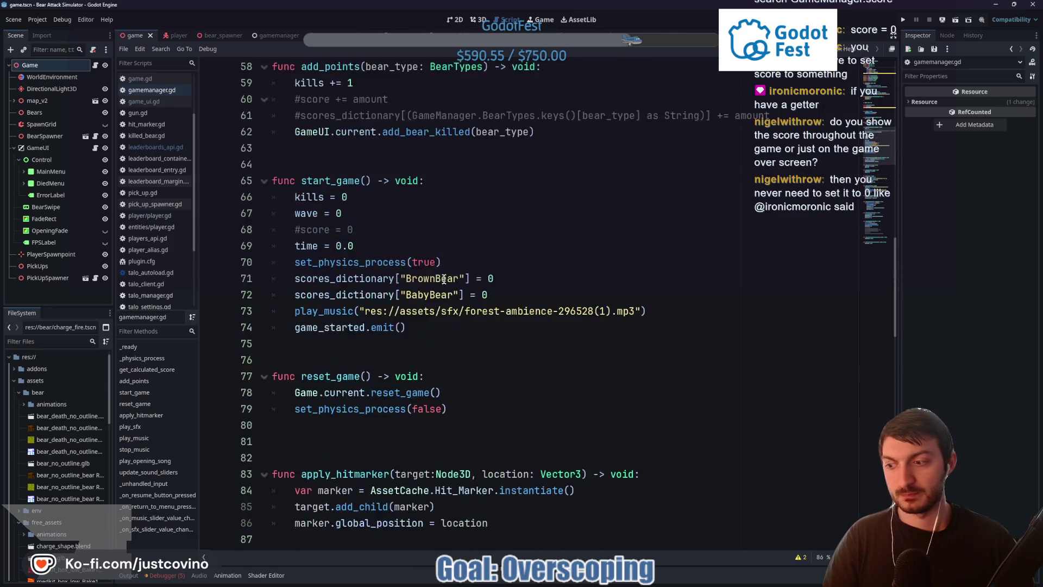
pyautogui.scroll(7, 444, 279)
pyautogui.scroll(6, 444, 279)
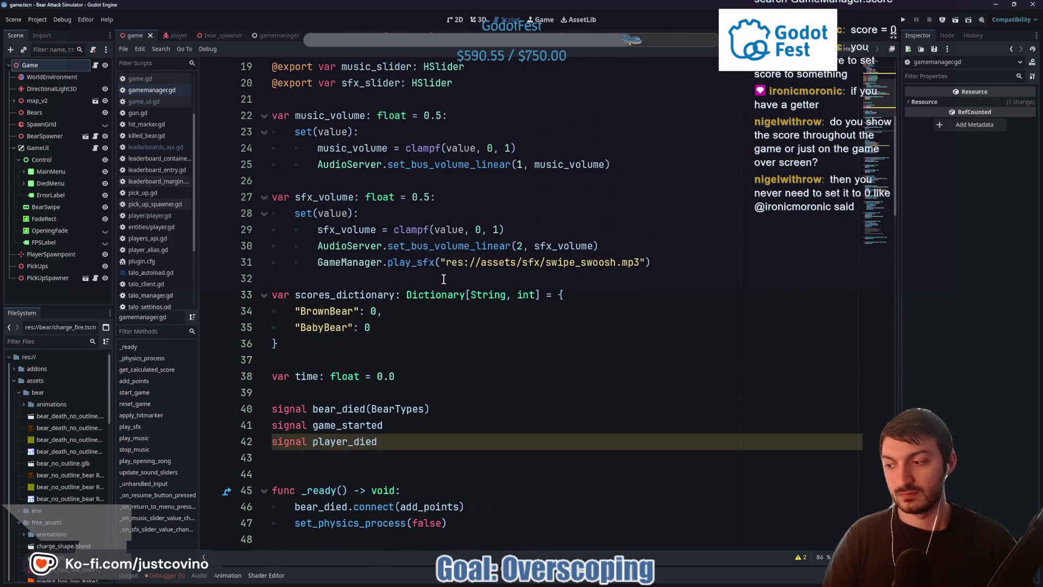
pyautogui.scroll(-10, 443, 280)
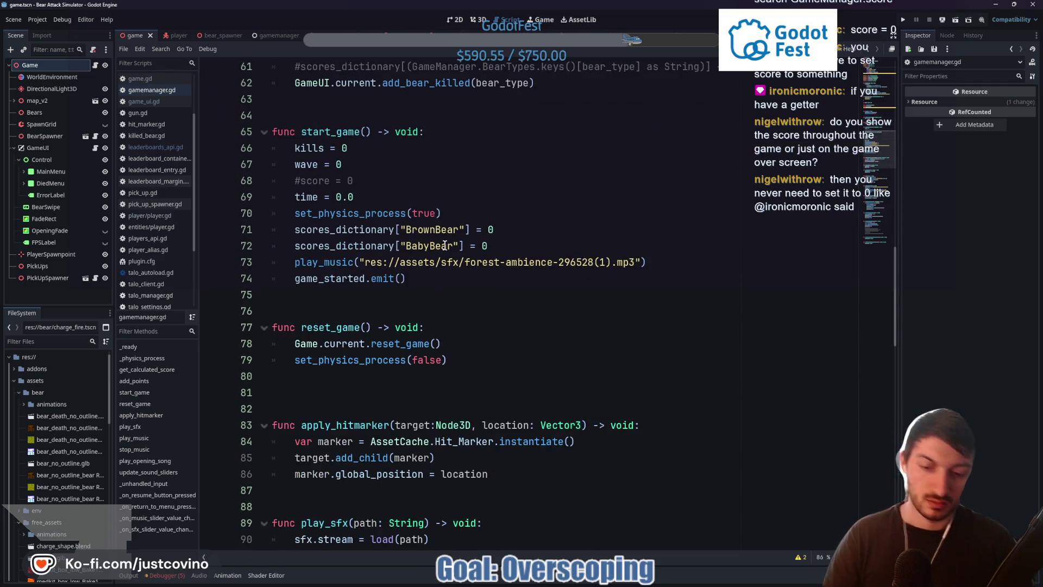
pyautogui.press('F5')
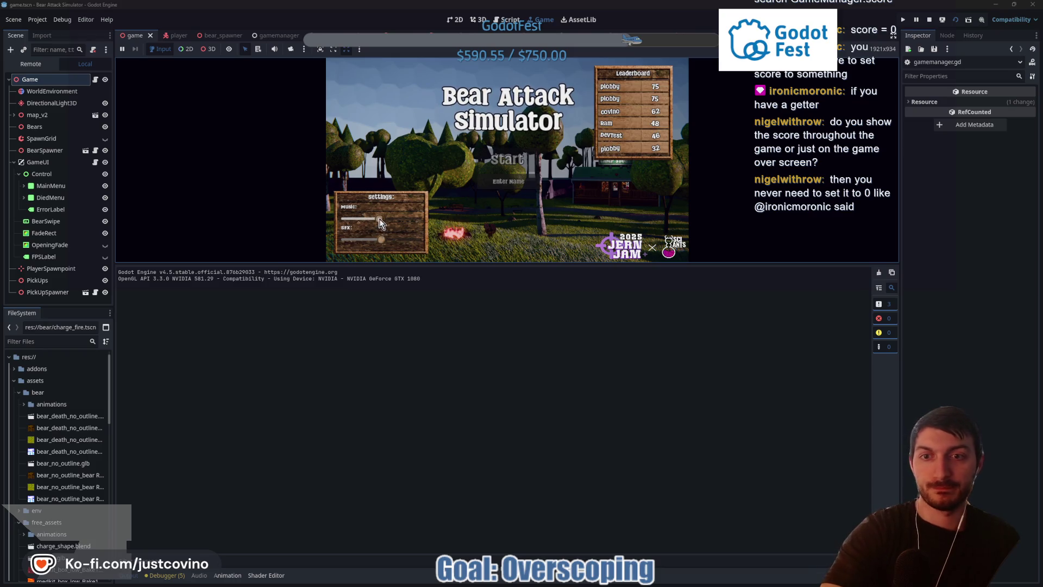
# Turn the music volume to zero, enter a throwaway player name, and start the game
pyautogui.moveTo(380, 223); pyautogui.dragTo(319, 334)
pyautogui.click(129, 576)
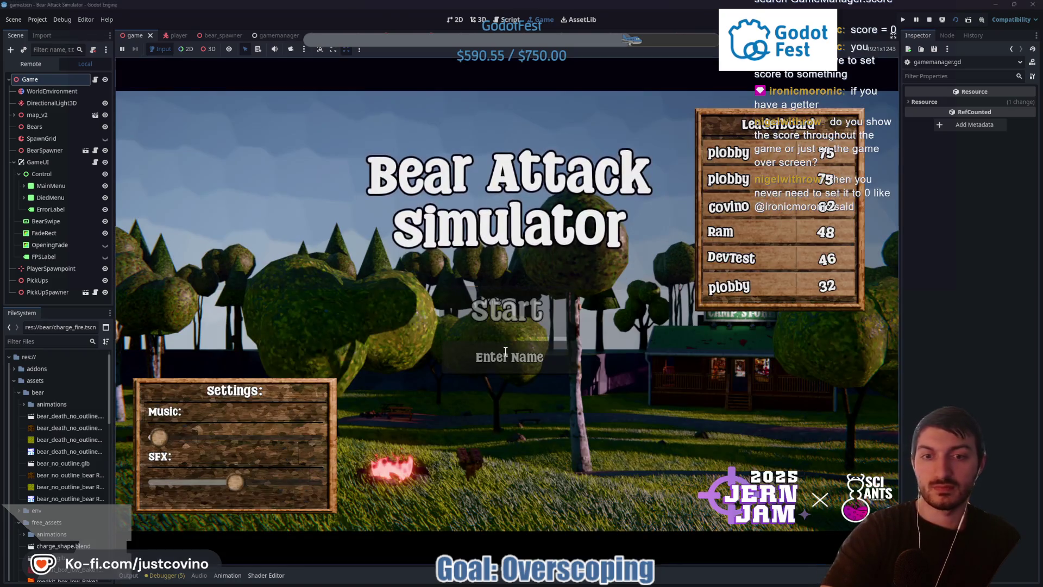
pyautogui.click(507, 310)
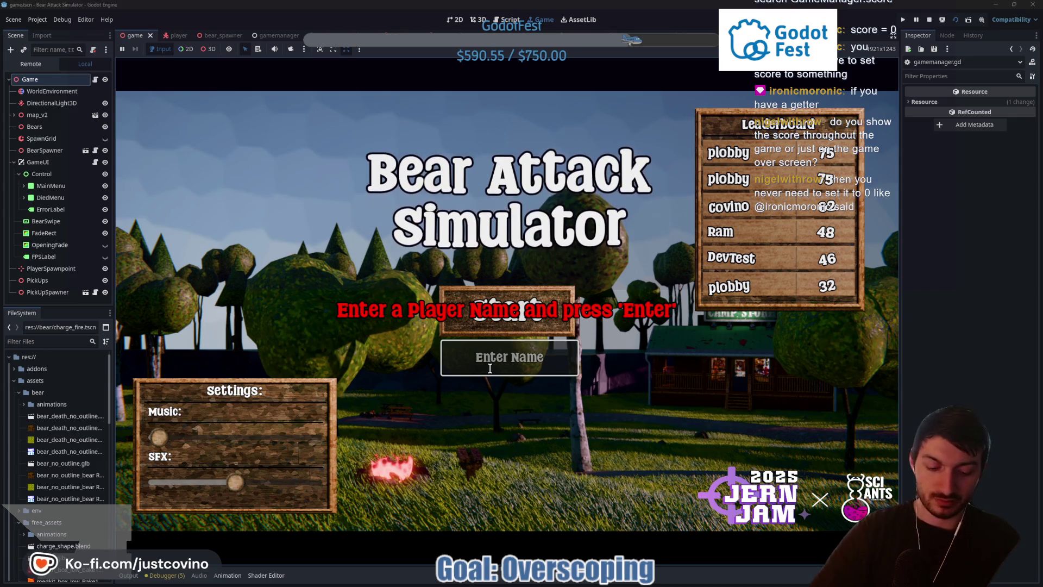
pyautogui.write('ffff')
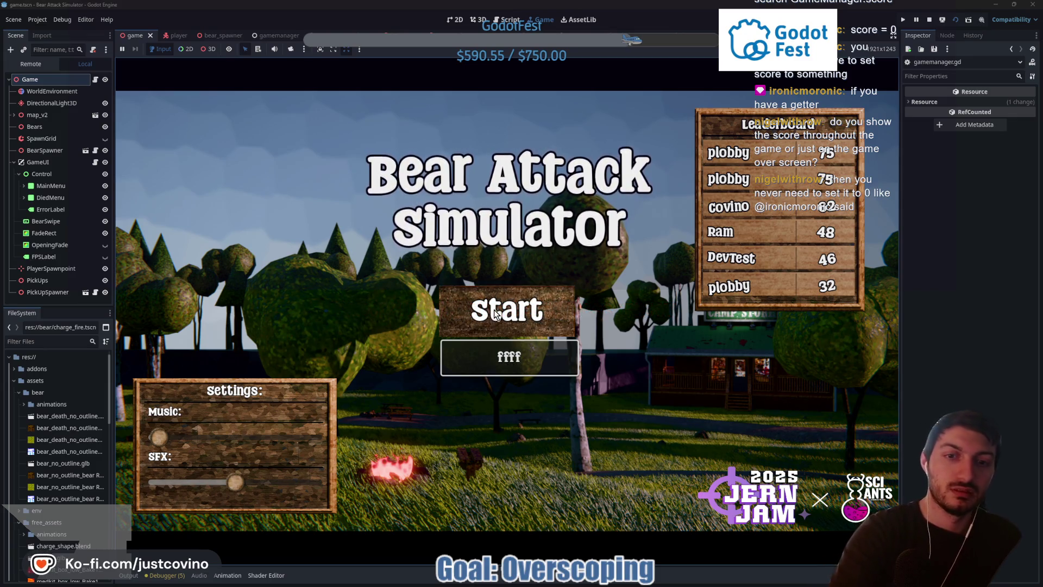
pyautogui.click(494, 314)
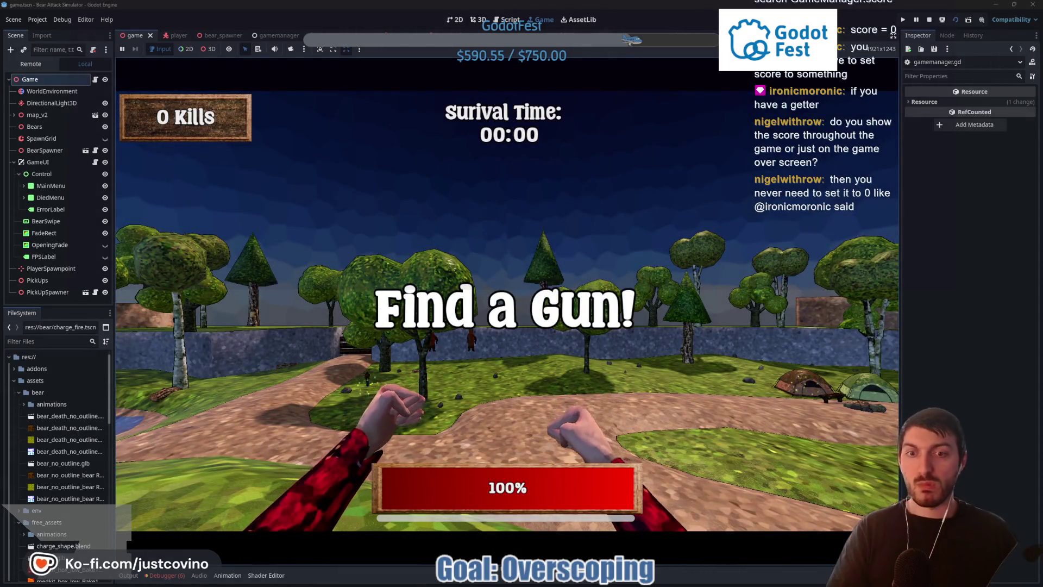
# Kill three bears until the kill report shows Score: 0, then bring up the Debugger panel
pyautogui.press('w')
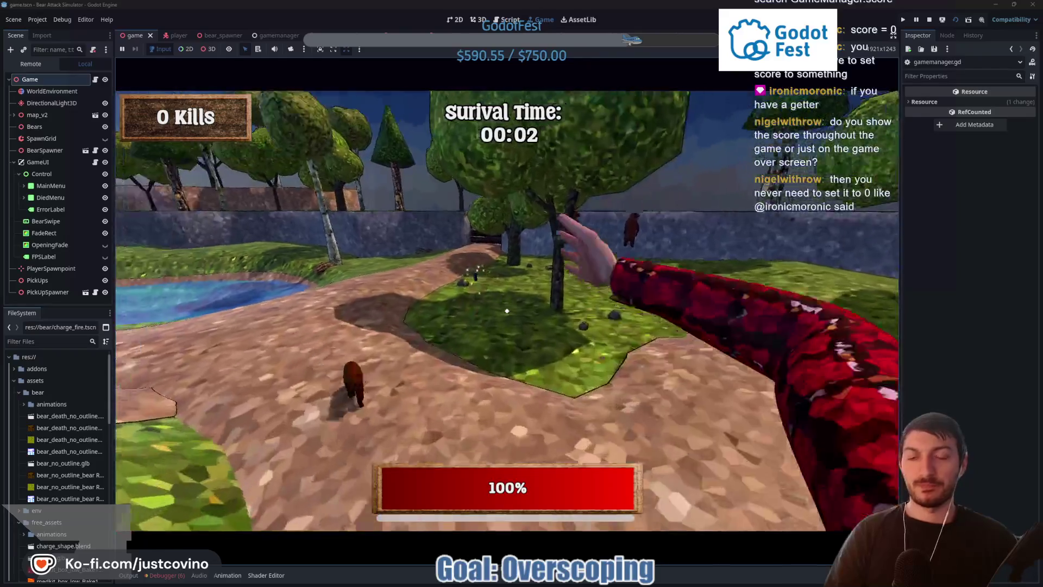
pyautogui.press('w')
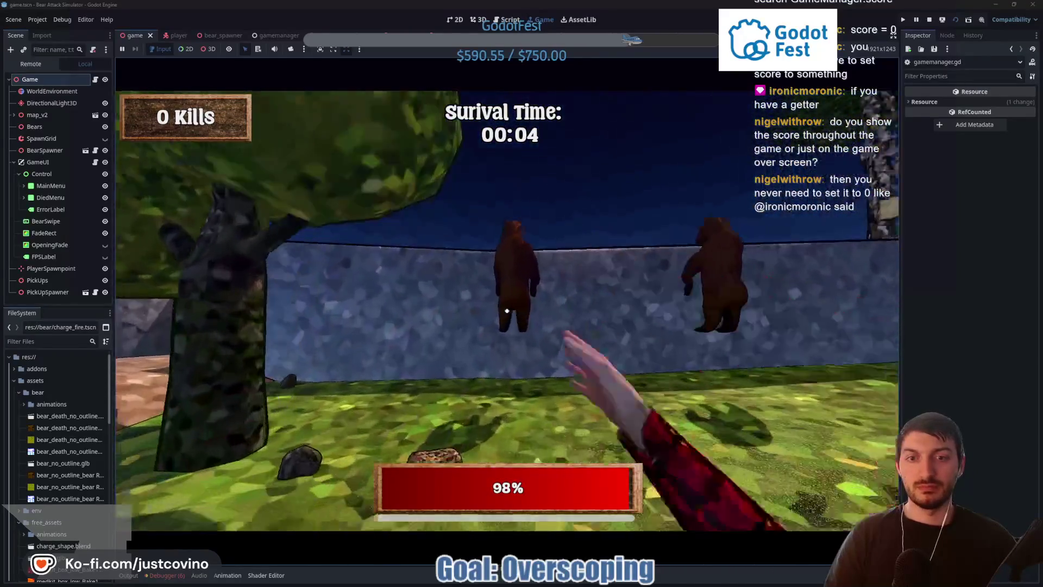
pyautogui.press('w')
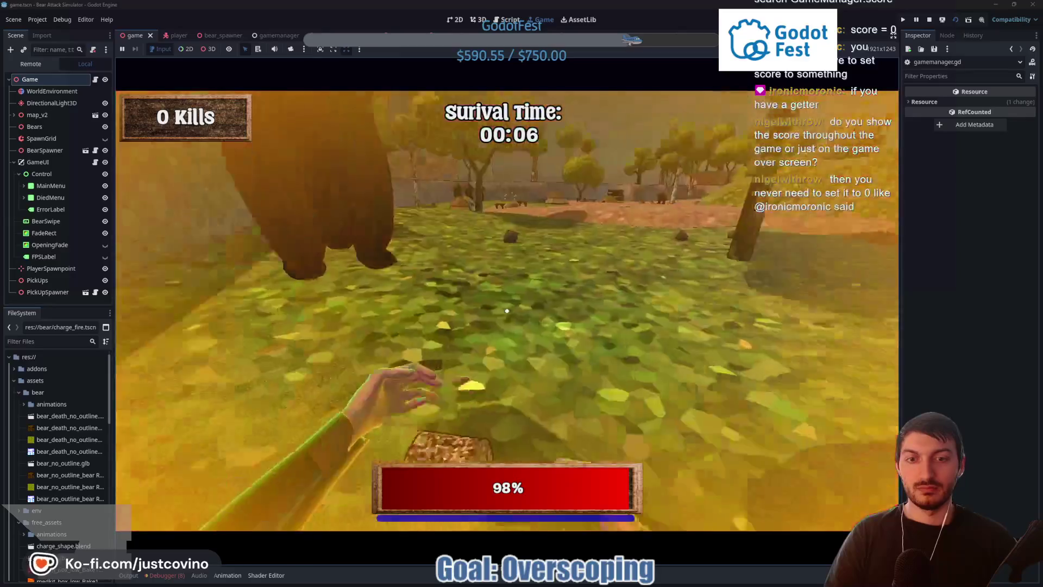
pyautogui.press('w')
pyautogui.click(506, 311)
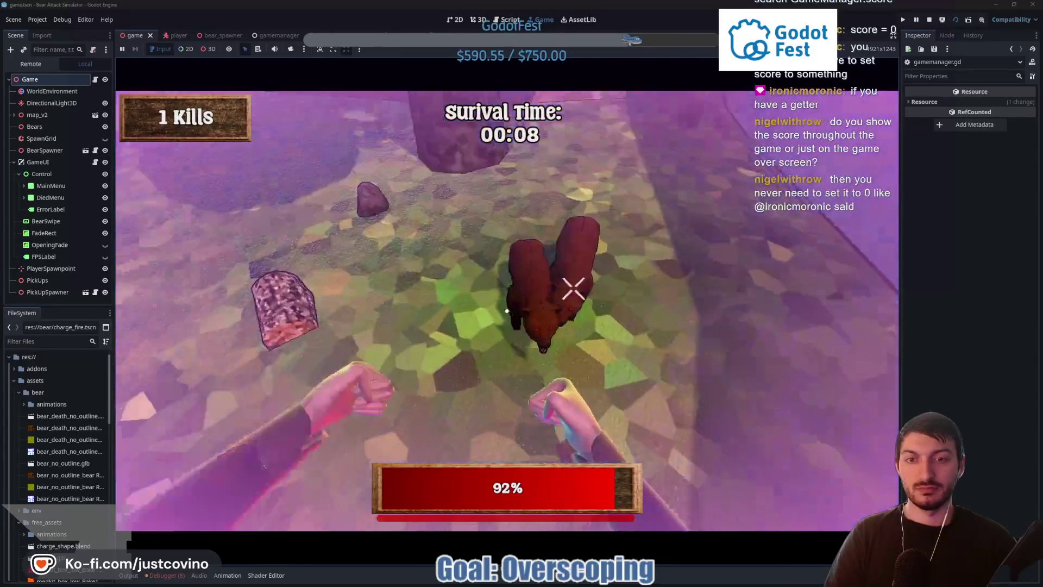
pyautogui.click(507, 311)
pyautogui.click(507, 311)
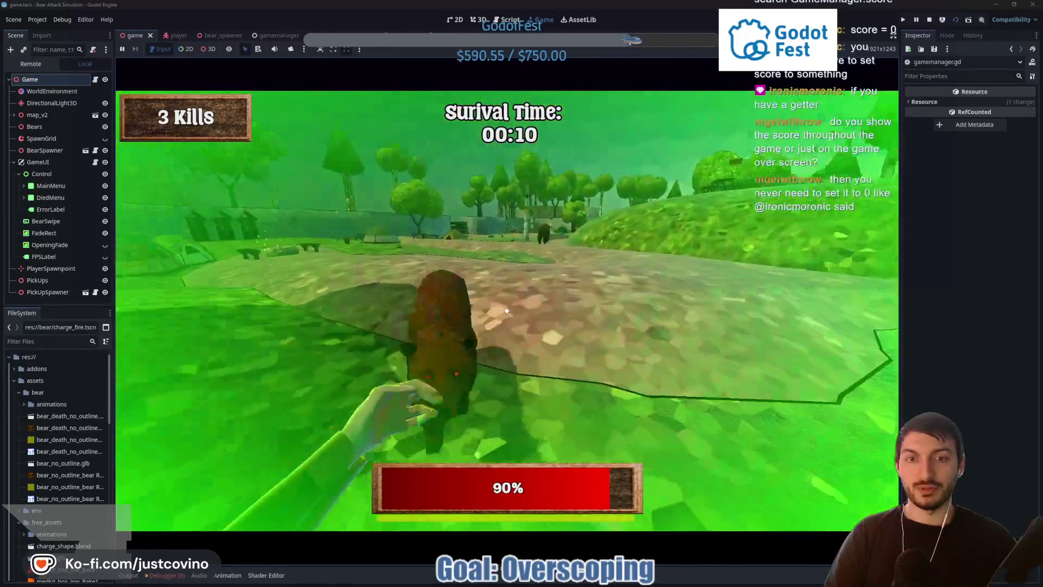
pyautogui.press('w')
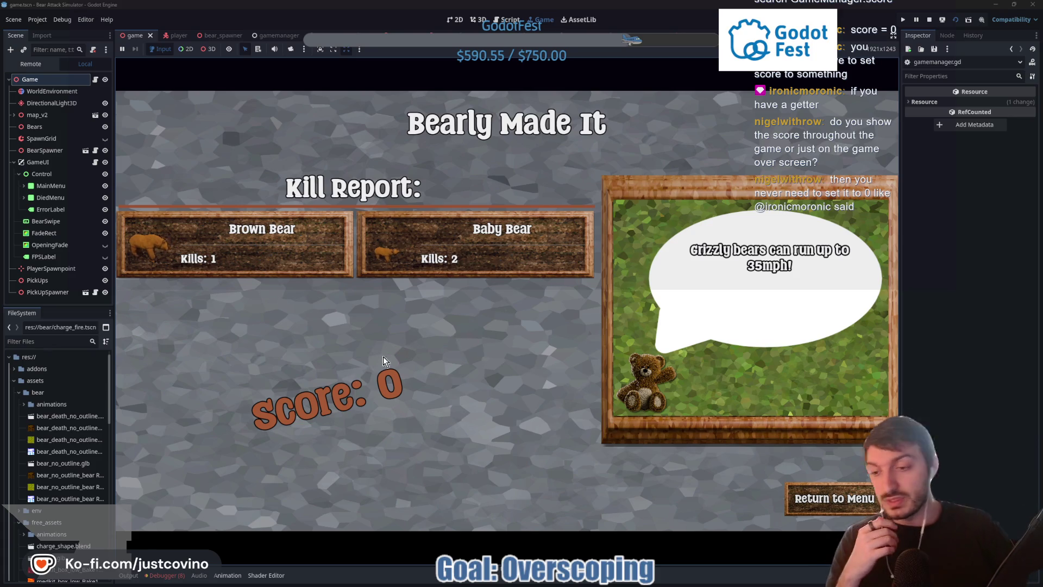
pyautogui.click(166, 576)
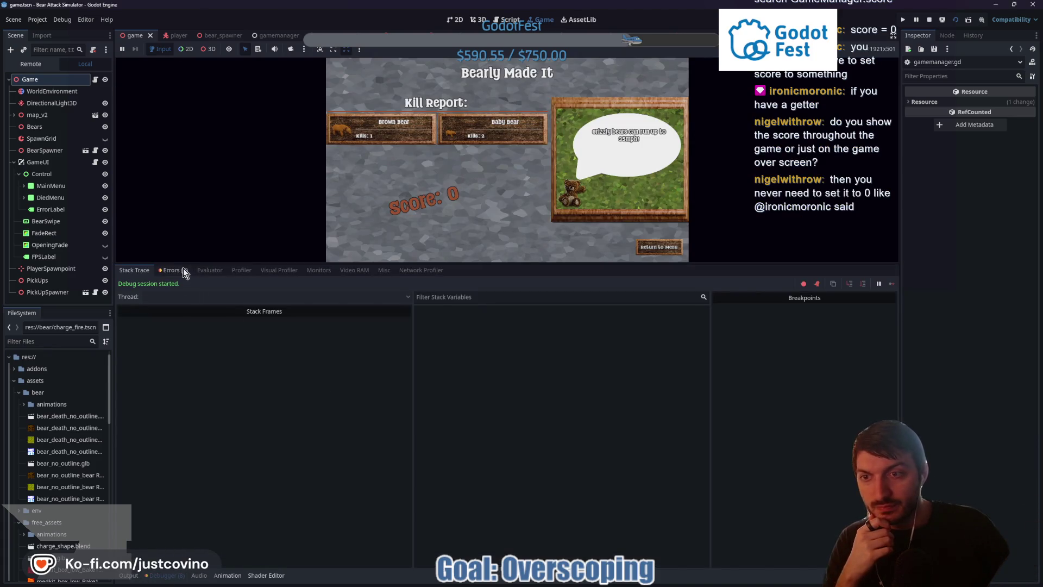
# Open the bear.gd:181 error from the Errors list to reach _exit_charging_state's monitoring lines
pyautogui.click(173, 270)
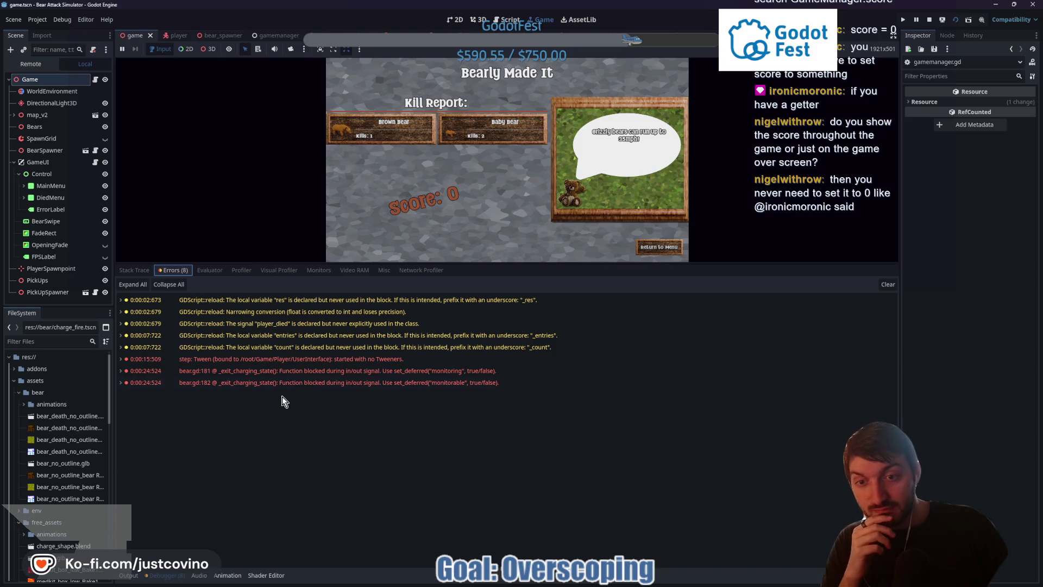
pyautogui.moveTo(325, 373)
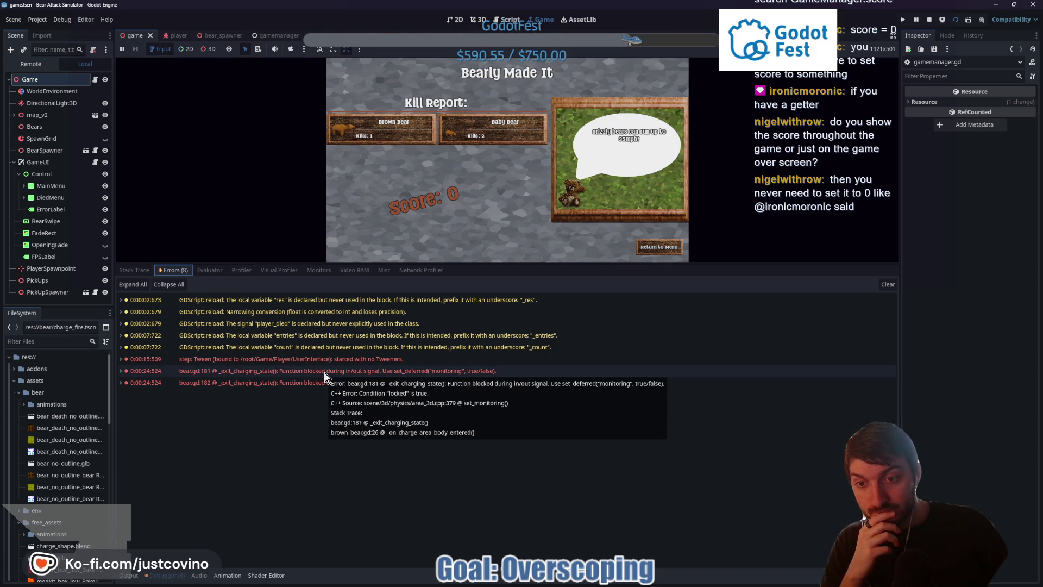
pyautogui.click(325, 371)
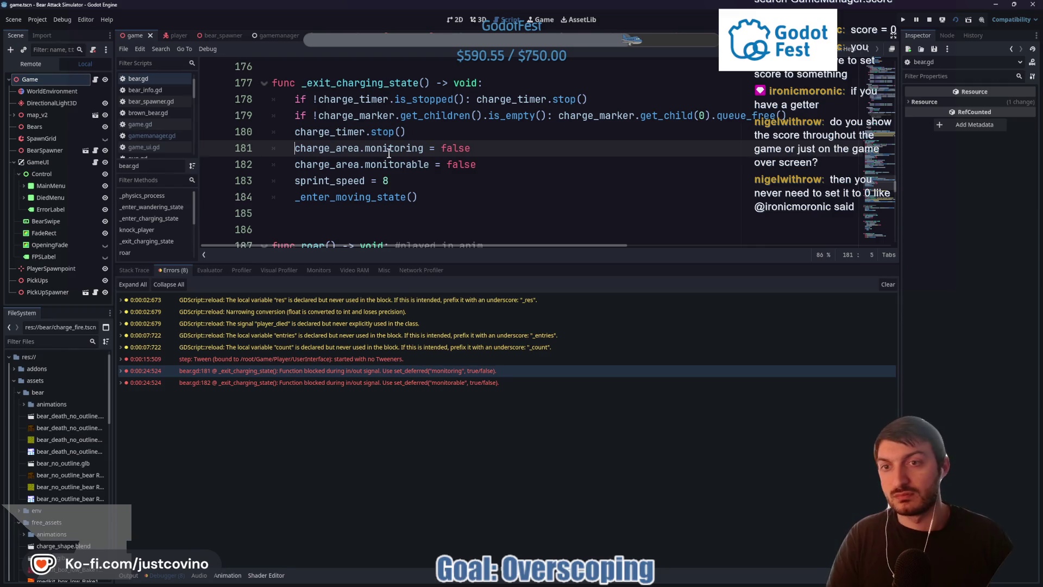
# Try adding a call prefix to bear.gd lines 181–182 at once, then remove it
pyautogui.moveTo(389, 153)
pyautogui.hotkey('shift', 'alt', 'Down')
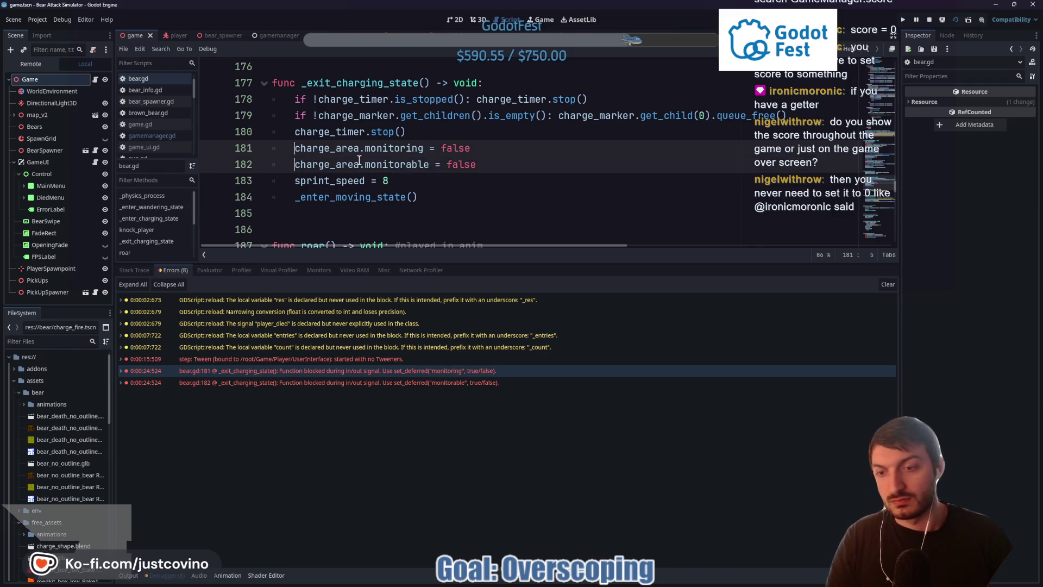
pyautogui.write('call')
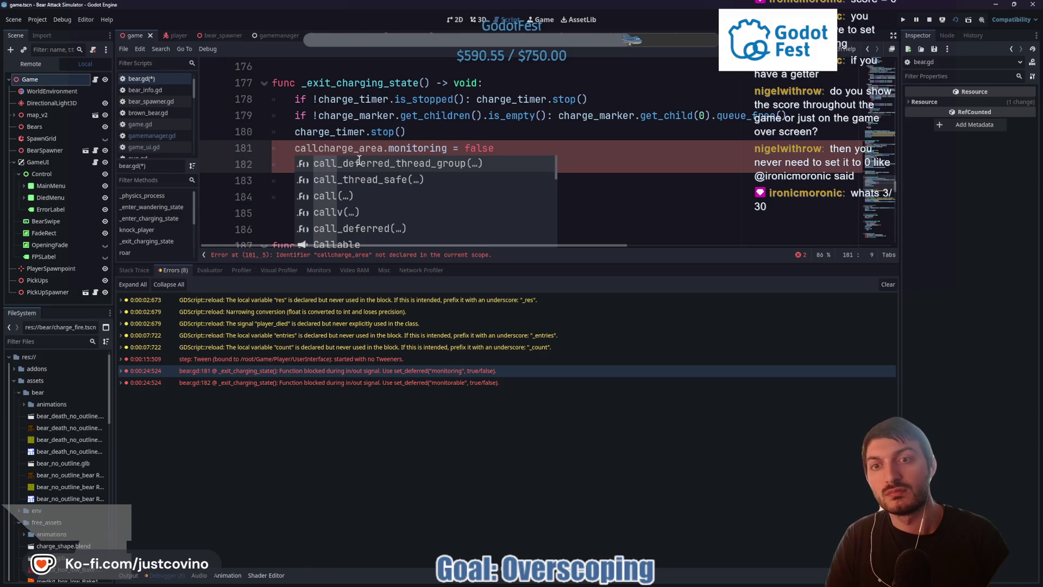
pyautogui.press('BackSpace')
pyautogui.press('BackSpace')
pyautogui.press('BackSpace')
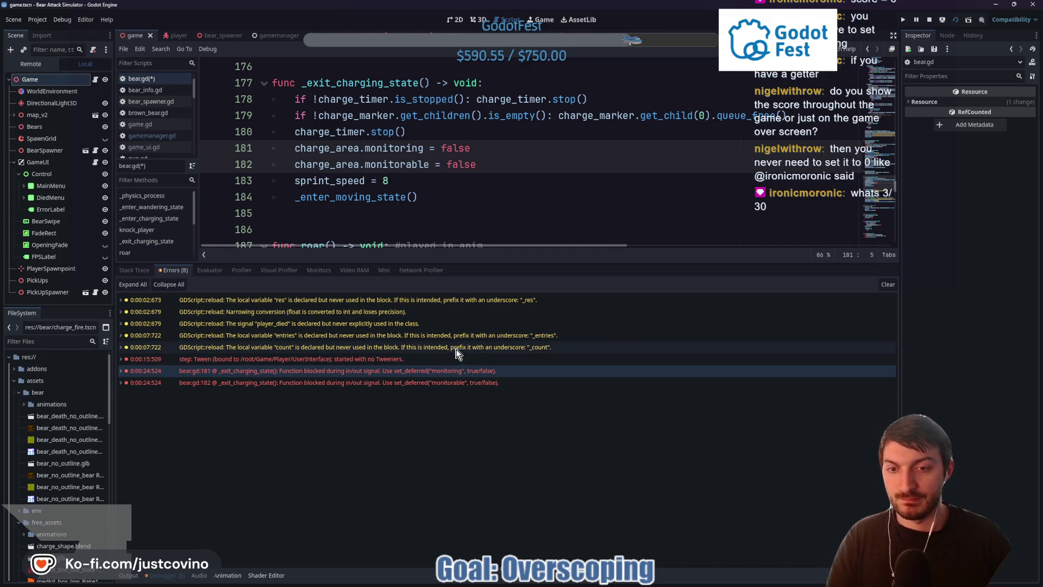
# Clear the debugger's error list and enlarge the code editor
pyautogui.click(129, 575)
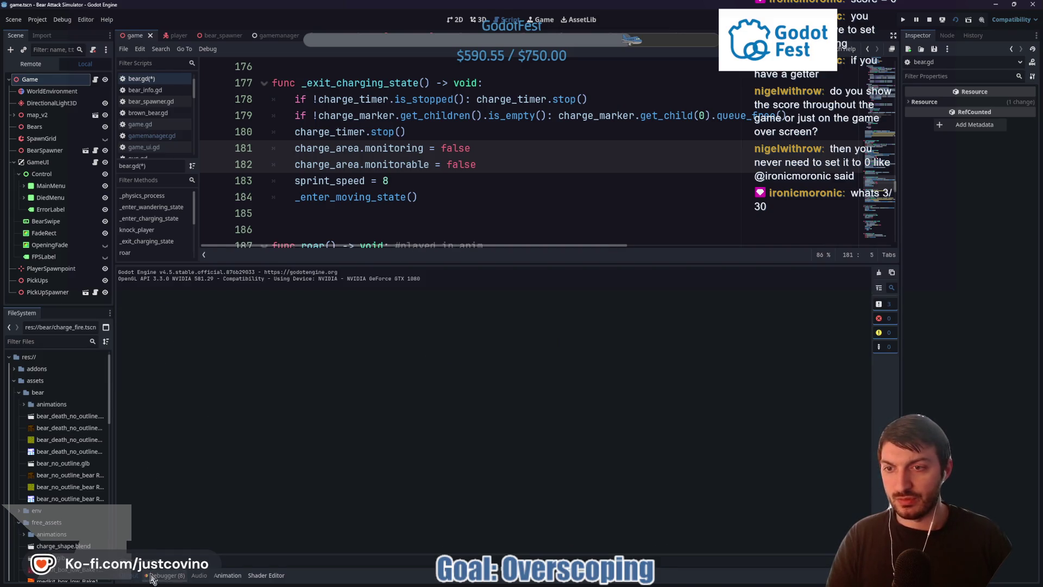
pyautogui.click(163, 575)
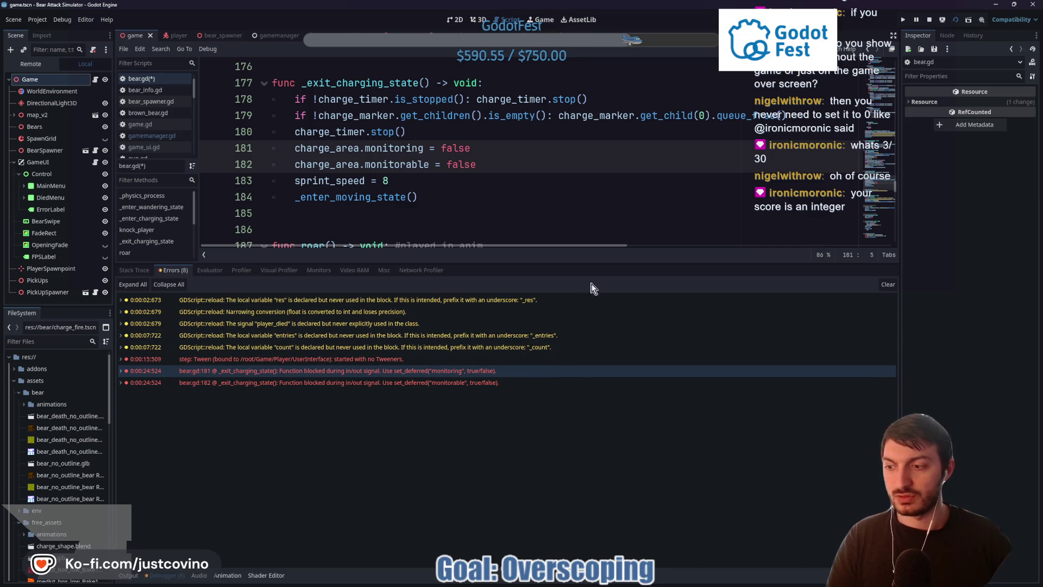
pyautogui.click(890, 284)
pyautogui.moveTo(544, 264); pyautogui.dragTo(544, 466)
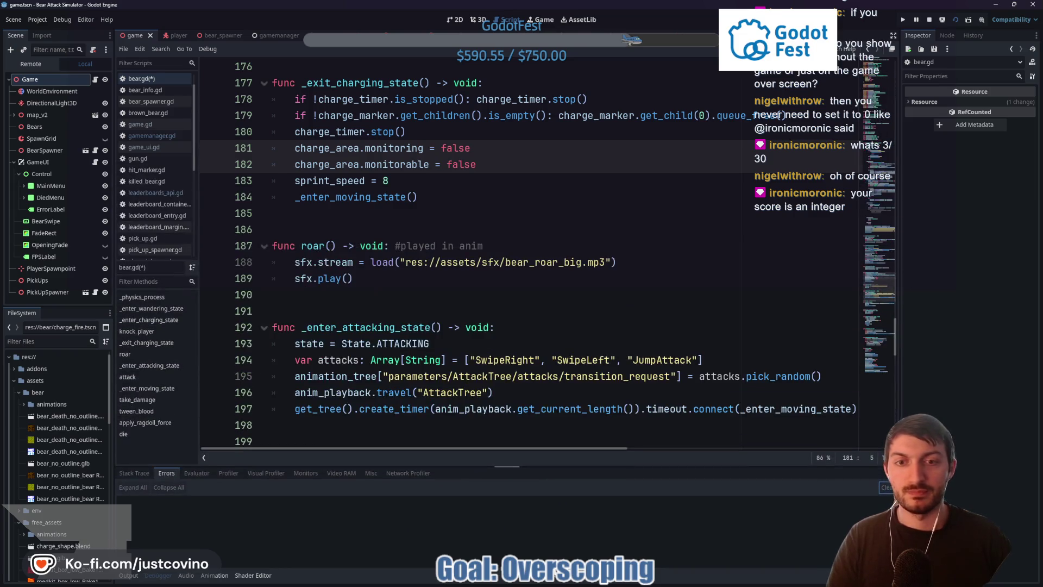
pyautogui.click(423, 314)
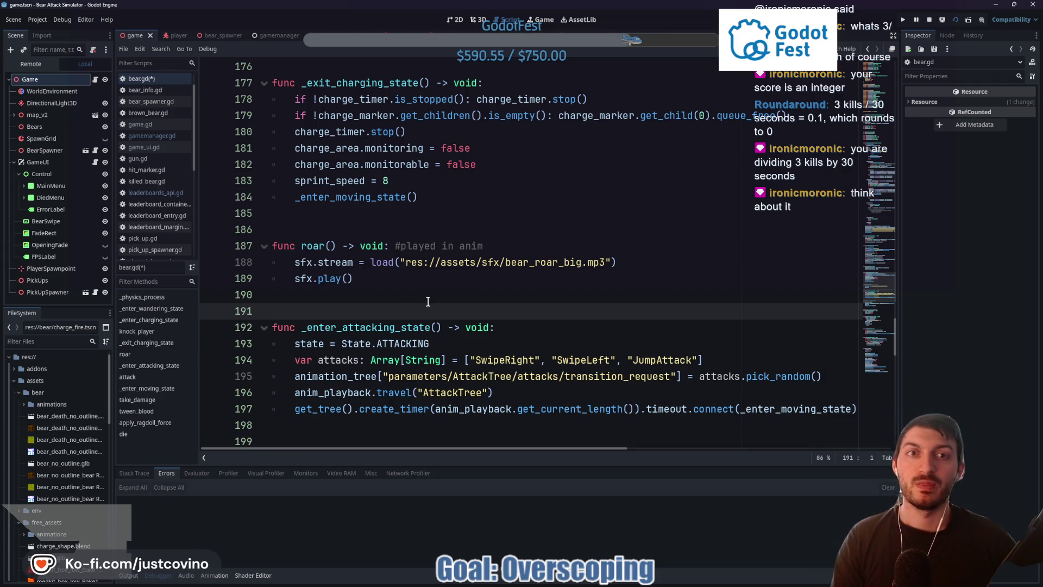
# Bring up gamemanager.gd at the score property's setter and getter
pyautogui.scroll(10, 445, 282)
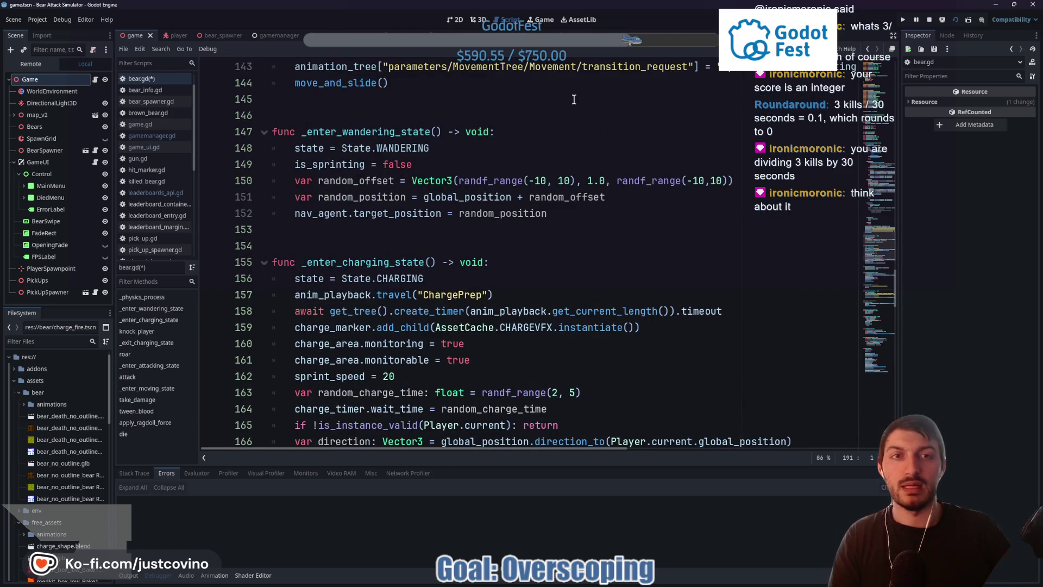
pyautogui.scroll(7, 571, 98)
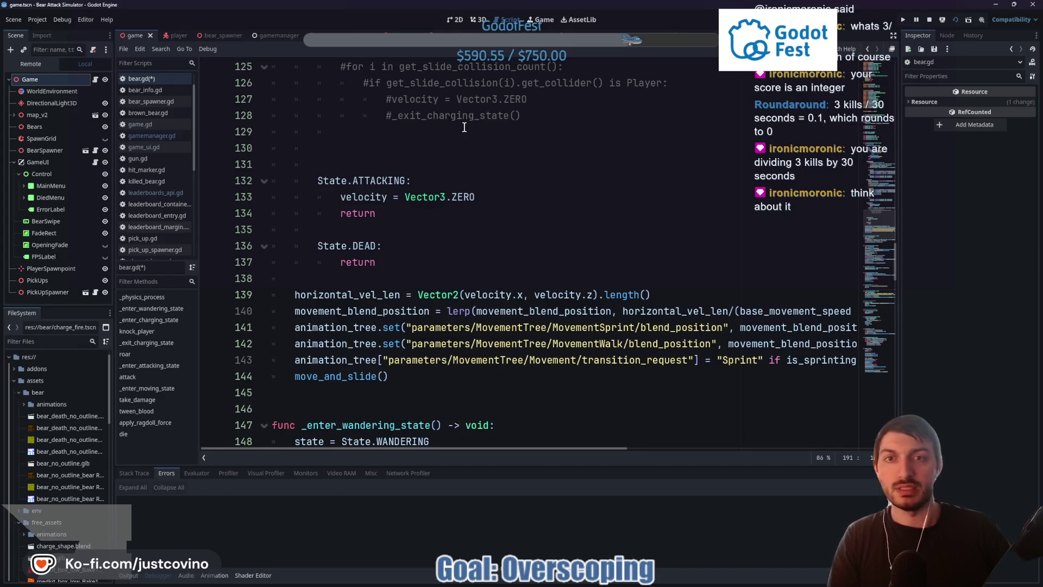
pyautogui.click(280, 36)
pyautogui.scroll(20, 452, 173)
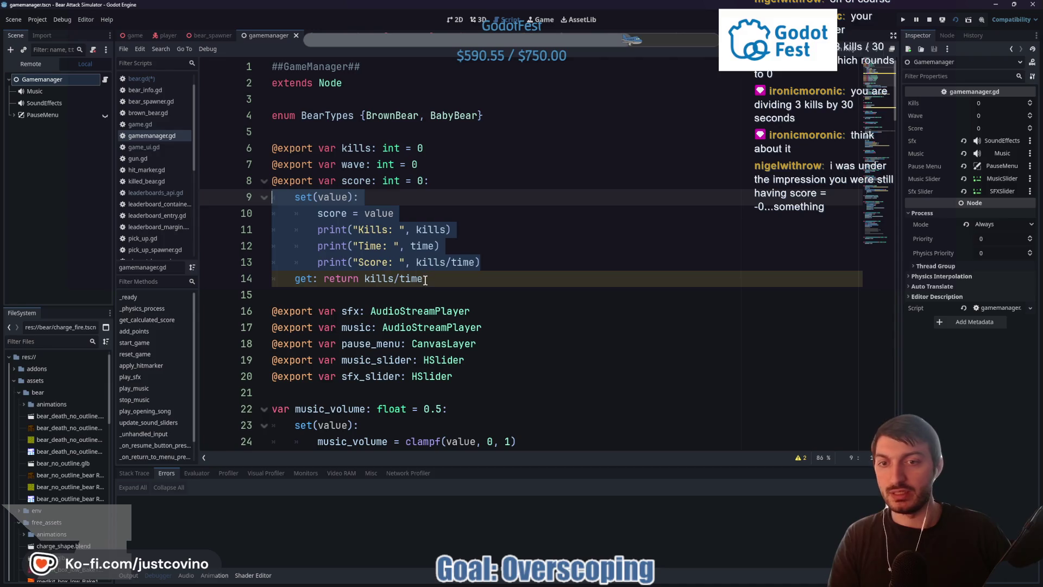
# Delete the score setter body on lines 9–13 of gamemanager.gd
pyautogui.click(426, 279)
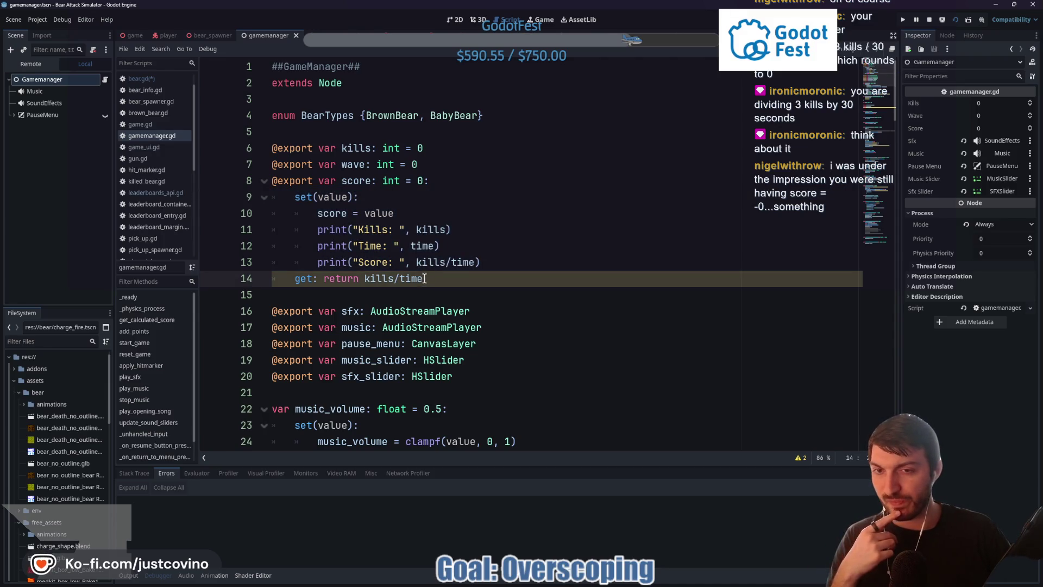
pyautogui.moveTo(426, 280); pyautogui.dragTo(364, 280)
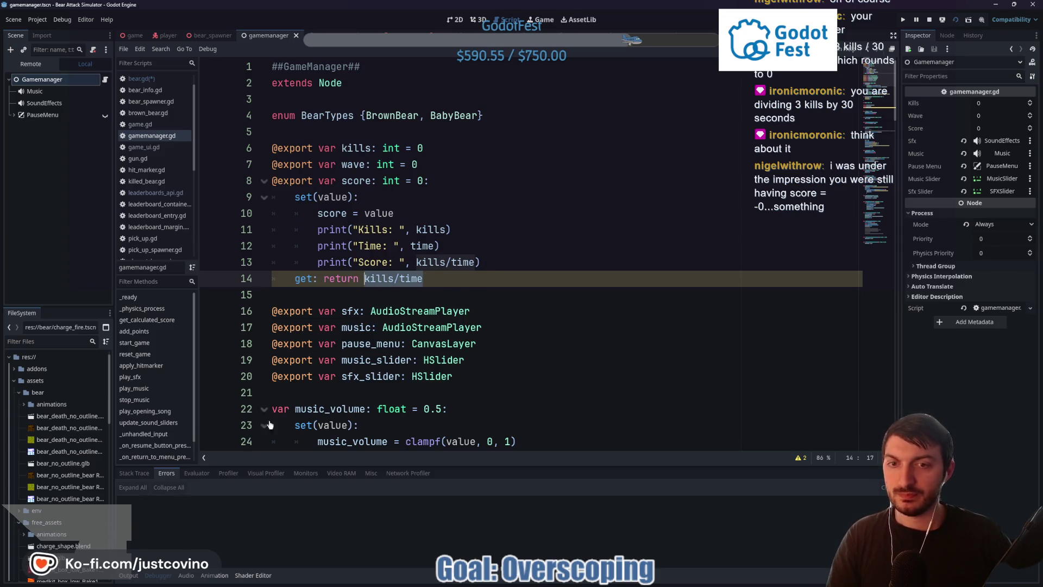
pyautogui.click(483, 268)
pyautogui.moveTo(484, 268)
pyautogui.mouseDown()
pyautogui.moveTo(381, 264)
pyautogui.moveTo(268, 201)
pyautogui.mouseUp()
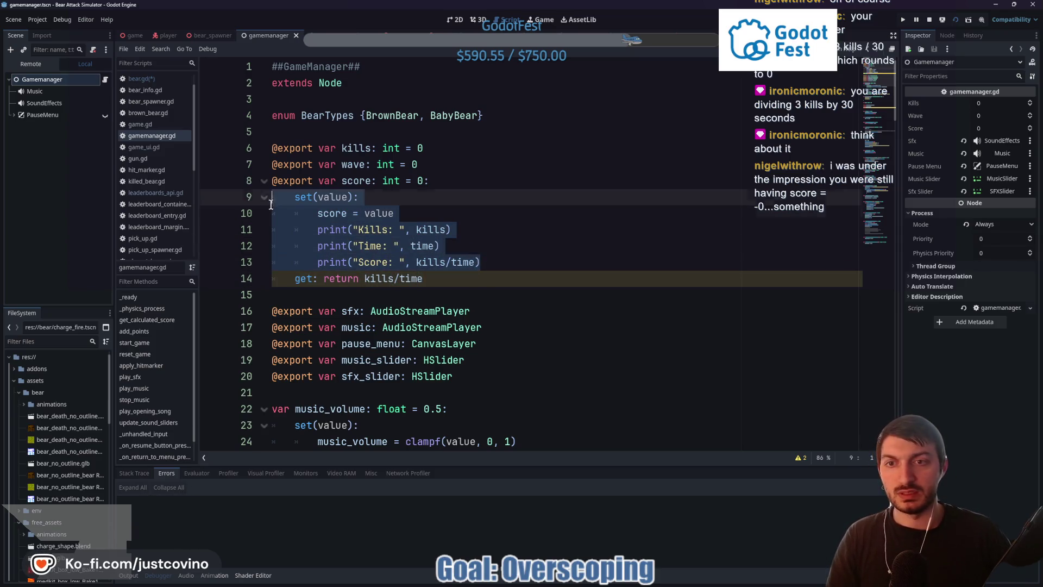
pyautogui.press('BackSpace')
pyautogui.press('BackSpace')
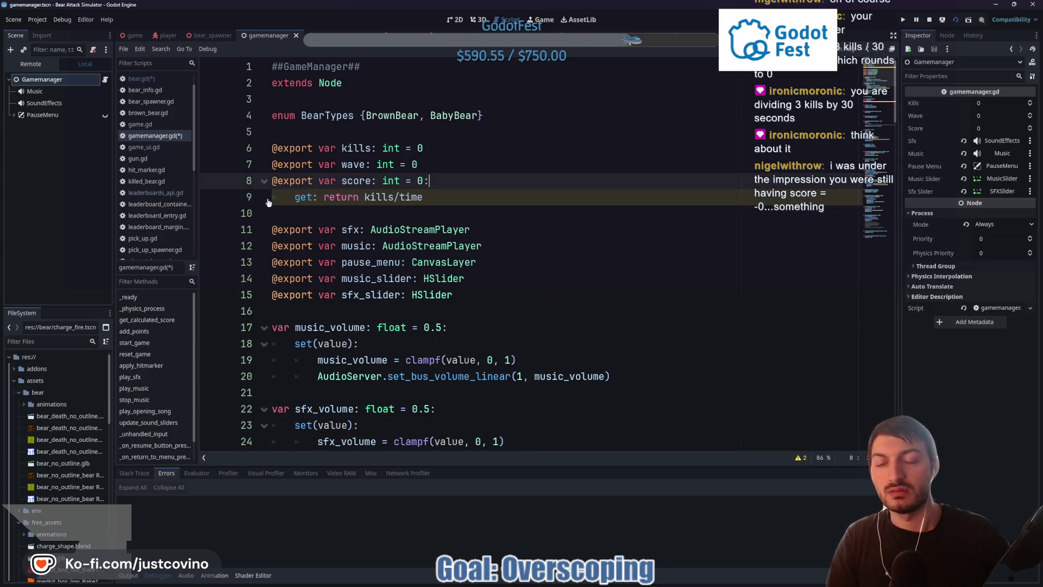
# Retype the score getter as a single line: get(): return kills/time
pyautogui.click(294, 197)
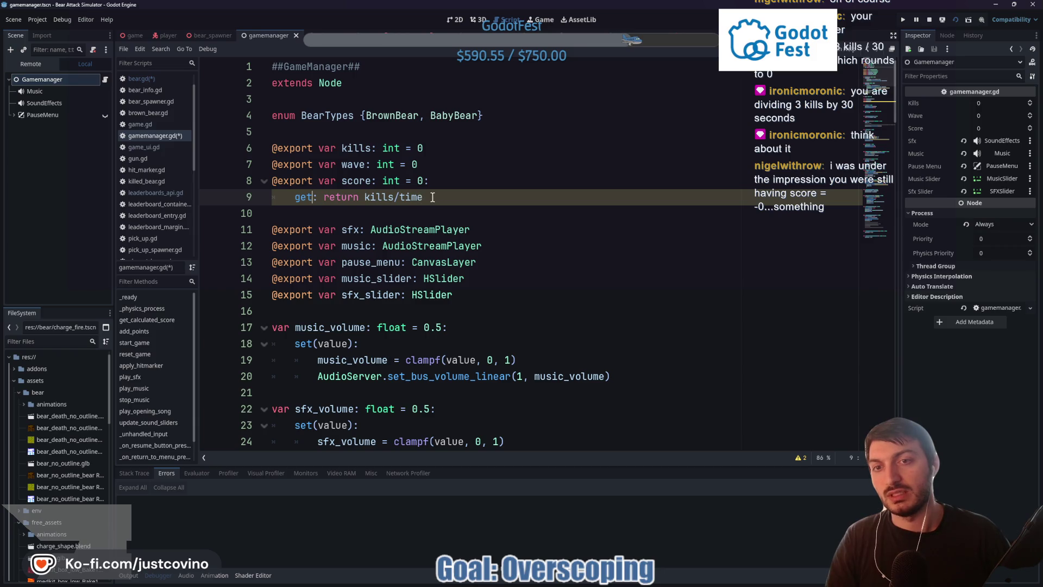
pyautogui.moveTo(432, 196); pyautogui.dragTo(274, 195)
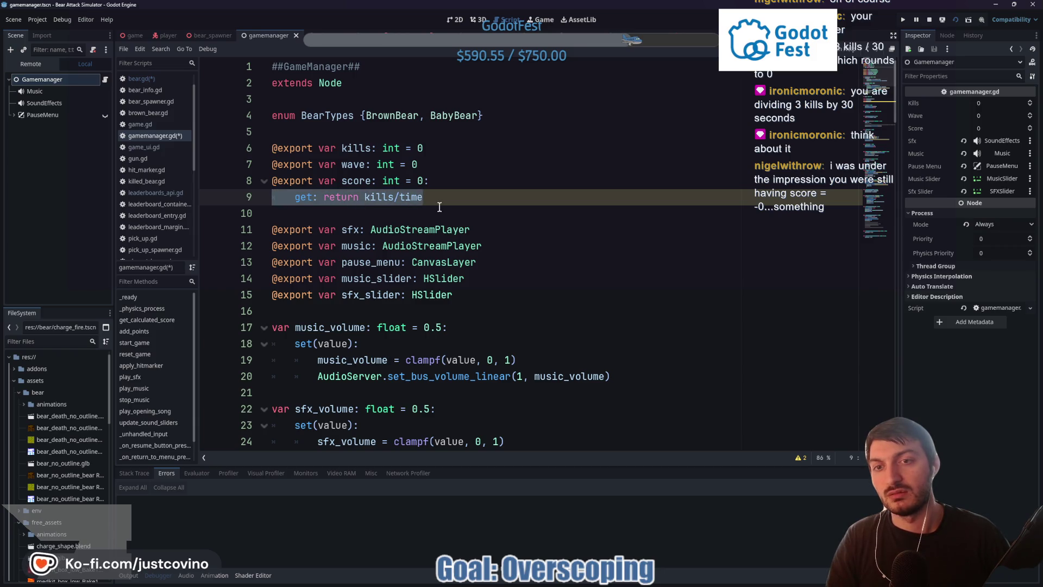
pyautogui.press('BackSpace')
pyautogui.press('Tab')
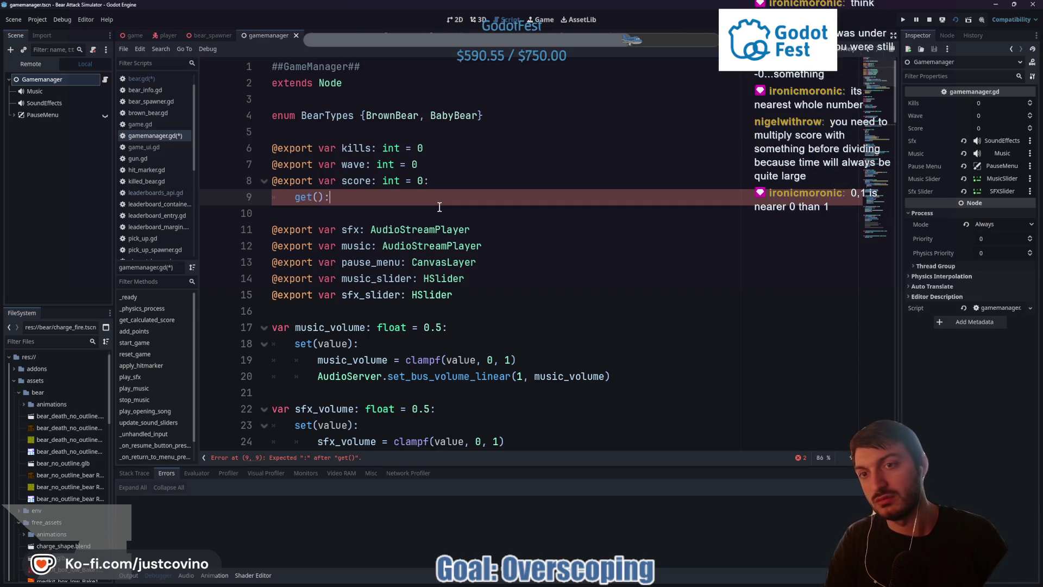
pyautogui.write('turn ')
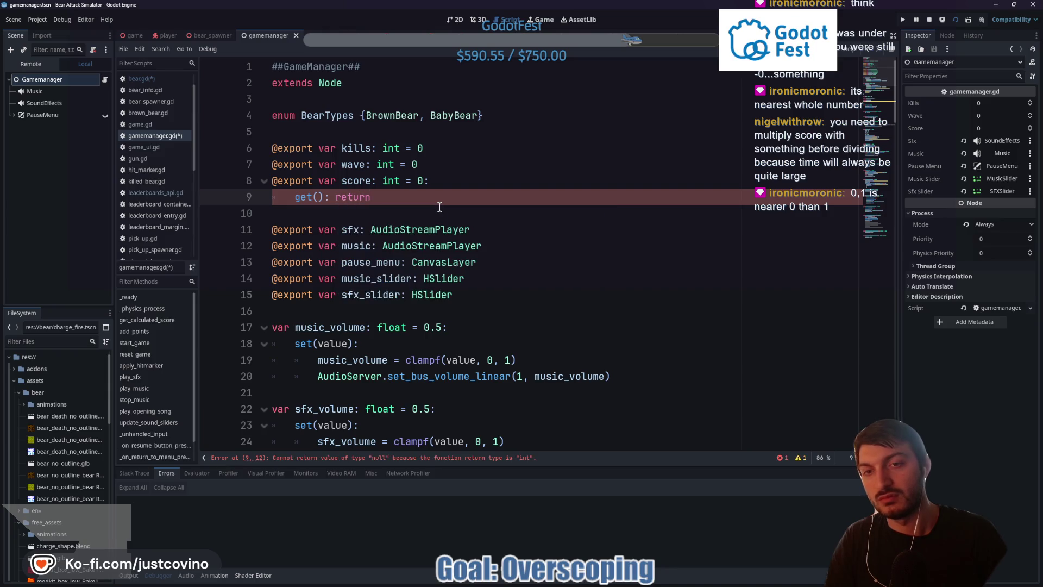
pyautogui.write('kills/time')
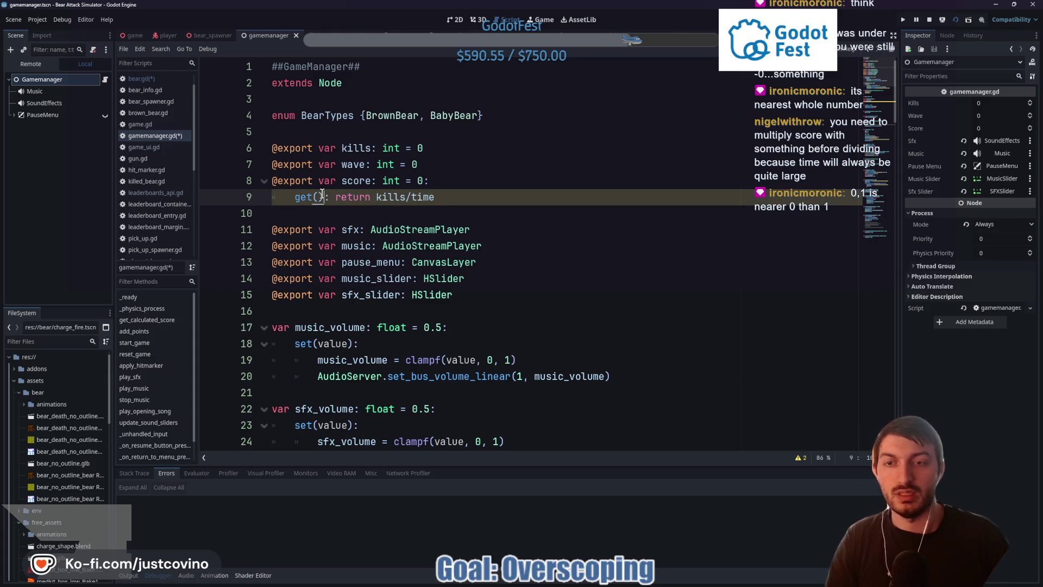
pyautogui.scroll(-5, 332, 217)
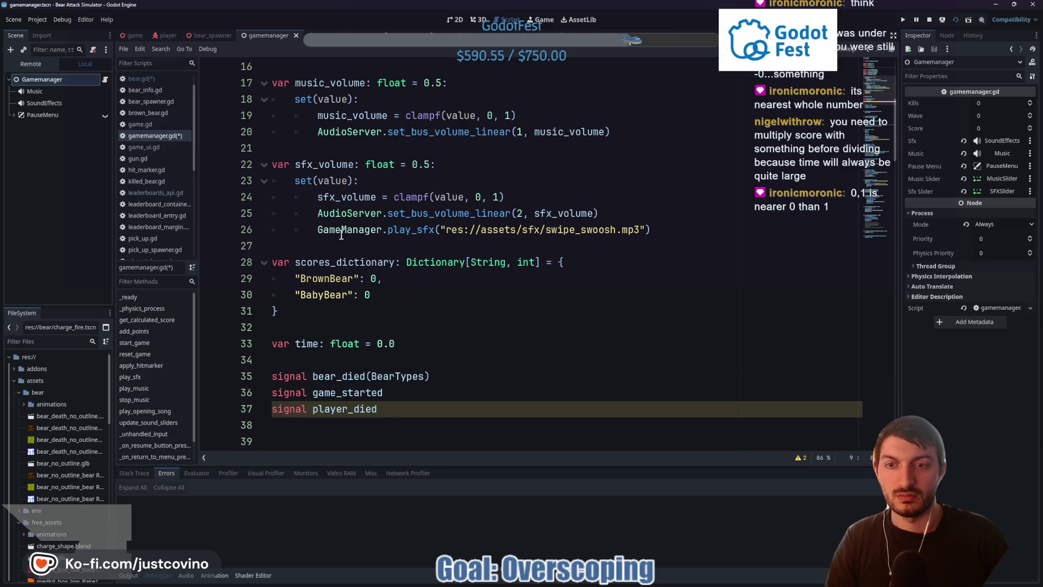
# Make the score getter return (100 * kills)/time and save gamemanager.gd
pyautogui.scroll(4, 337, 232)
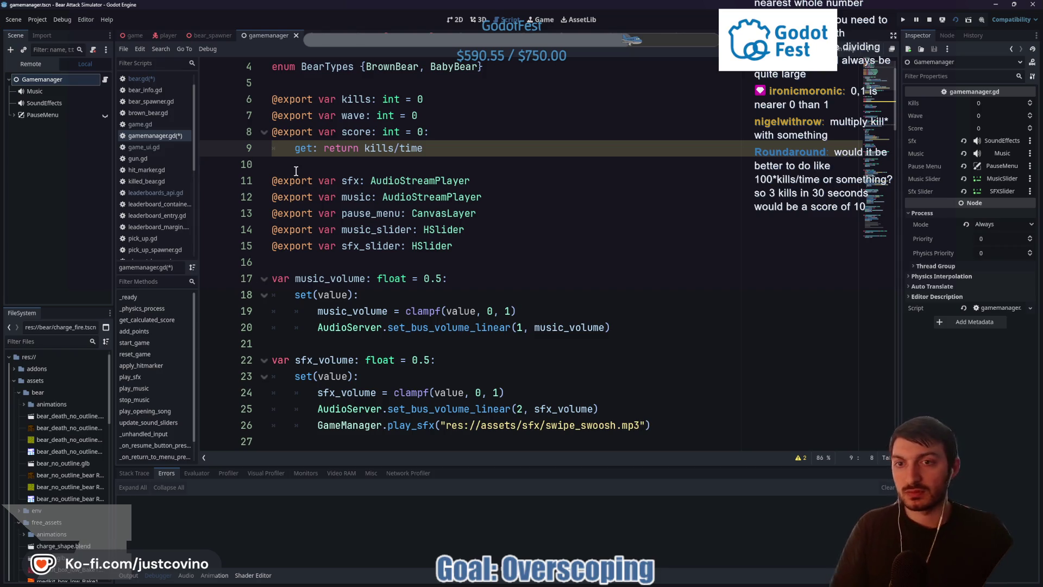
pyautogui.click(364, 148)
pyautogui.write('100 *')
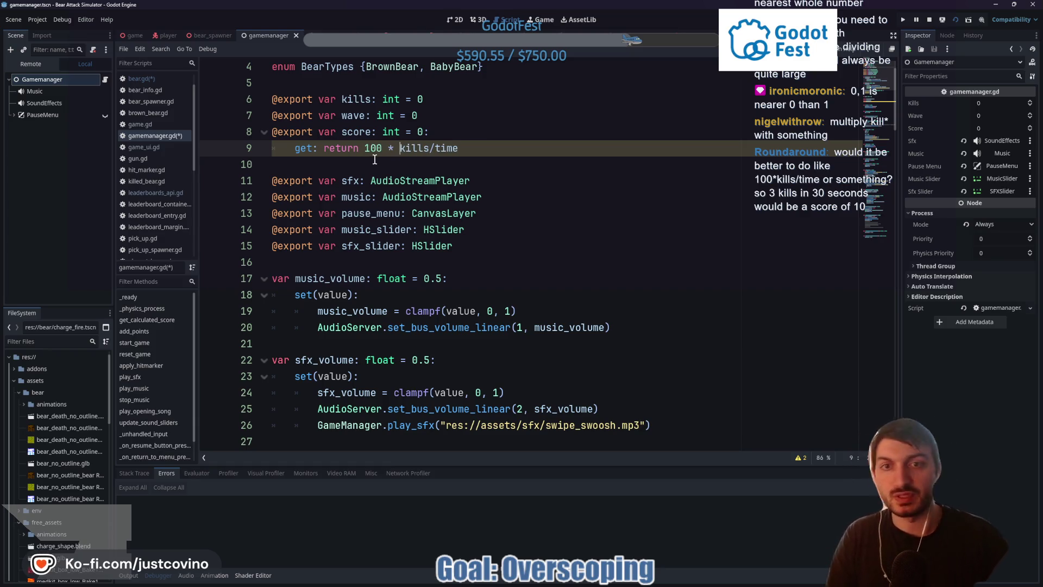
pyautogui.moveTo(427, 148); pyautogui.dragTo(364, 148)
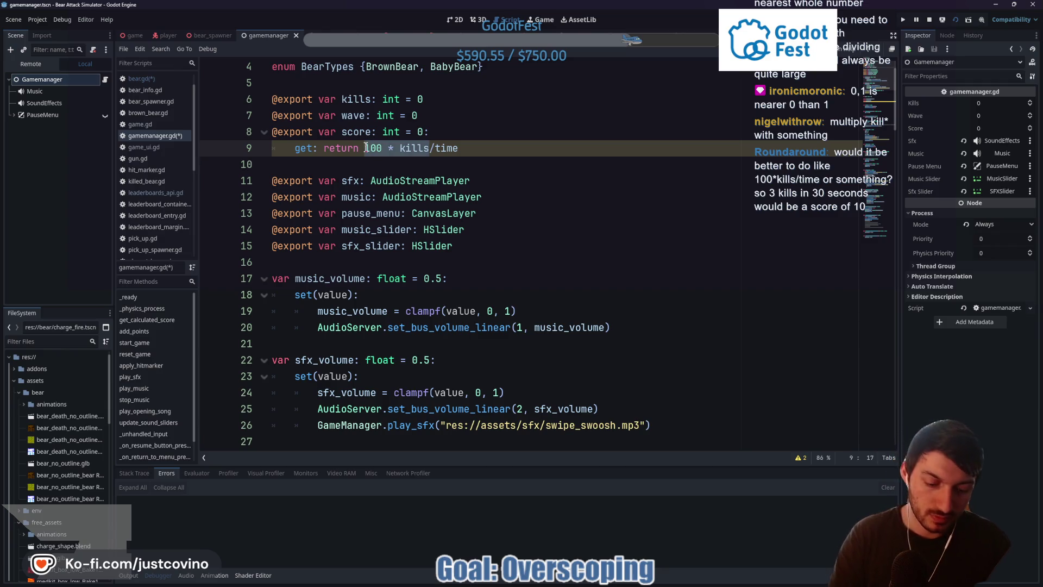
pyautogui.write('(')
pyautogui.click(492, 152)
pyautogui.hotkey('ctrl', 's')
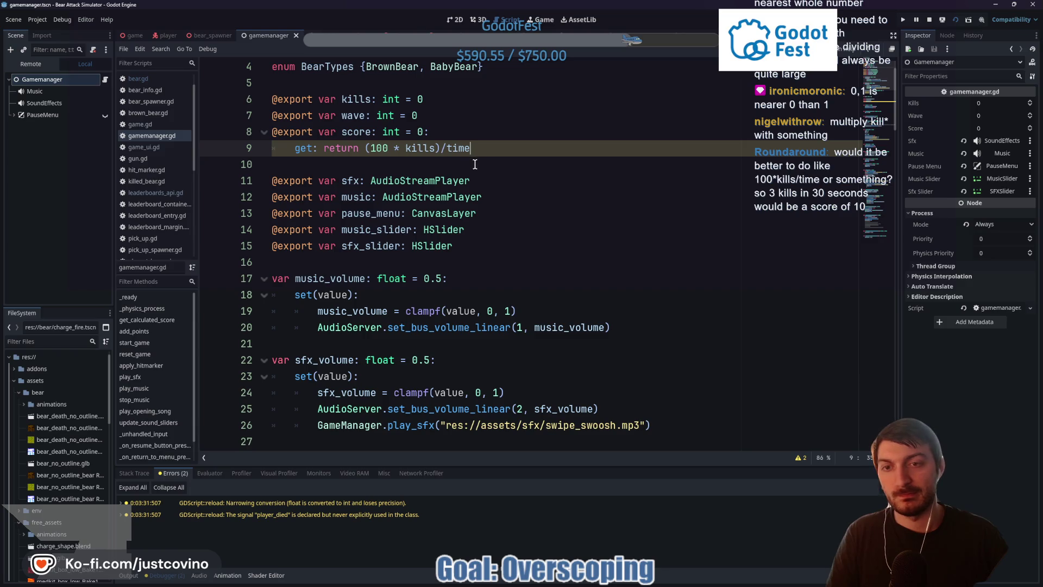
pyautogui.scroll(-8, 467, 165)
pyautogui.scroll(5, 462, 168)
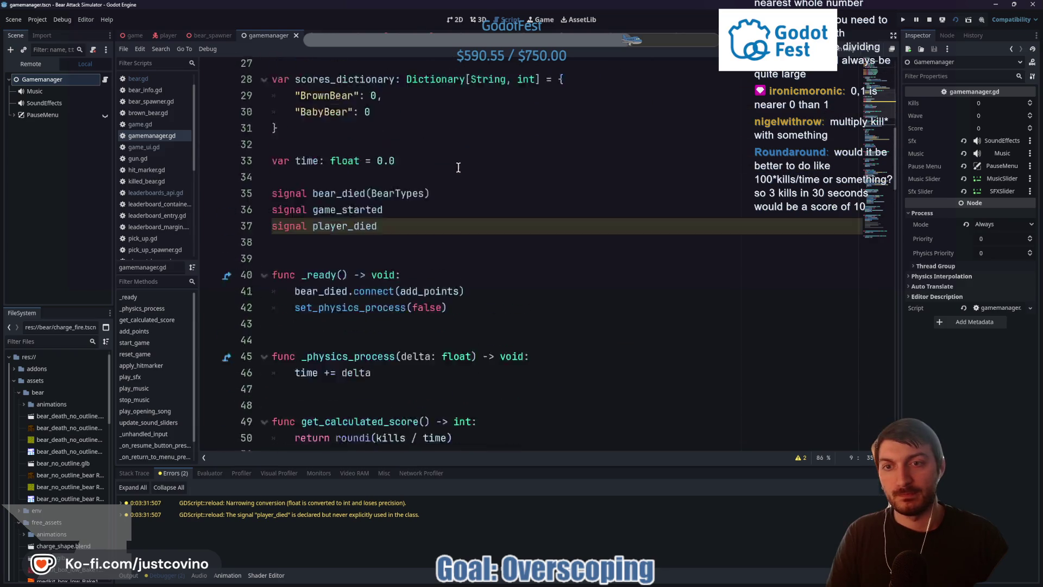
pyautogui.click(166, 36)
# Back in gamemanager.gd, wrap the score expression on line 9 in parentheses
pyautogui.scroll(10, 447, 170)
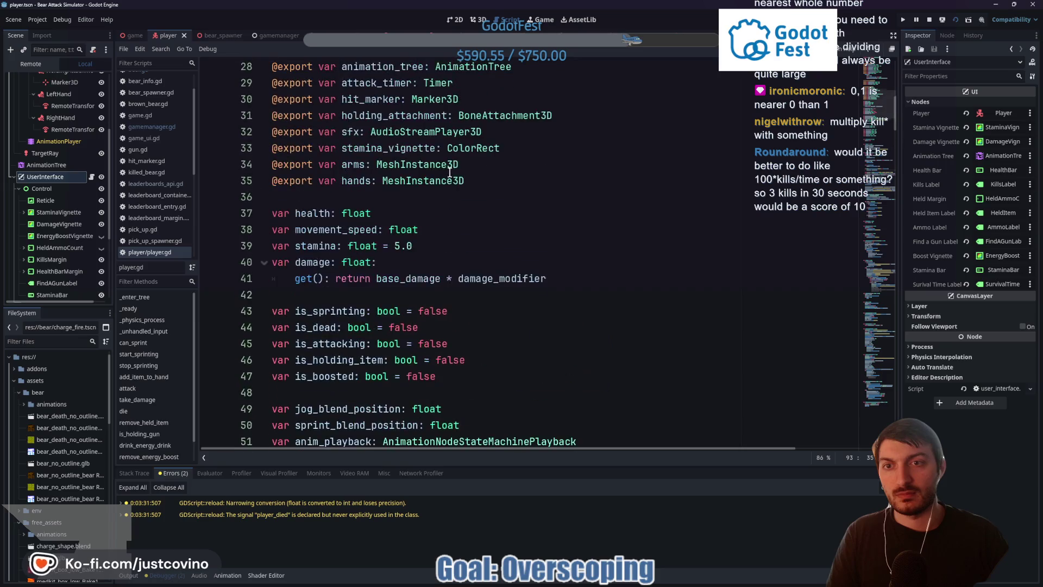
pyautogui.scroll(2, 445, 170)
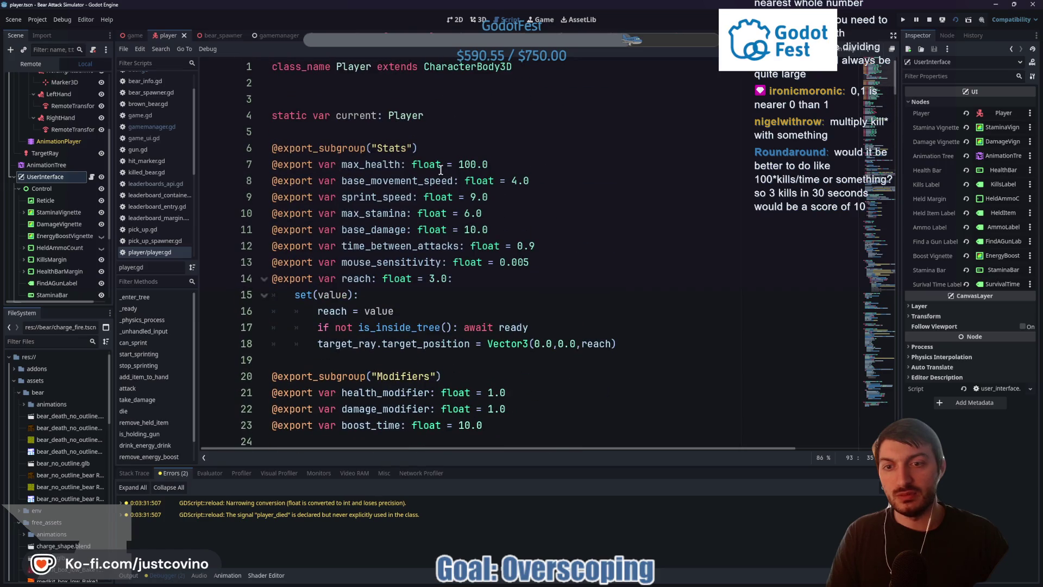
pyautogui.scroll(-20, 441, 170)
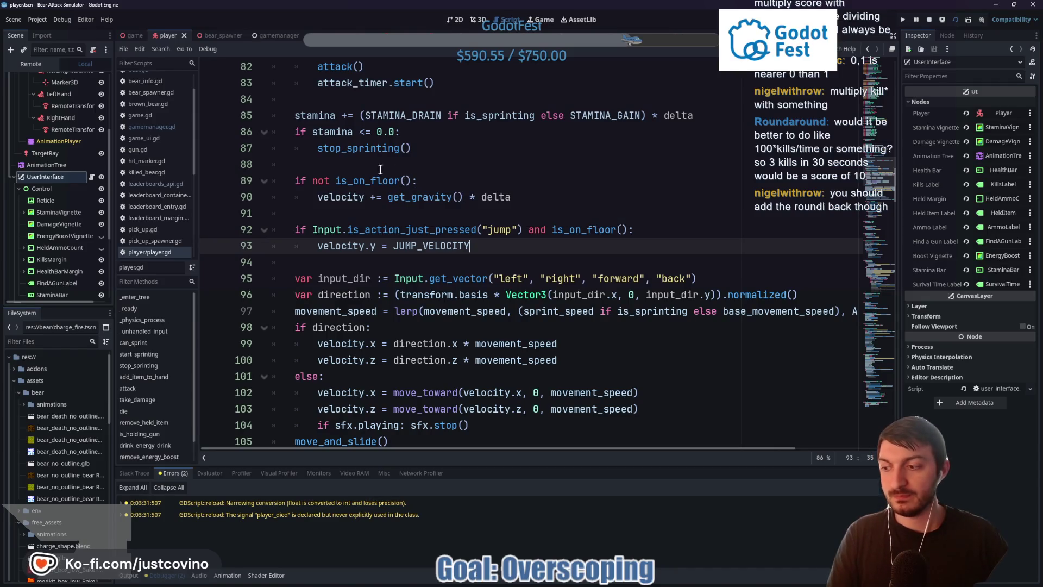
pyautogui.click(269, 35)
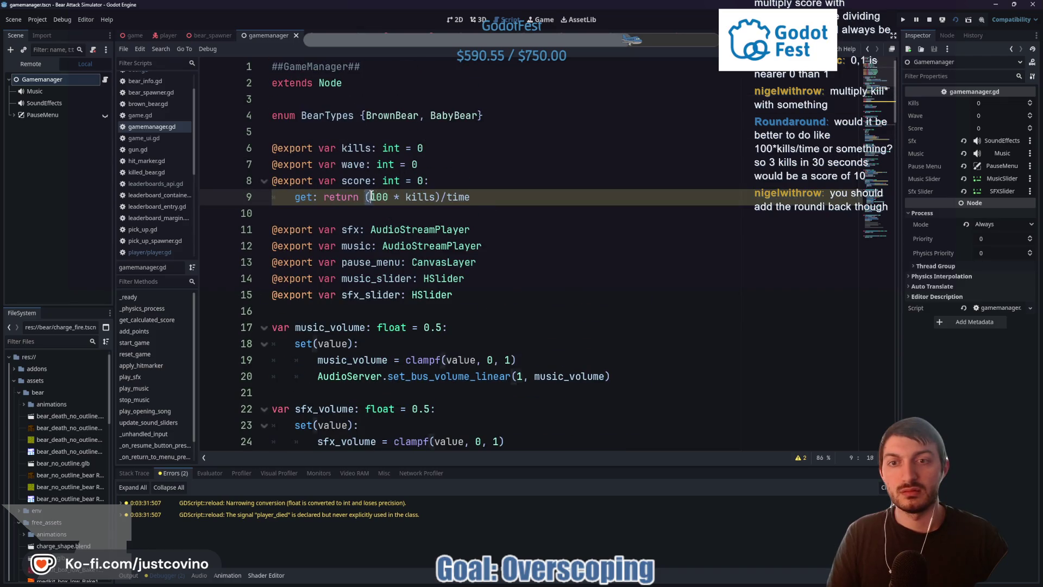
pyautogui.hotkey('shift', 'End')
pyautogui.write('(')
# Prefix the expression with roundi, save, and run the game from the main scene
pyautogui.click(364, 197)
pyautogui.write('roundi')
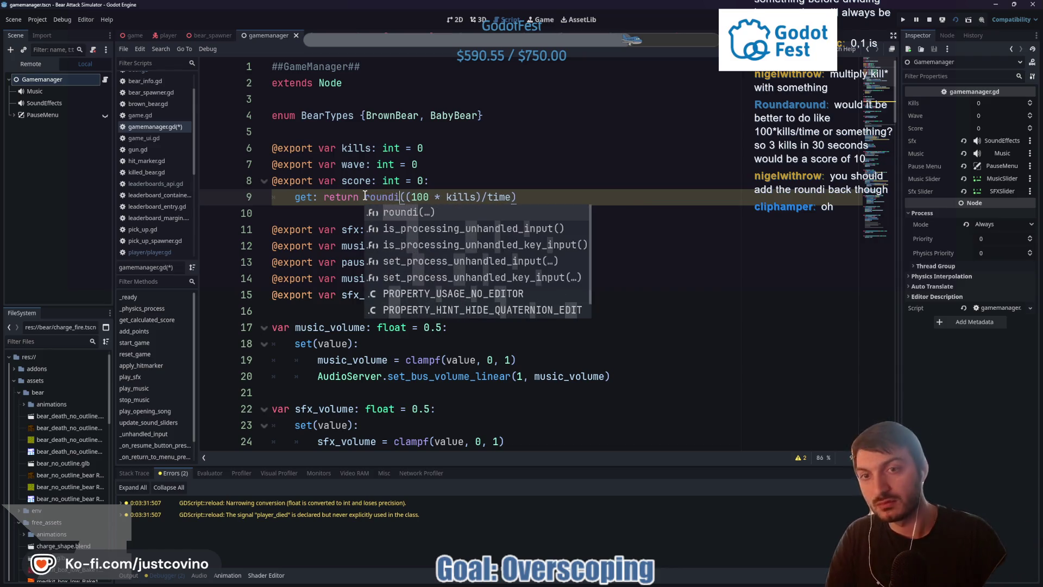
pyautogui.click(517, 198)
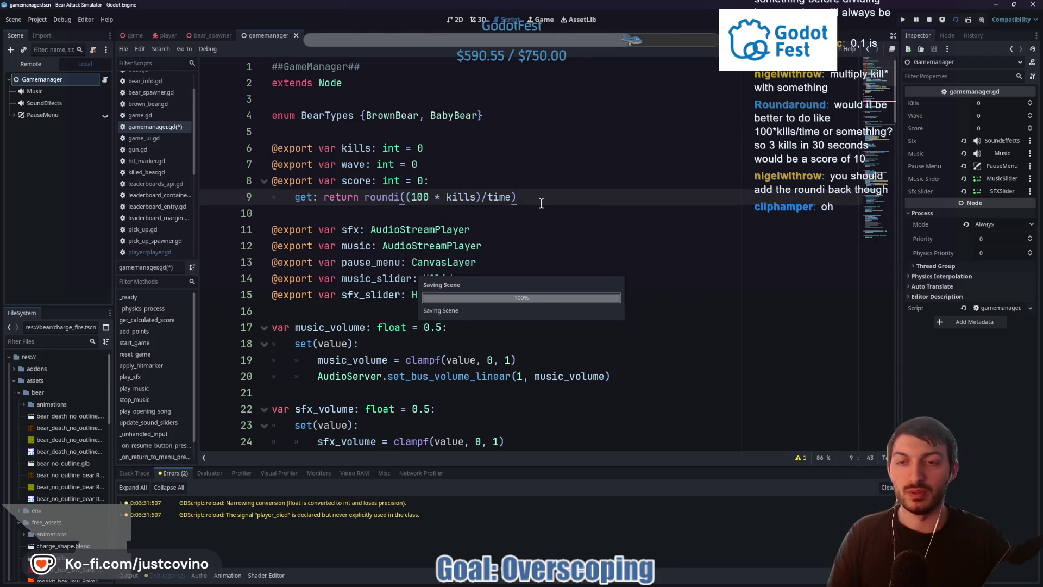
pyautogui.hotkey('ctrl', 's')
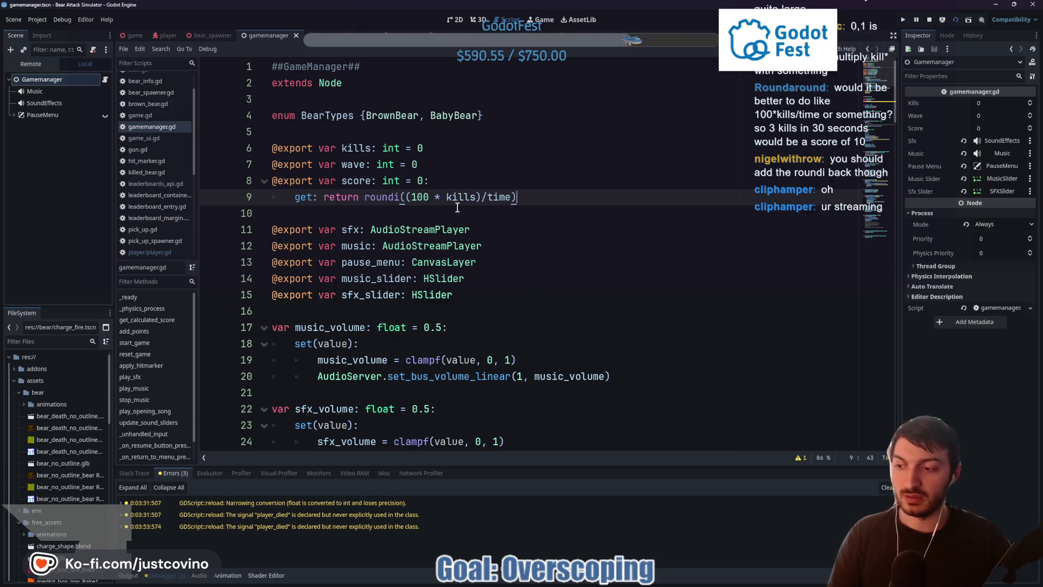
pyautogui.click(136, 36)
pyautogui.press('F5')
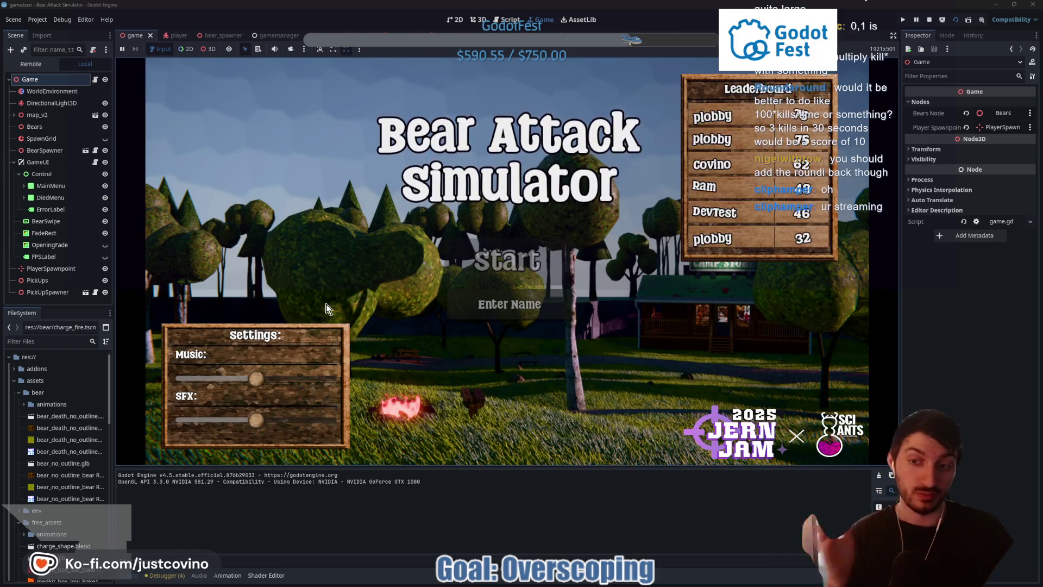
# Turn the music all the way down, enter a throwaway player name, and start
pyautogui.moveTo(255, 378); pyautogui.dragTo(164, 381)
pyautogui.click(503, 304)
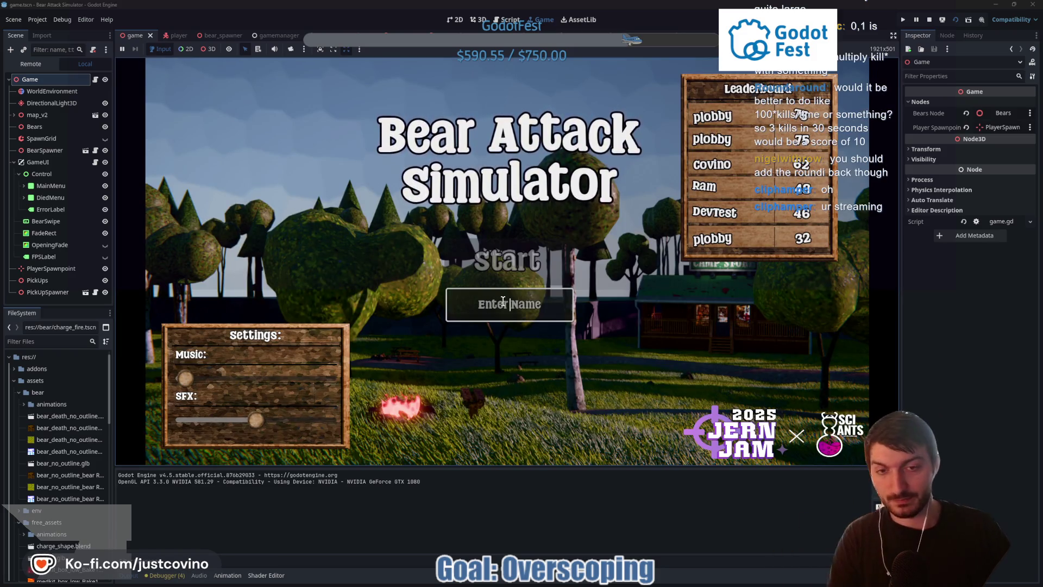
pyautogui.write('sadsad')
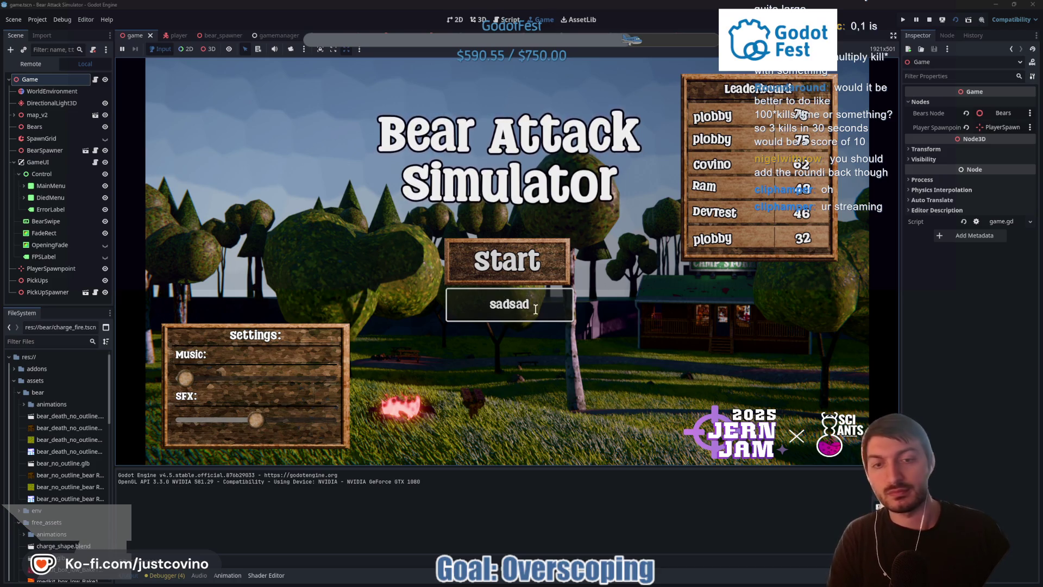
pyautogui.press('Return')
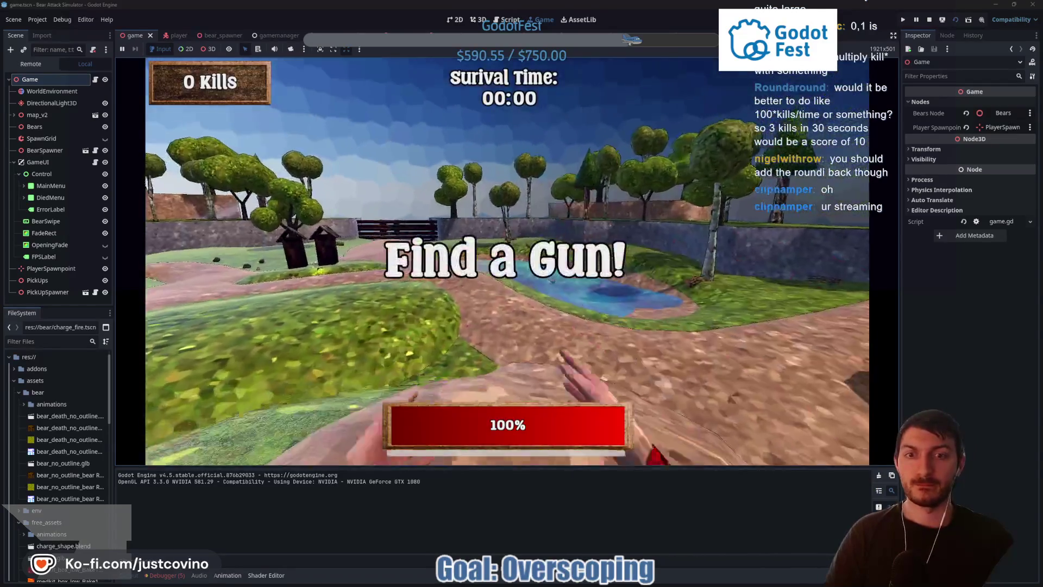
# Pick up the revolver and shoot bears until the kill report shows Score: 9
pyautogui.press('w')
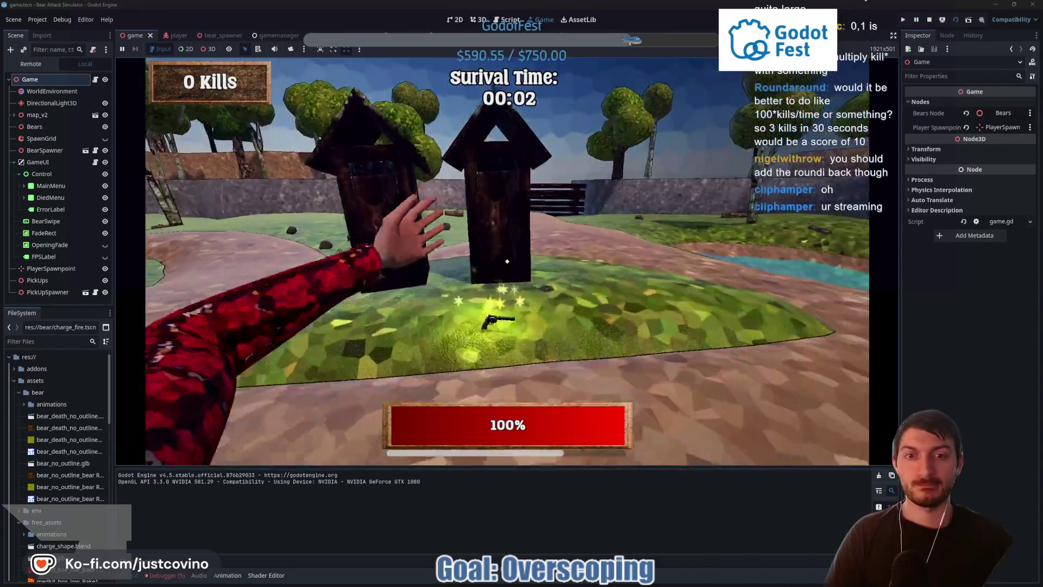
pyautogui.press('w')
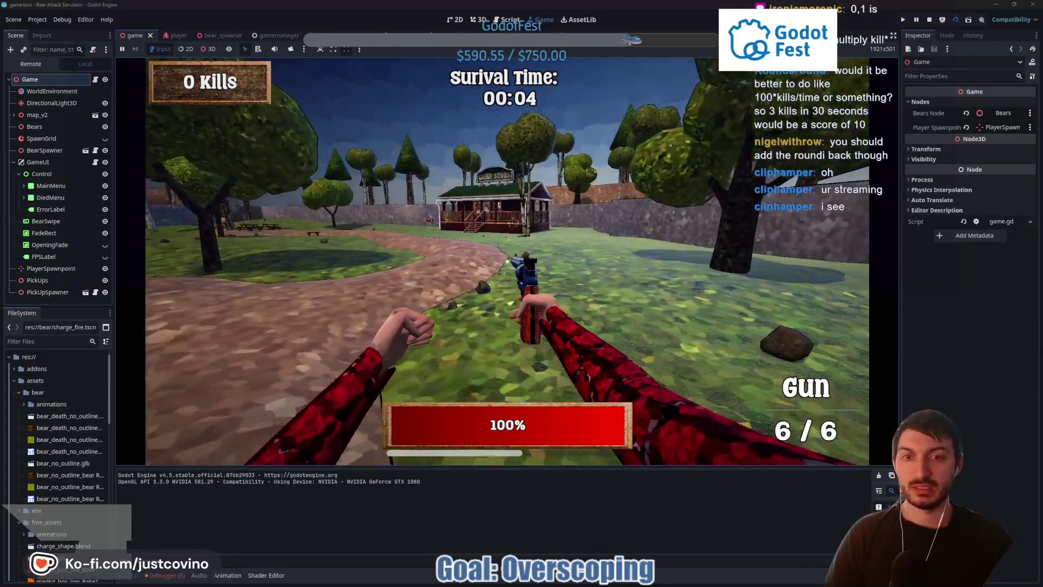
pyautogui.press('w')
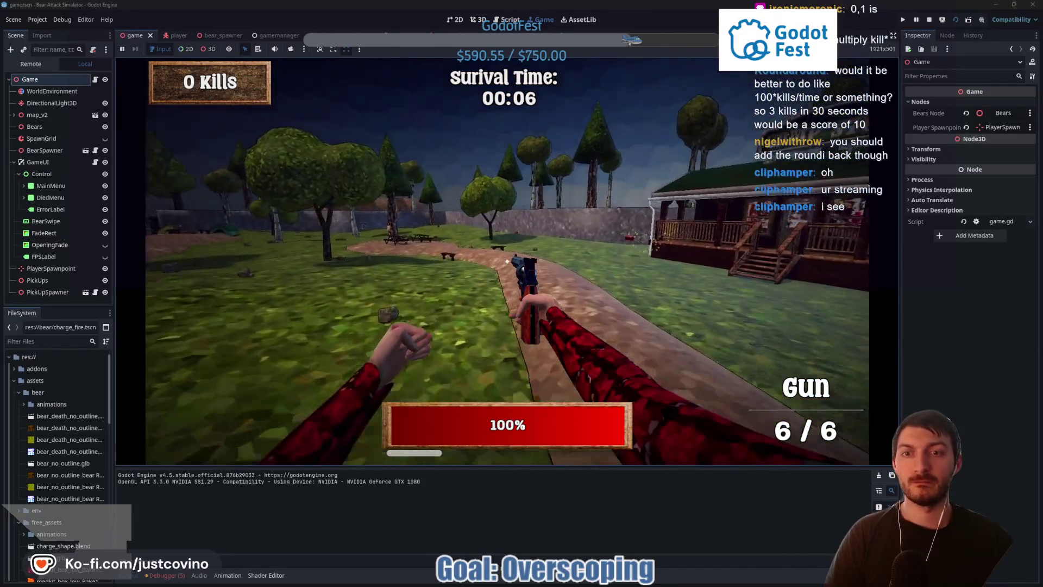
pyautogui.press('w')
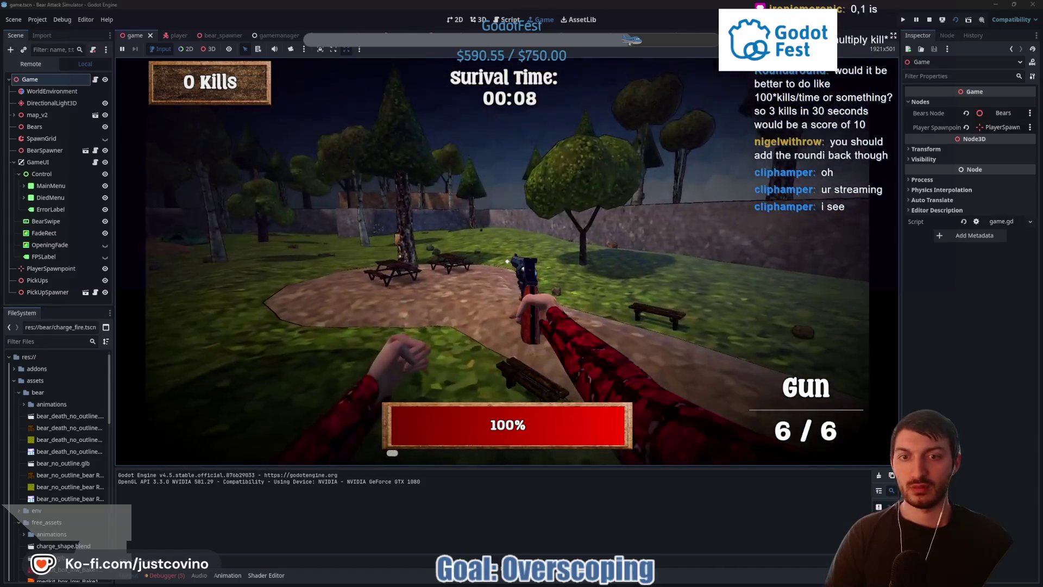
pyautogui.press('w')
pyautogui.press('w')
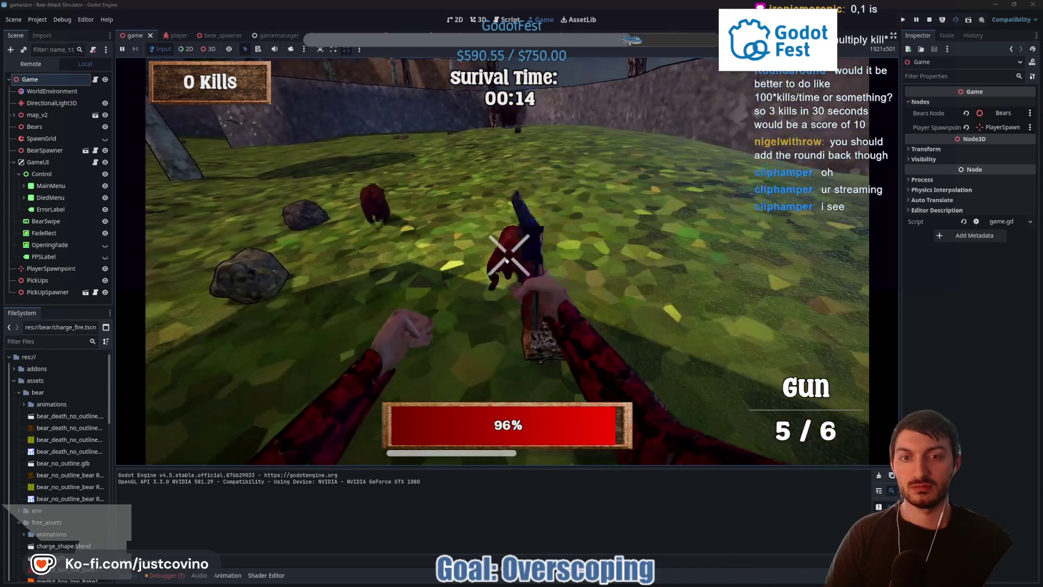
pyautogui.click(508, 254)
pyautogui.click(507, 262)
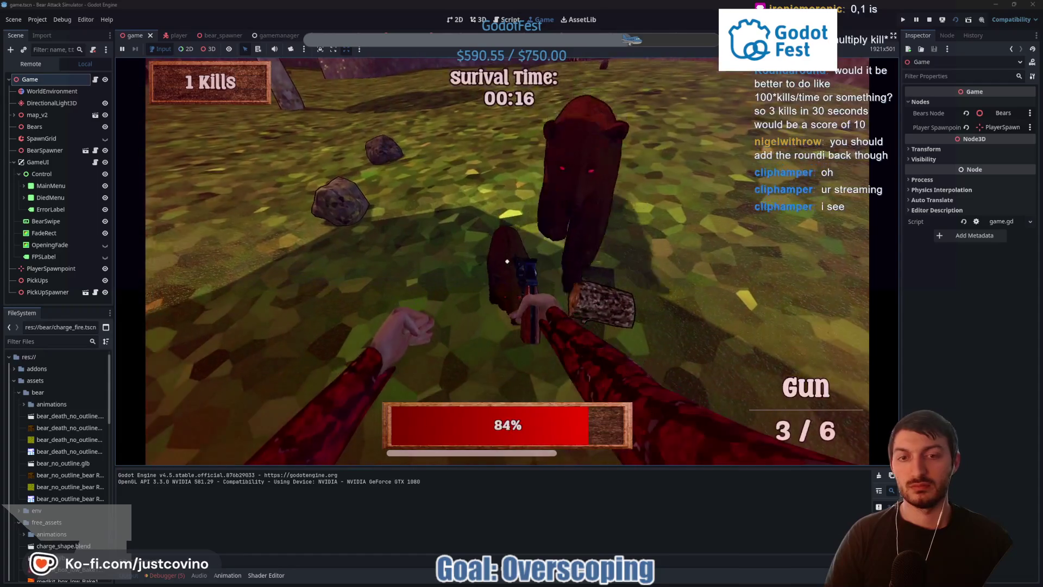
pyautogui.click(507, 262)
pyautogui.click(507, 261)
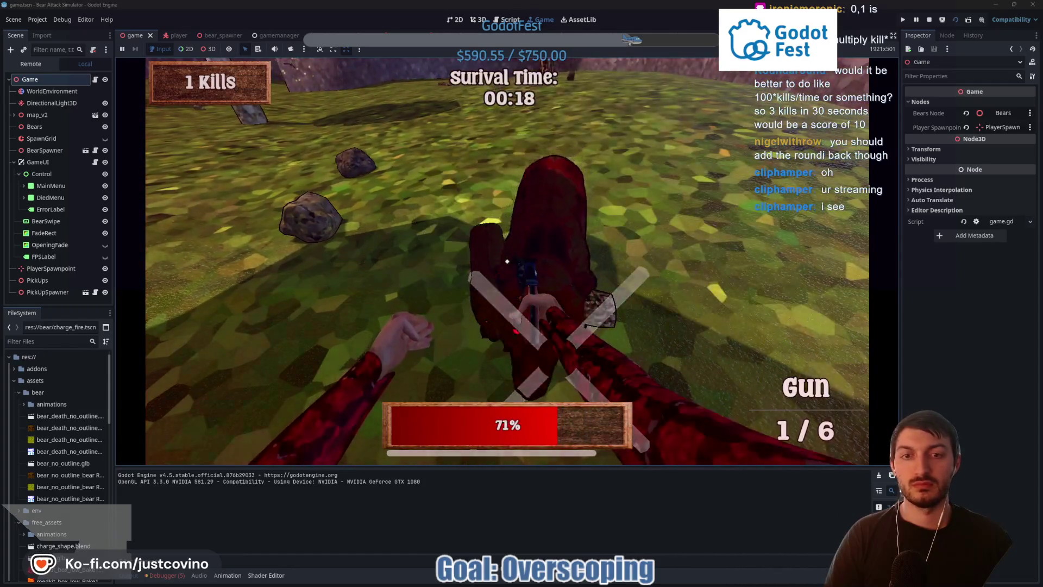
pyautogui.click(507, 261)
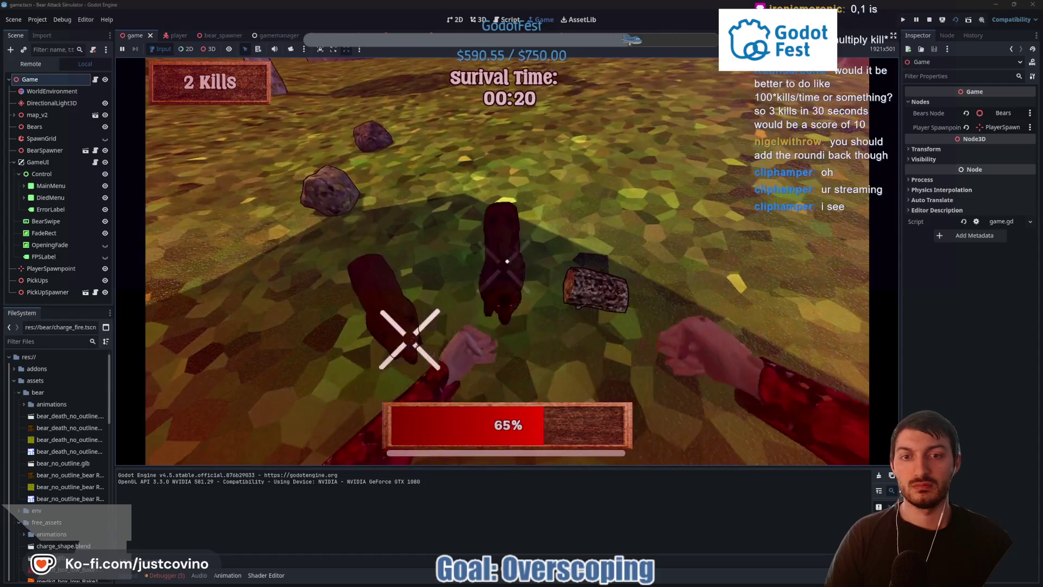
pyautogui.click(507, 261)
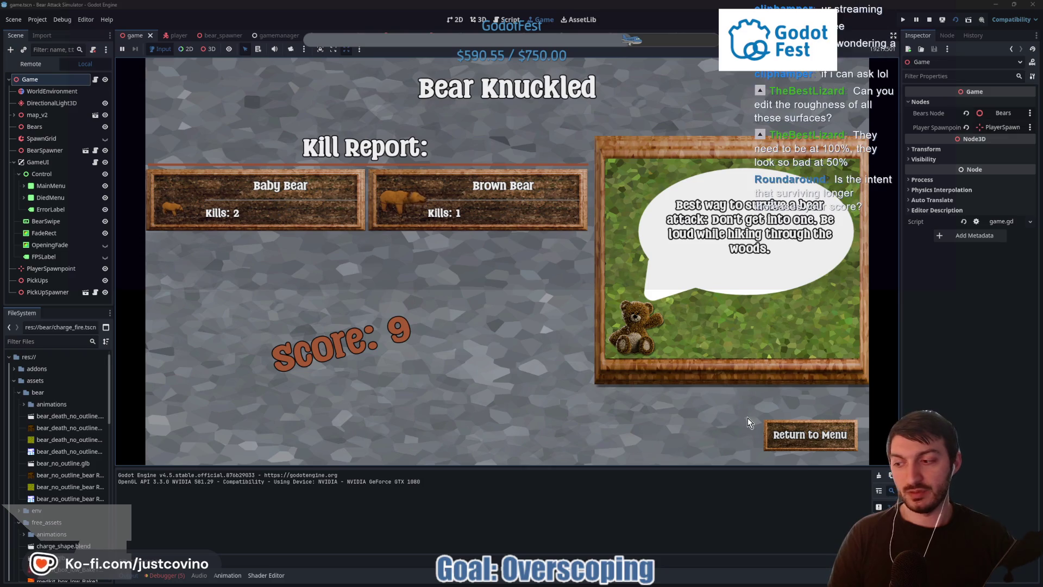
# Return from the kill report to the main menu and start a fresh run
pyautogui.click(761, 433)
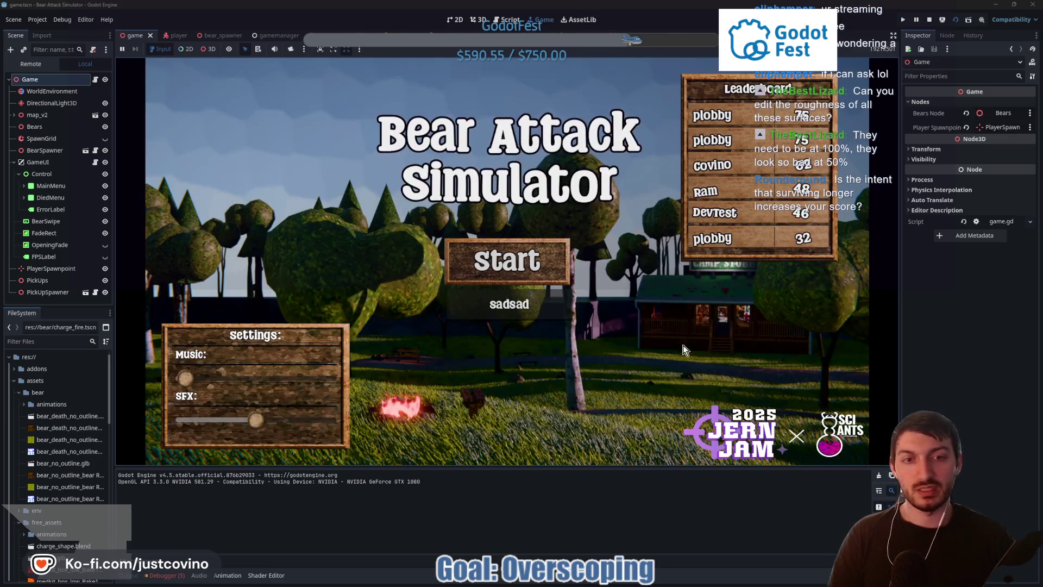
pyautogui.click(507, 261)
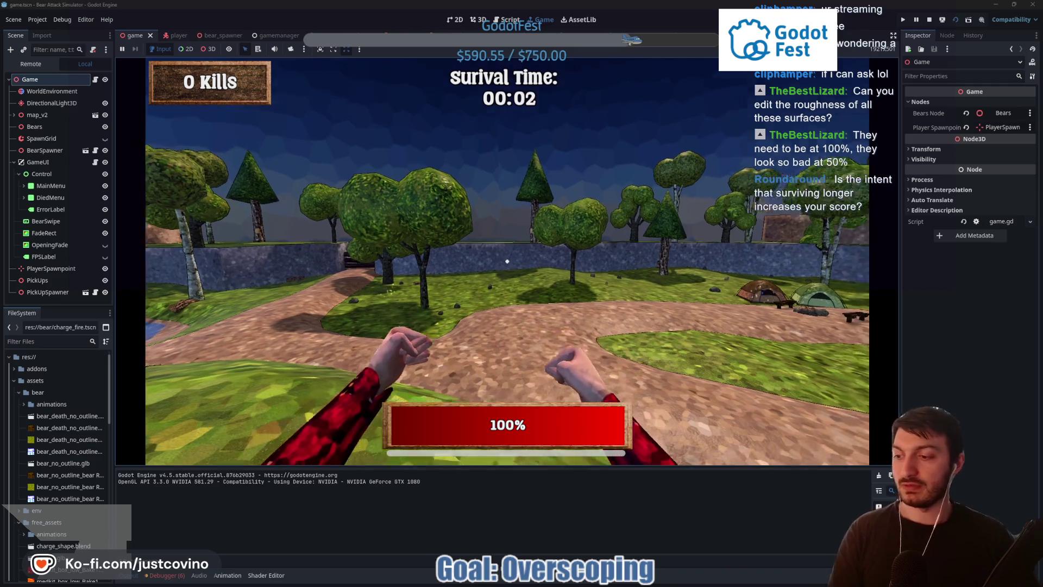
# Walk forward, pick up the gun, and shoot the first bear
pyautogui.press('w')
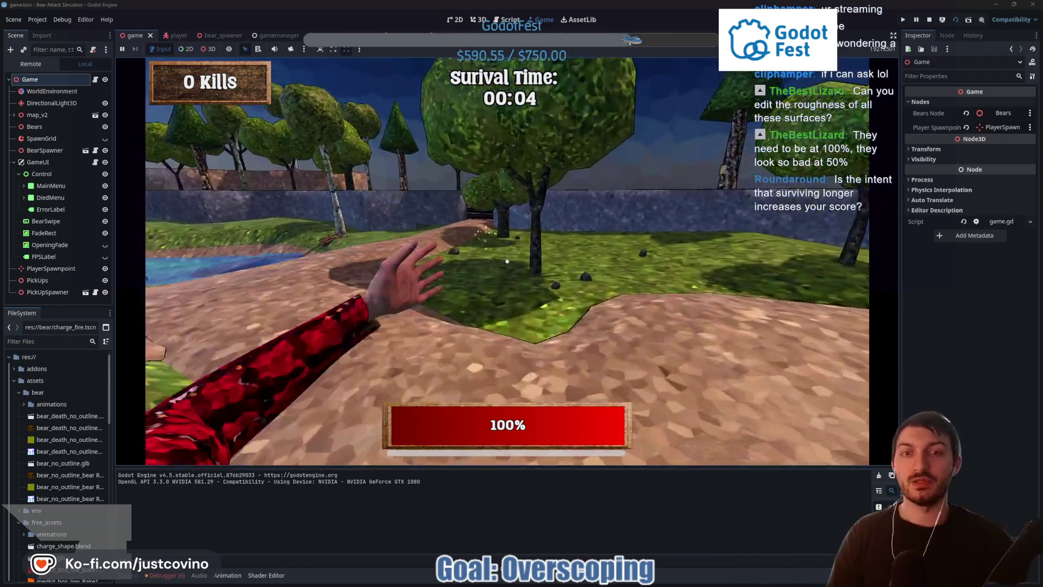
pyautogui.press('w')
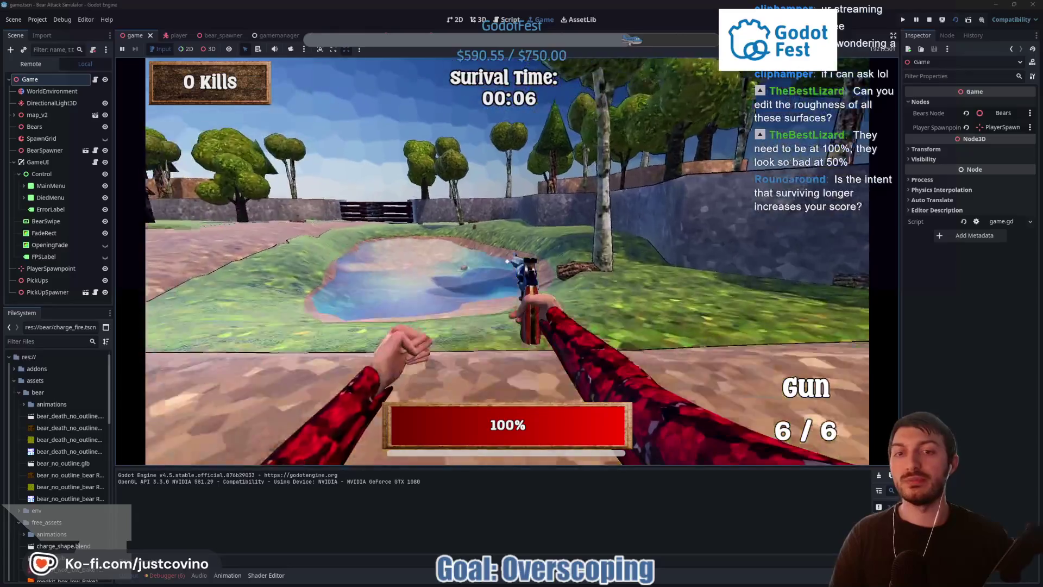
pyautogui.press('w')
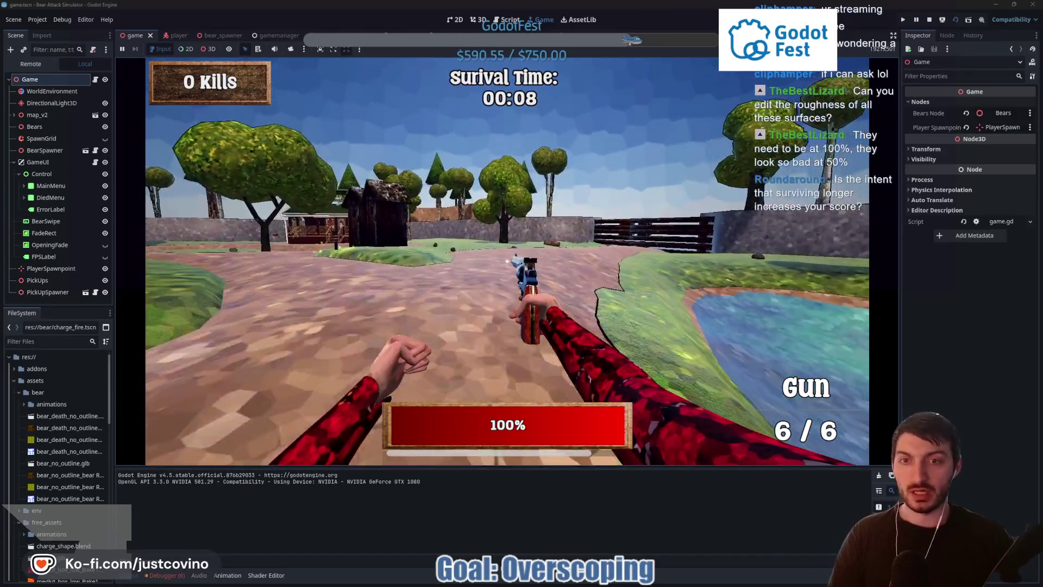
pyautogui.press('w')
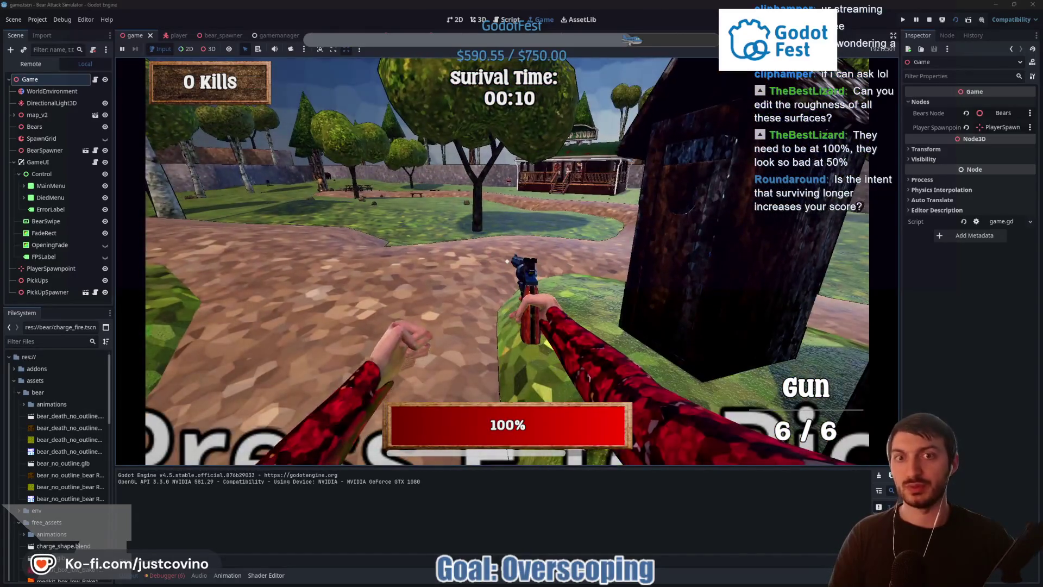
pyautogui.press('w')
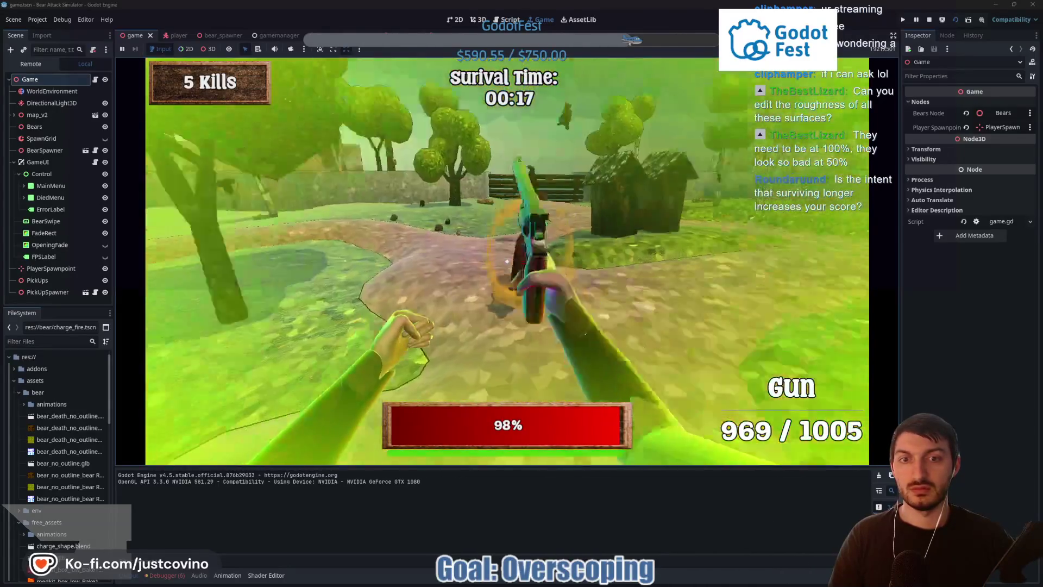
pyautogui.click(507, 261)
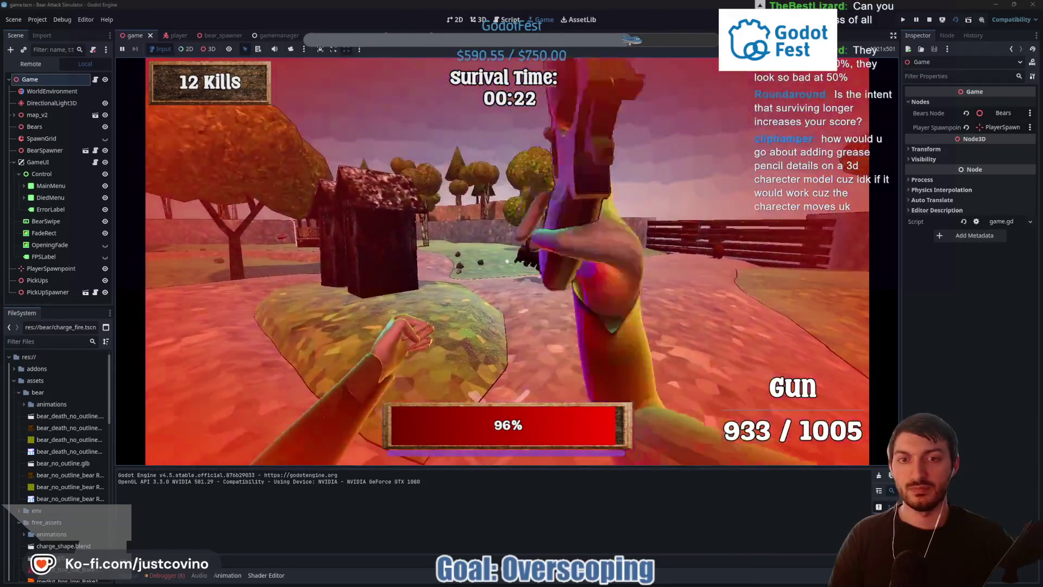
# Advance through the level, shoot another bear, and grab the unlimited-ammo power-up
pyautogui.press('w')
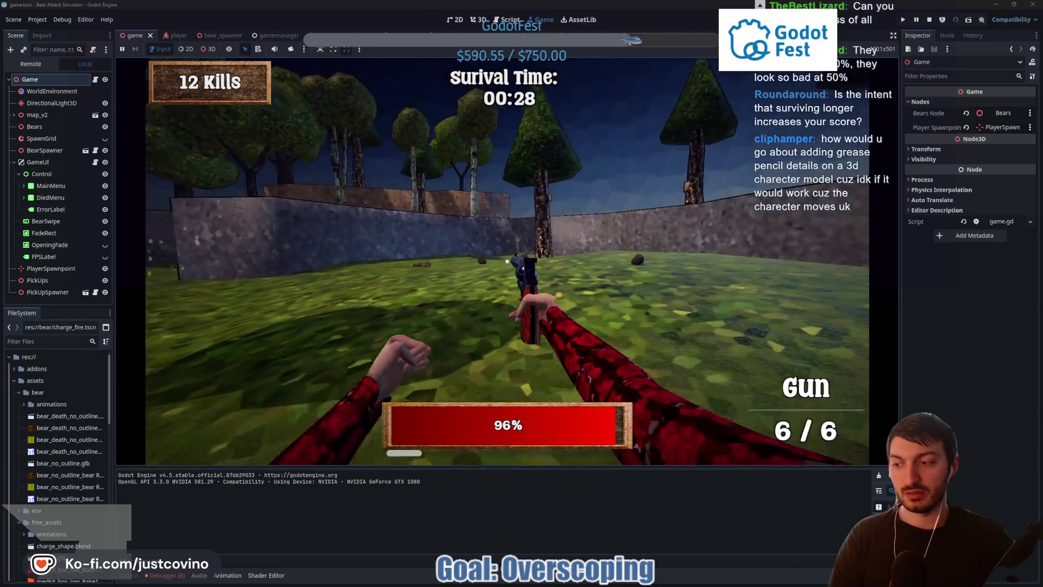
pyautogui.press('w')
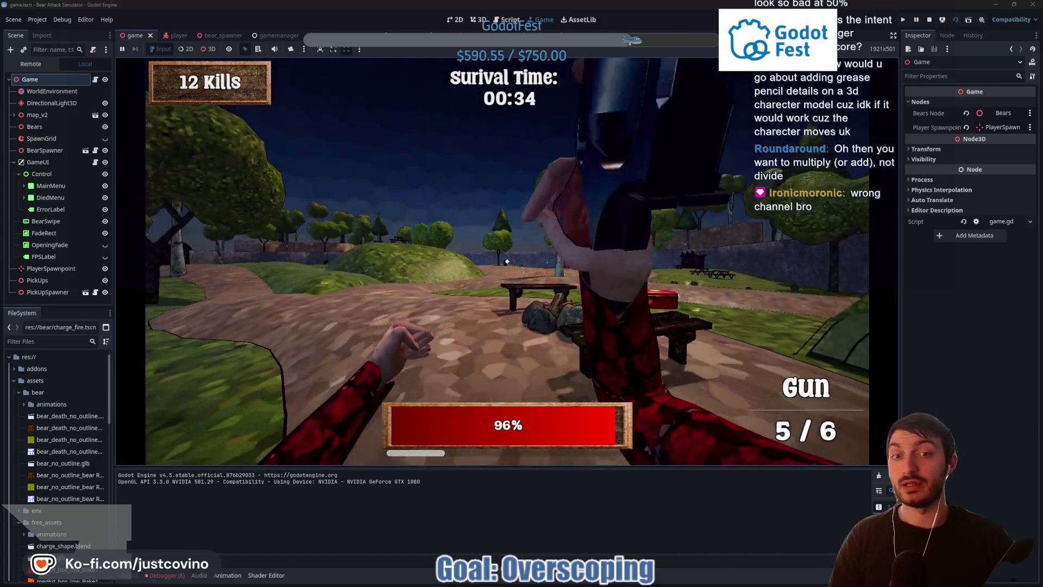
pyautogui.press('w')
pyautogui.click(507, 262)
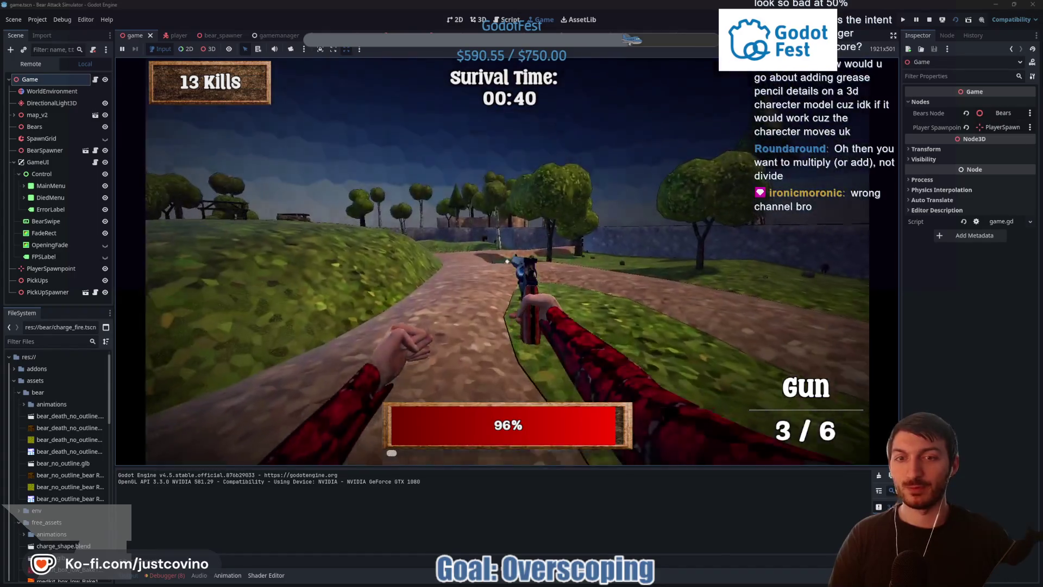
pyautogui.press('e')
pyautogui.moveTo(507, 262); pyautogui.dragTo(507, 261)
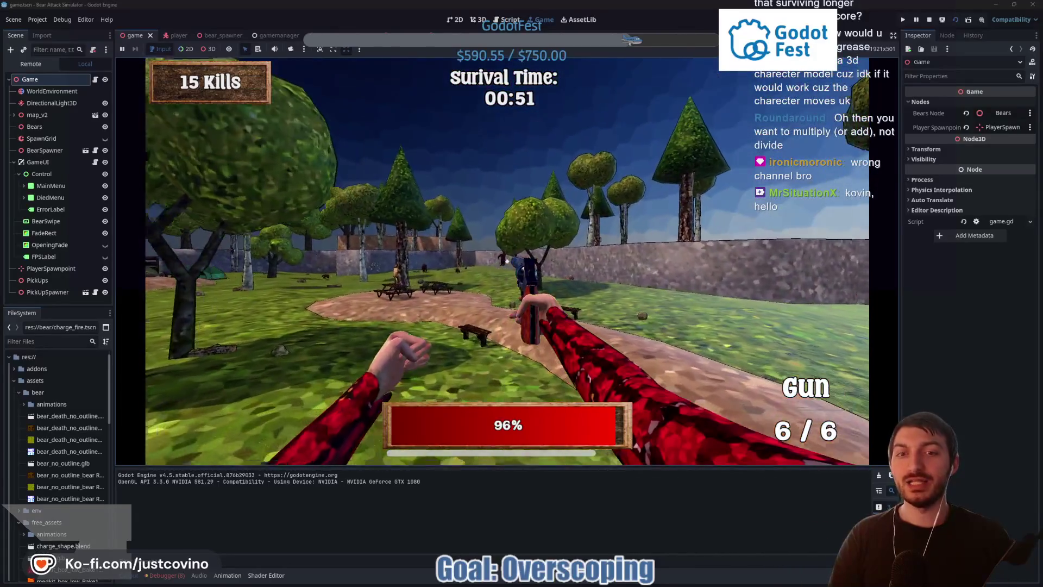
# Shoot and punch charging bears until death, reaching a kill report with Score: 24
pyautogui.click(507, 261)
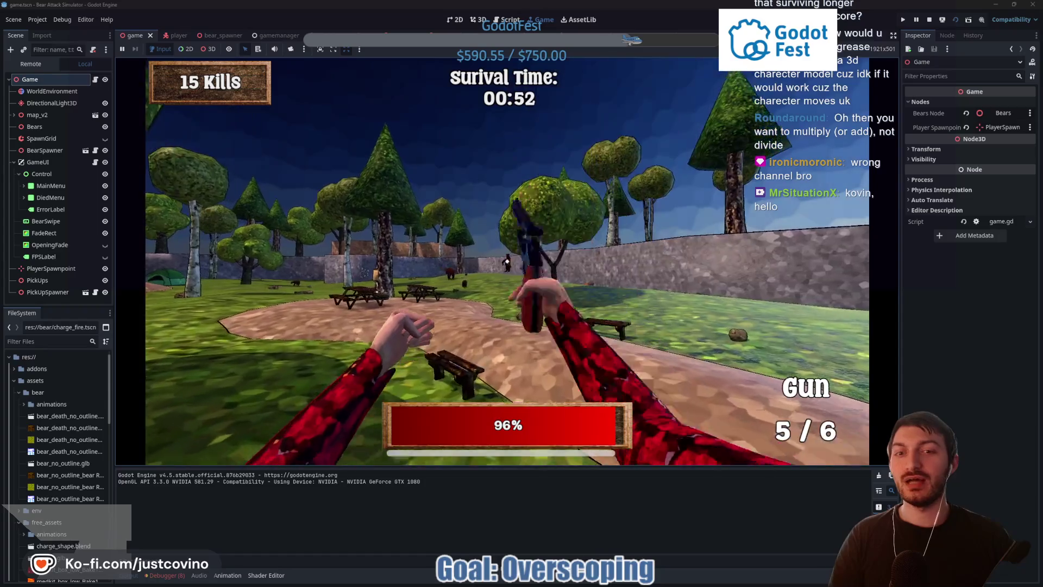
pyautogui.click(506, 261)
pyautogui.click(507, 261)
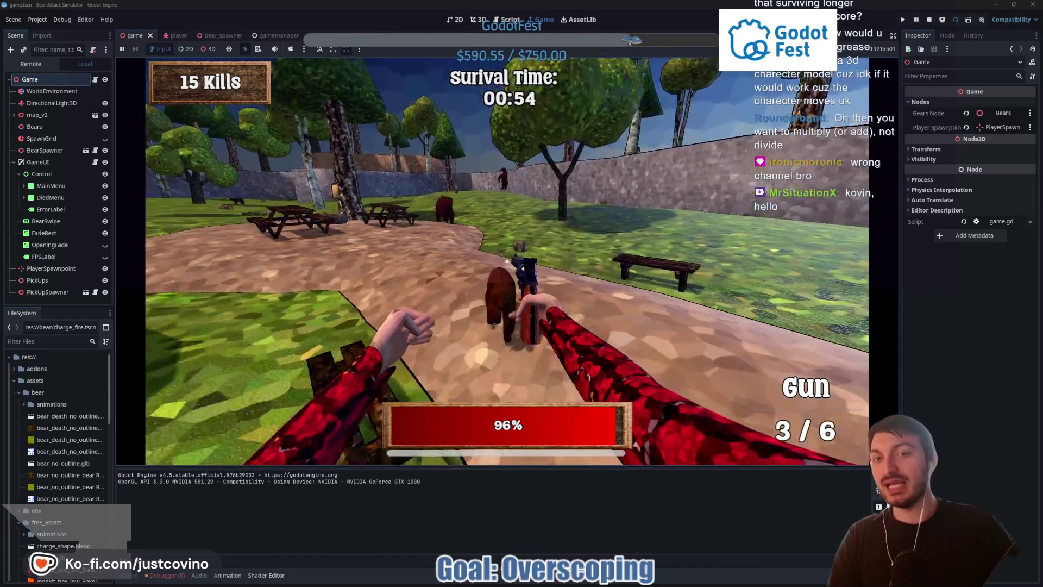
pyautogui.click(507, 262)
pyautogui.click(507, 262)
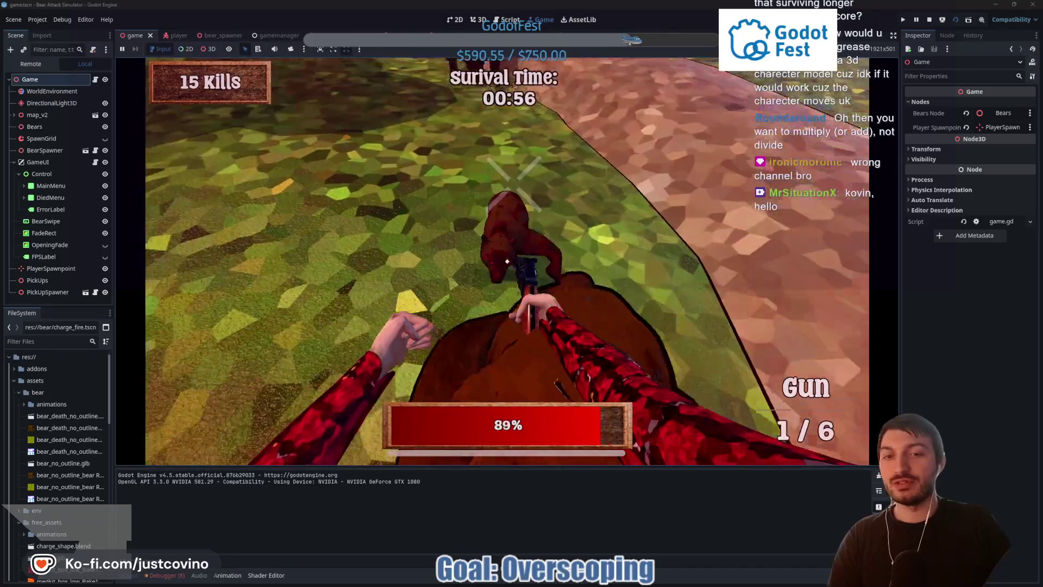
pyautogui.click(507, 262)
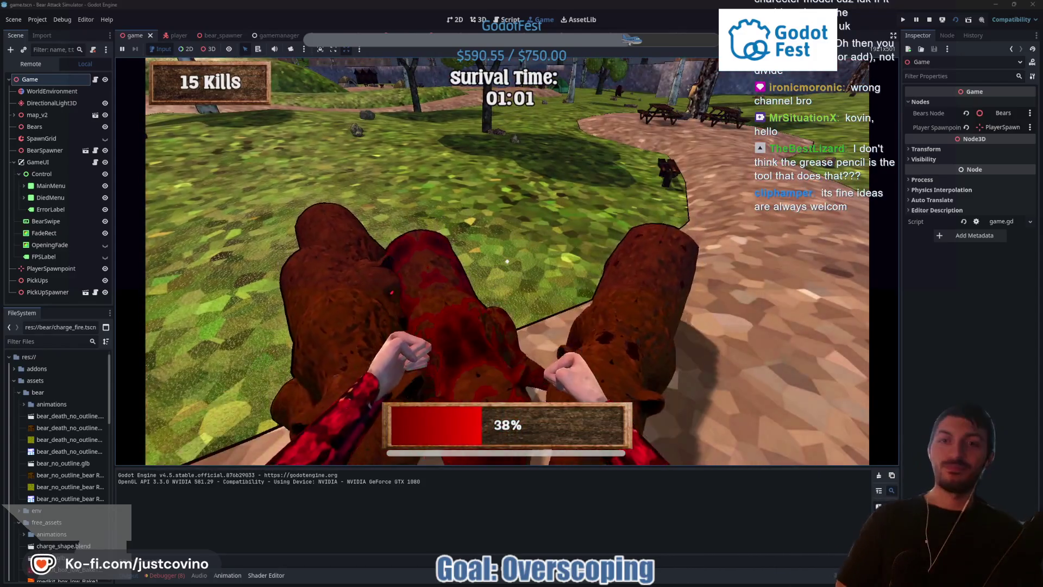
pyautogui.click(507, 262)
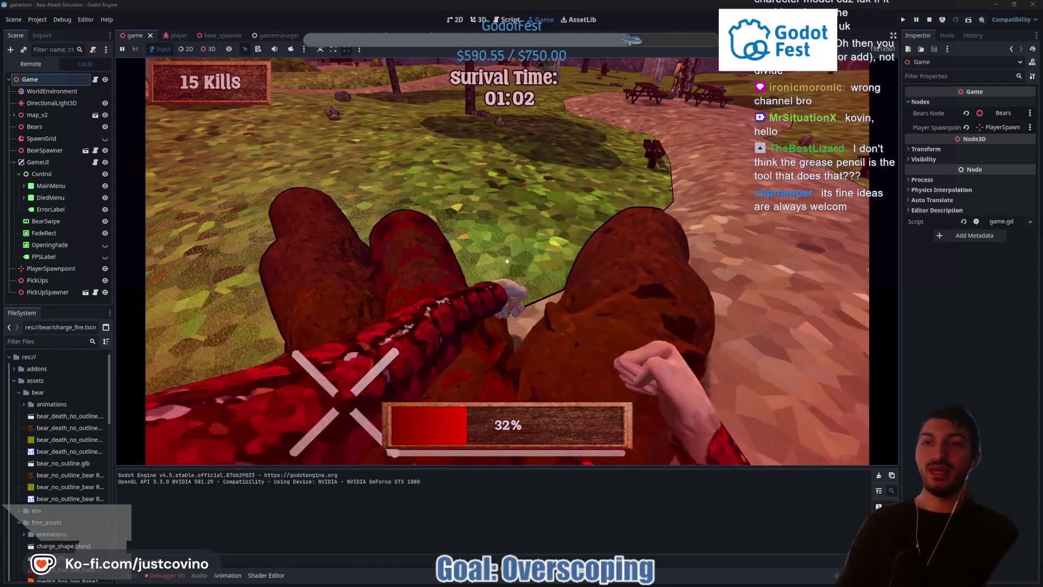
pyautogui.click(507, 261)
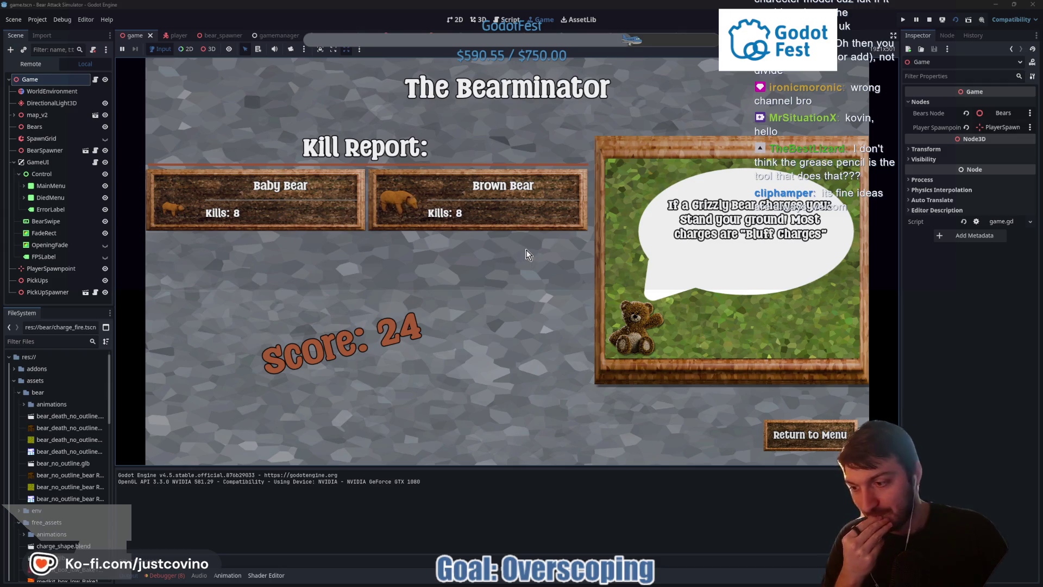
# Leave the kill report for the main menu and stop the debug run, returning to game.gd
pyautogui.click(784, 427)
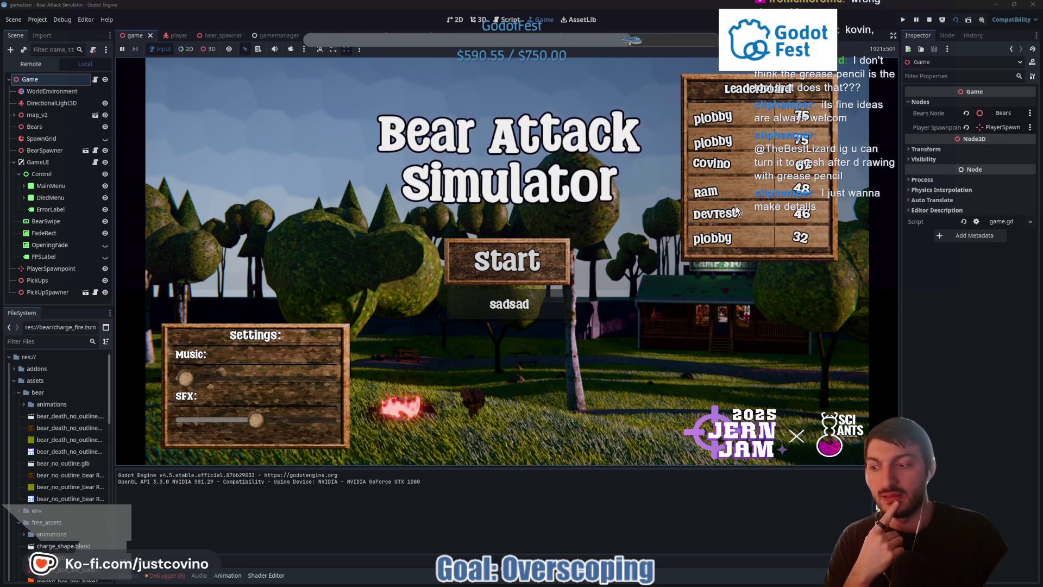
pyautogui.click(929, 19)
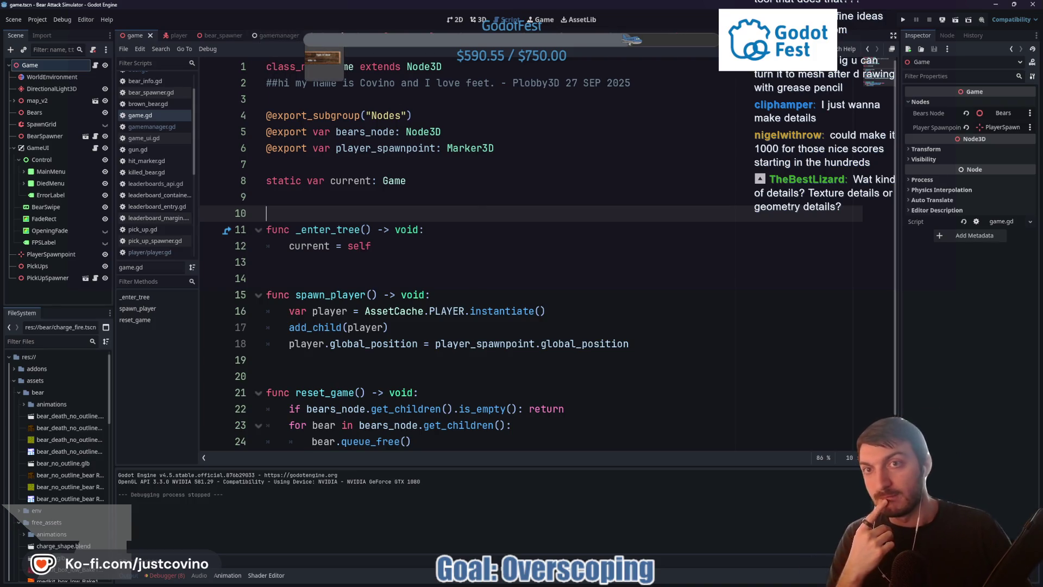
# Change the score getter's multiplier from 100 to 1000 in gamemanager.gd and save the script
pyautogui.click(283, 36)
pyautogui.click(424, 197)
pyautogui.write('000 * kills)/time)')
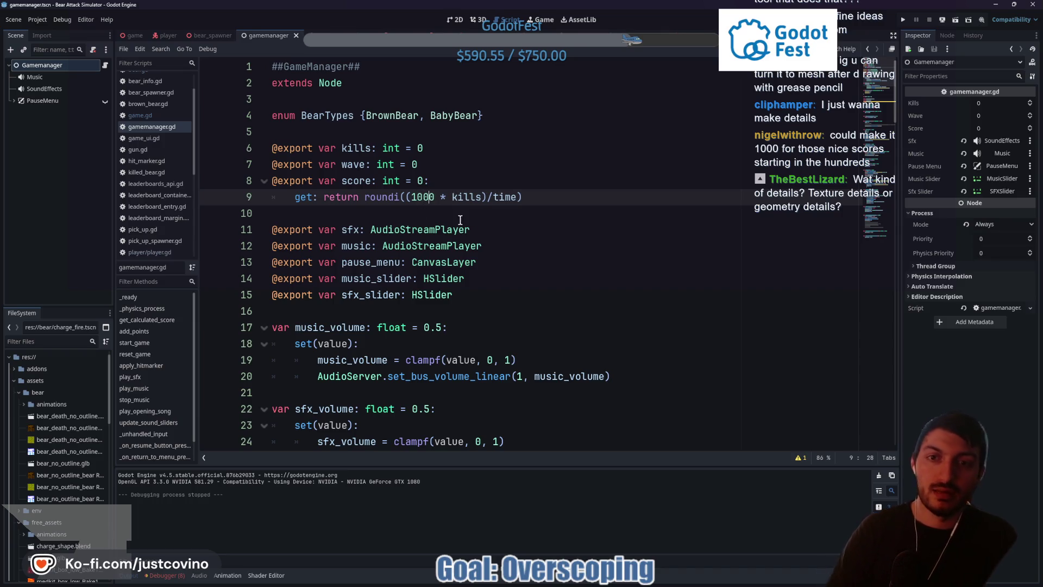
pyautogui.click(458, 219)
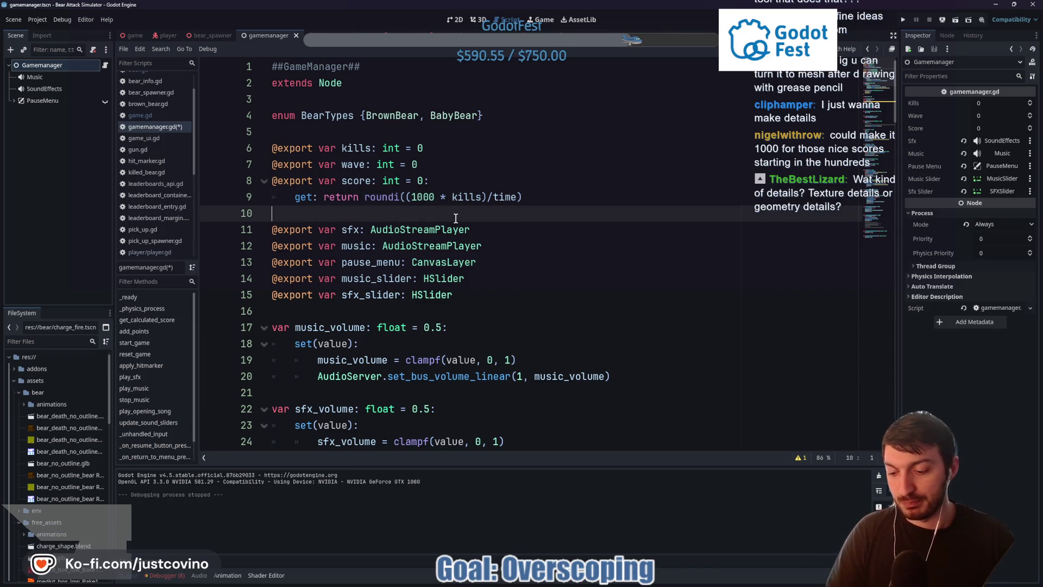
pyautogui.hotkey('ctrl', 's')
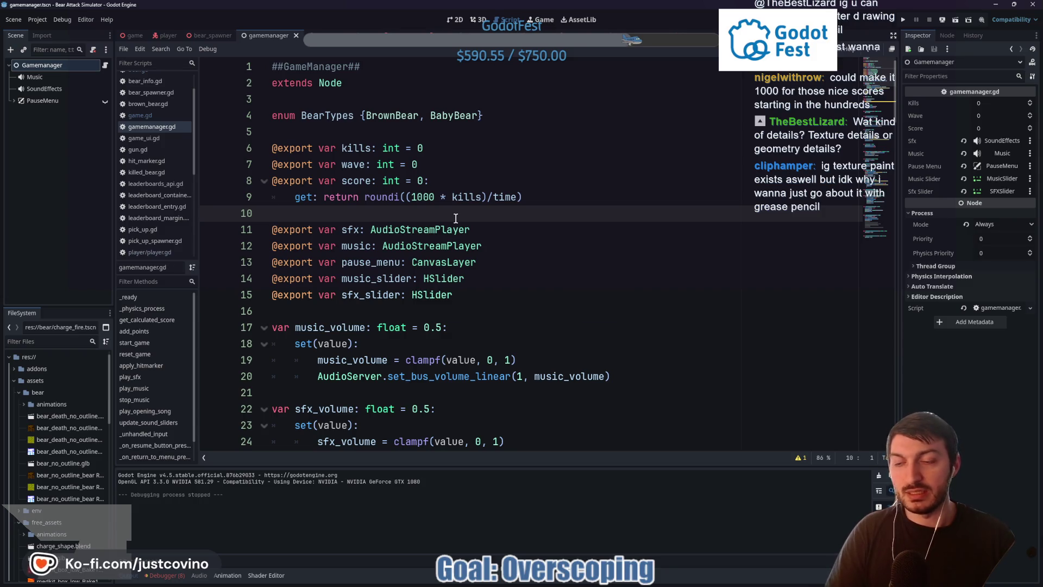
# Highlight every use of the time variable and scroll through the script to review them
pyautogui.scroll(-8, 455, 218)
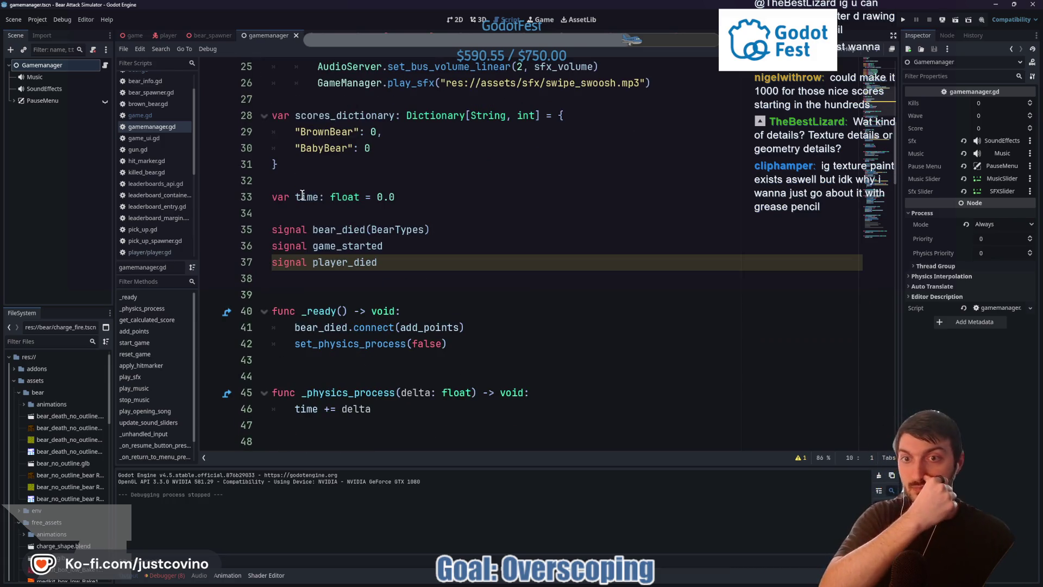
pyautogui.doubleClick(302, 194)
pyautogui.scroll(-1, 403, 245)
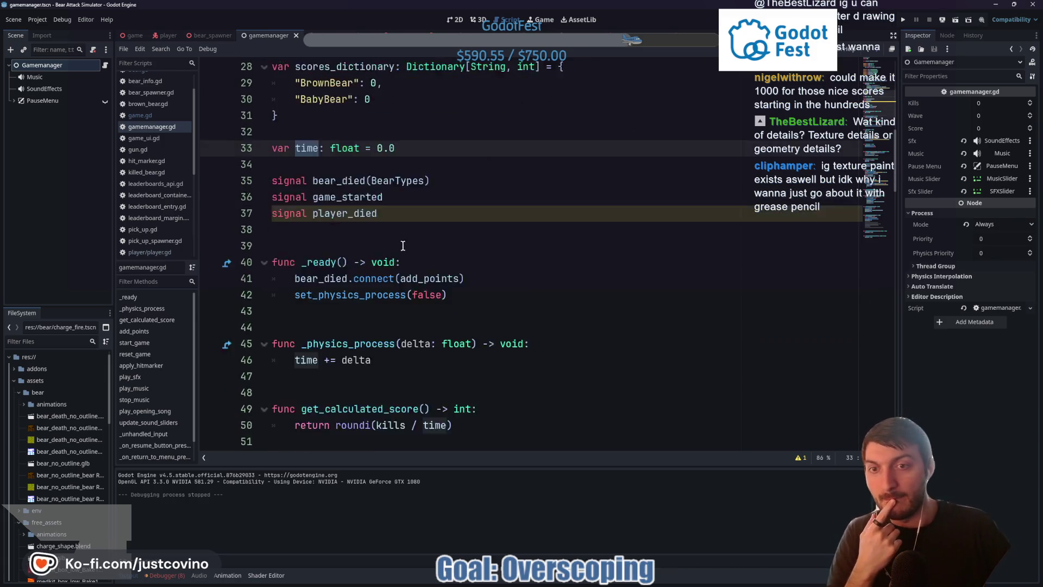
pyautogui.scroll(-1, 403, 245)
pyautogui.scroll(-2, 405, 288)
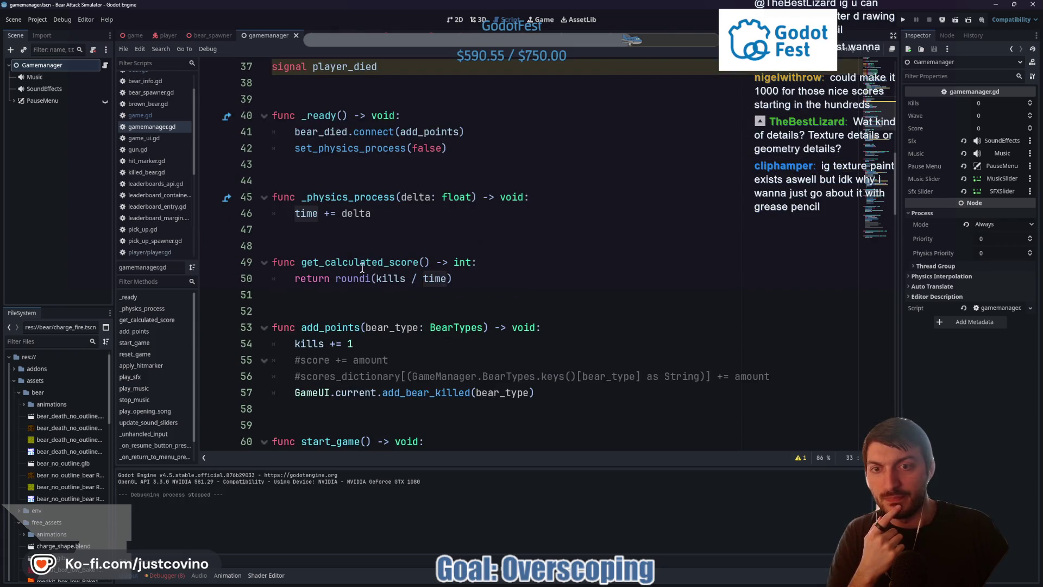
pyautogui.scroll(12, 362, 267)
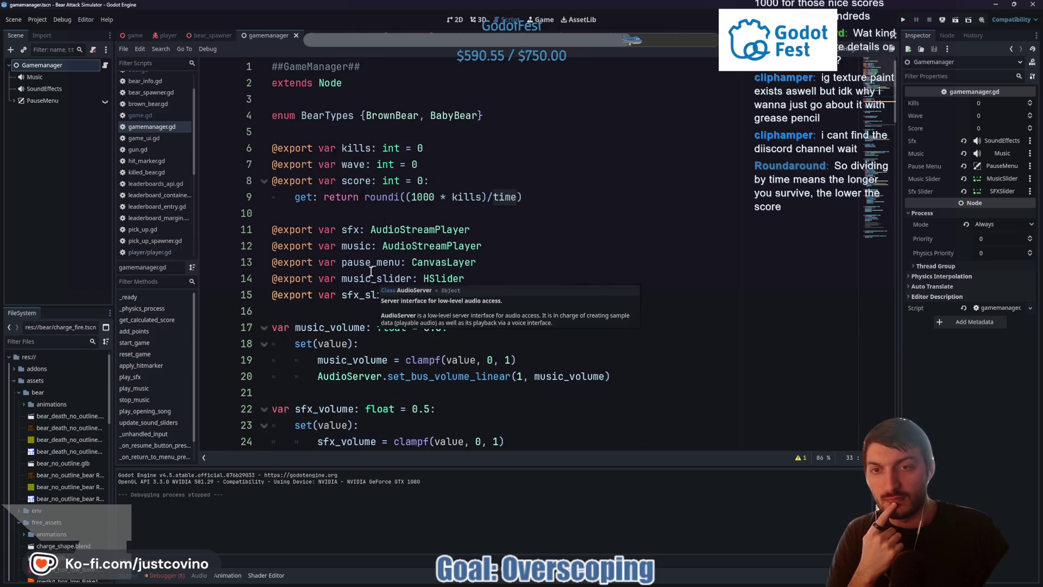
# Comment out the get_calculated_score function lines (49–50) with Ctrl+K
pyautogui.scroll(-11, 474, 208)
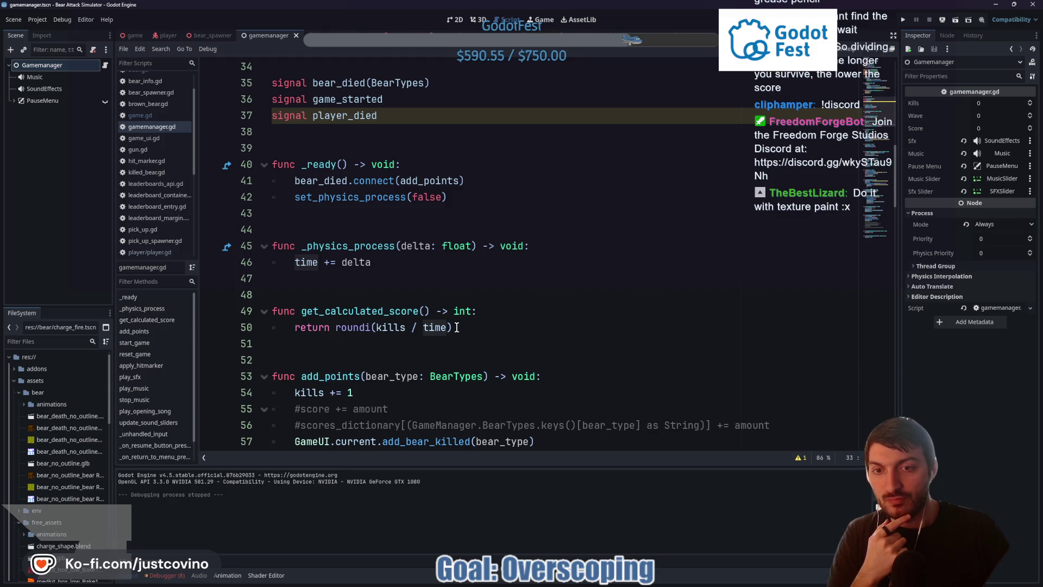
pyautogui.moveTo(457, 328); pyautogui.dragTo(273, 311)
pyautogui.hotkey('ctrl', 'k')
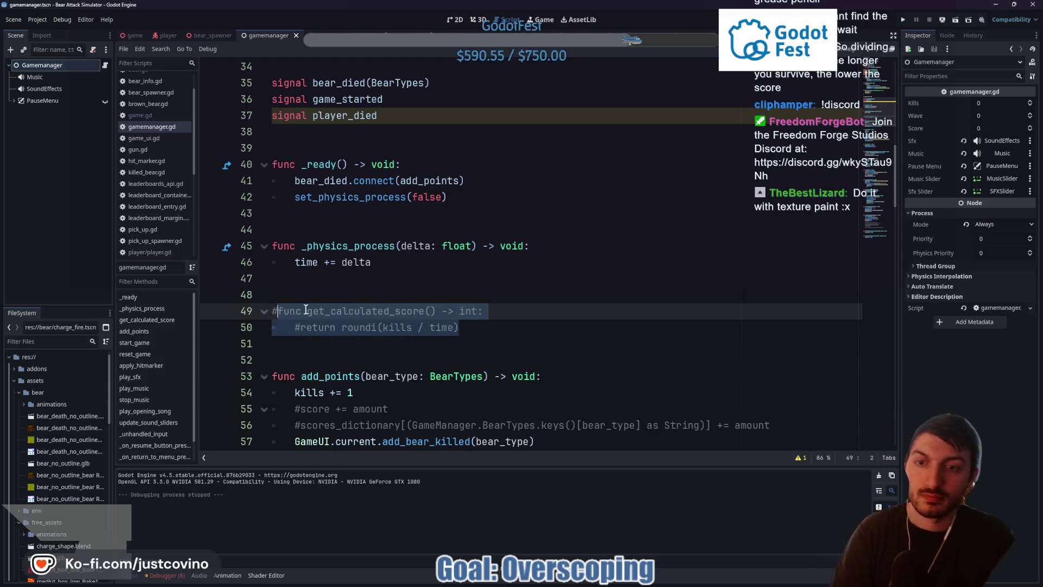
pyautogui.scroll(-1, 399, 299)
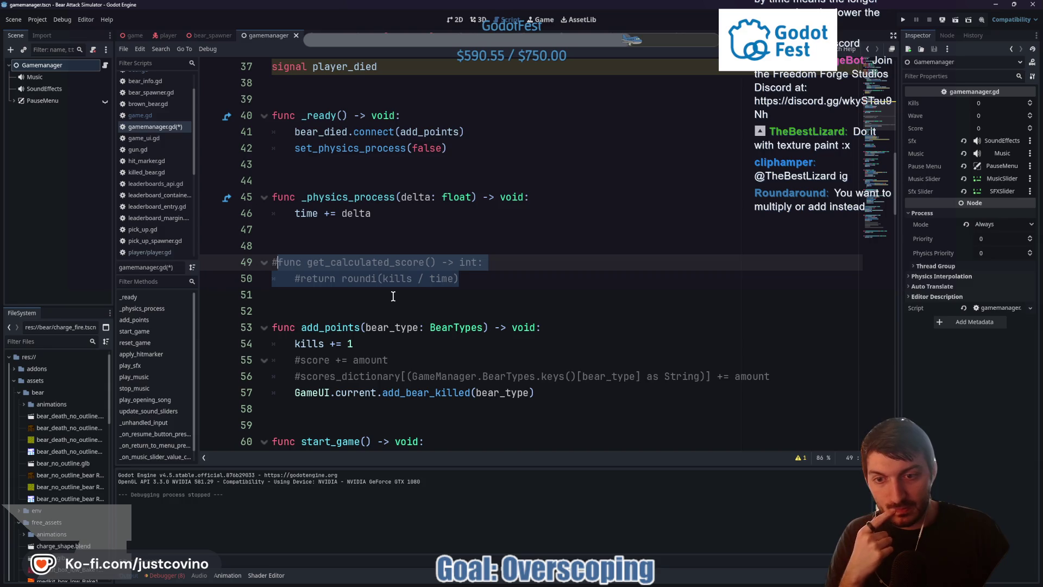
pyautogui.scroll(-1, 393, 296)
pyautogui.scroll(6, 386, 288)
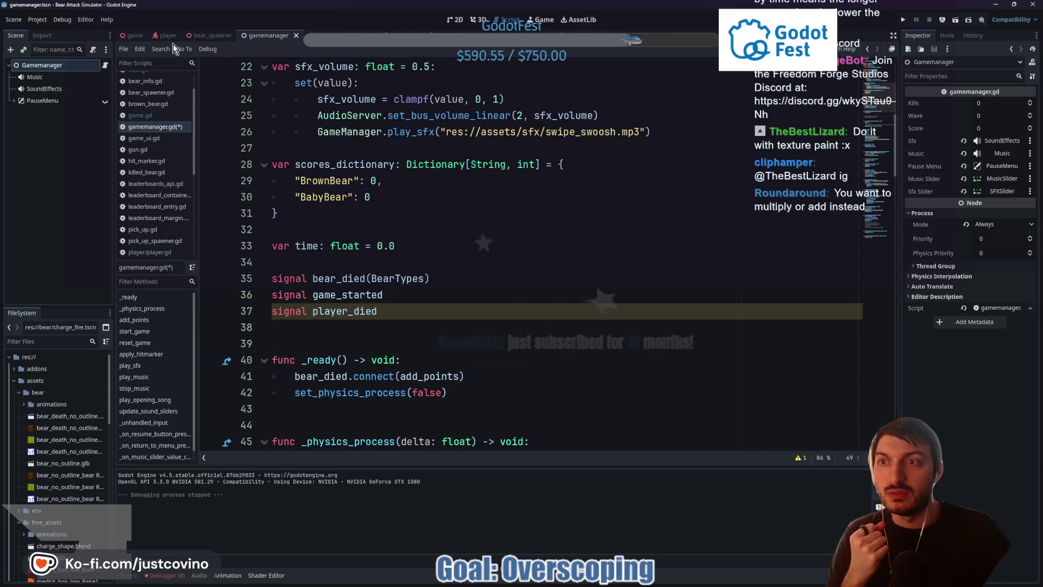